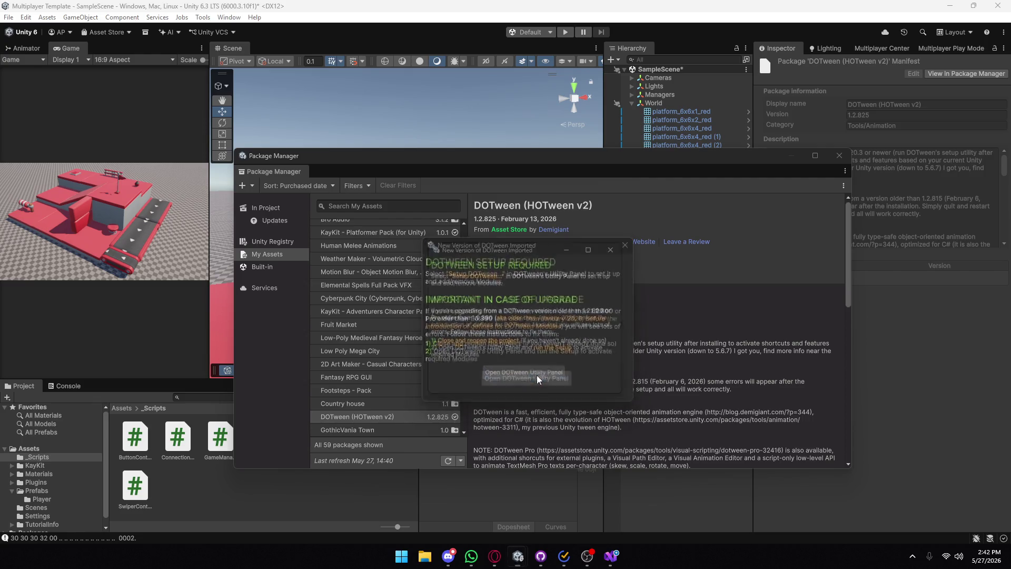
Apply the DOTween setup with only Audio, Physics and UI modules, then close the utility panel.
{"action": "mouse_move", "coordinate": [518, 555]}
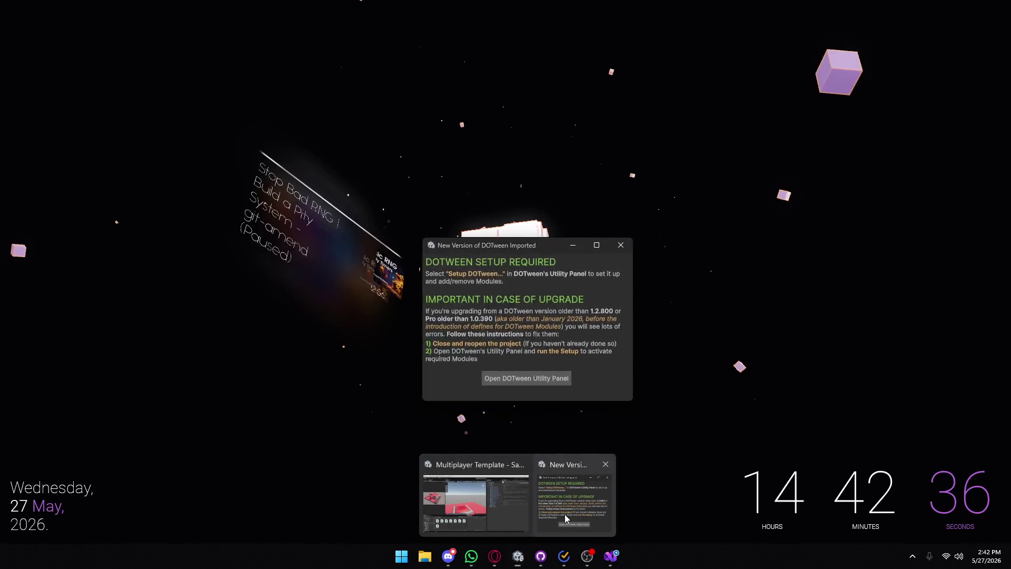
{"action": "left_click", "coordinate": [564, 514]}
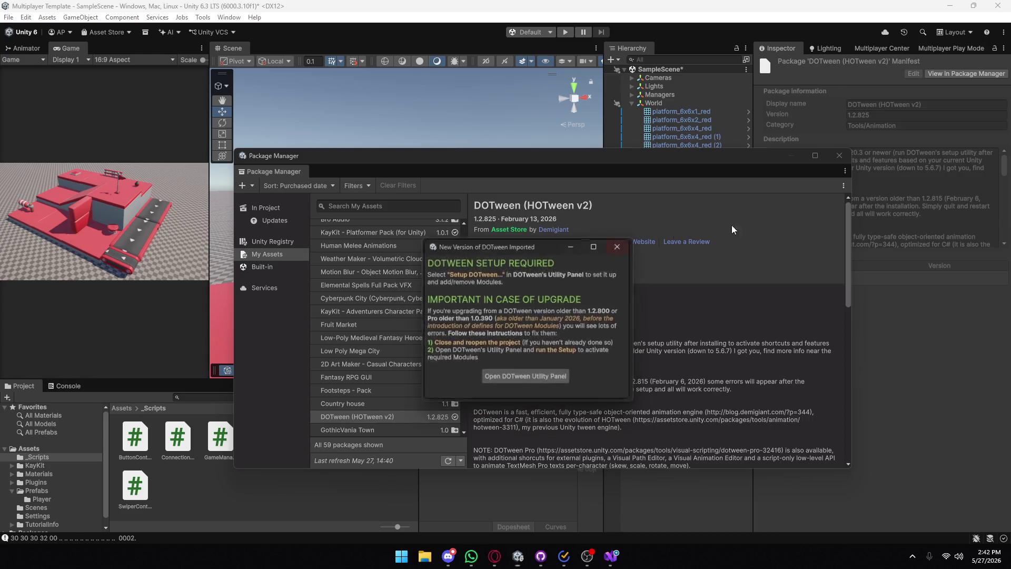
{"action": "left_click", "coordinate": [519, 377]}
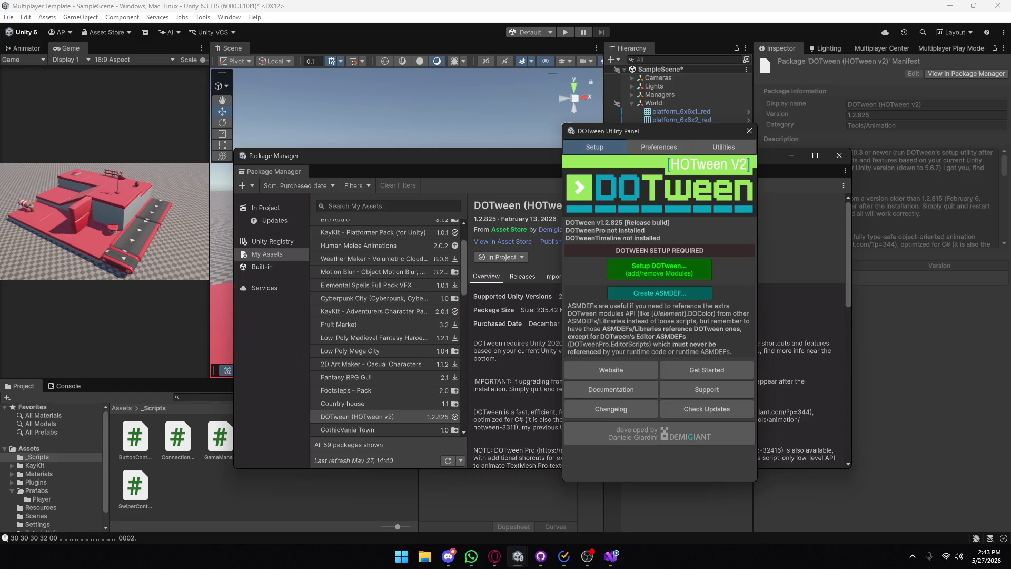
{"action": "left_click", "coordinate": [494, 556]}
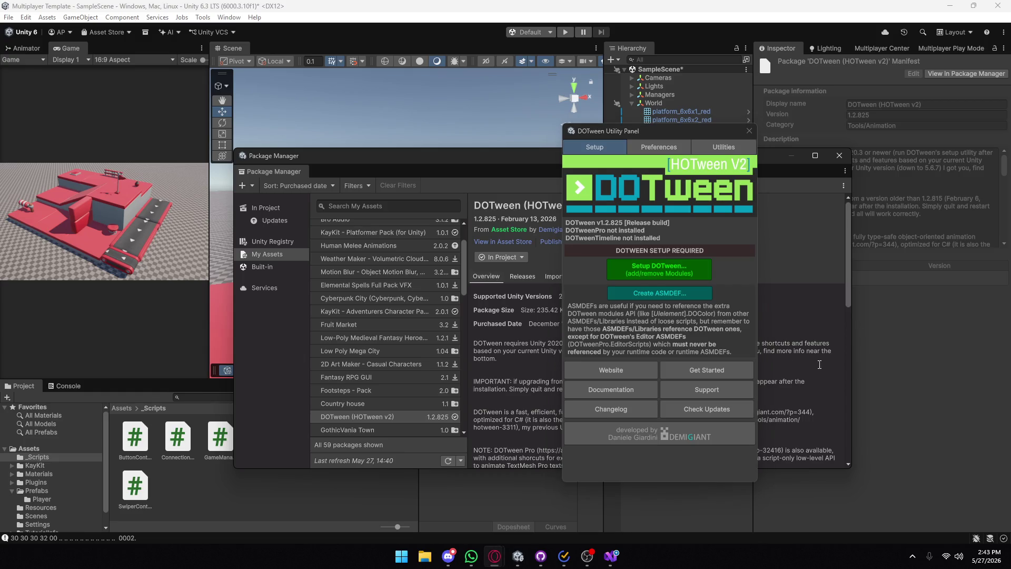
{"action": "left_click", "coordinate": [652, 279]}
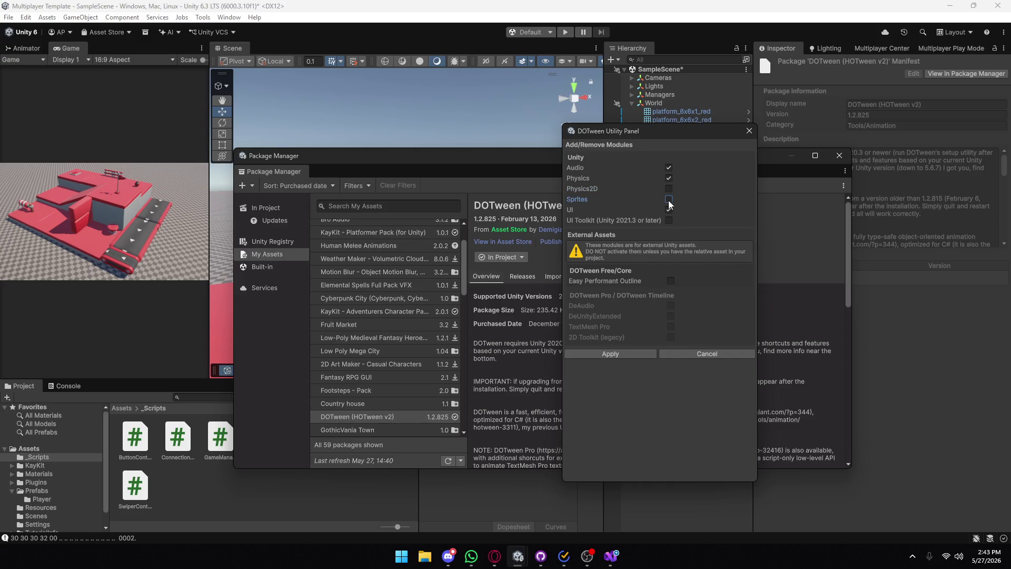
{"action": "left_click", "coordinate": [616, 353]}
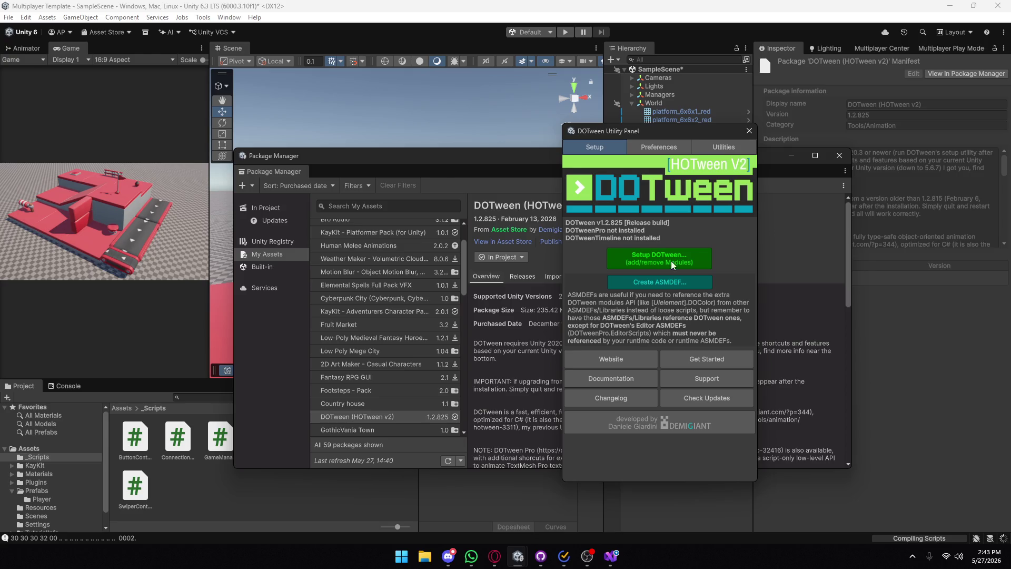
{"action": "left_click", "coordinate": [749, 131]}
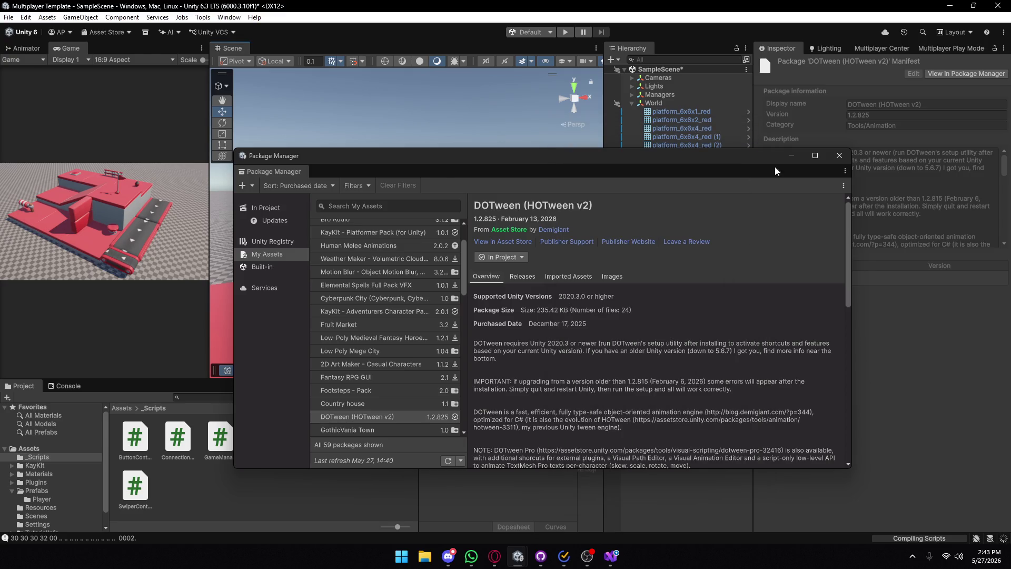
Close the Package Manager and orbit the Scene view toward the railing, bomb and flag.
{"action": "left_click", "coordinate": [837, 157]}
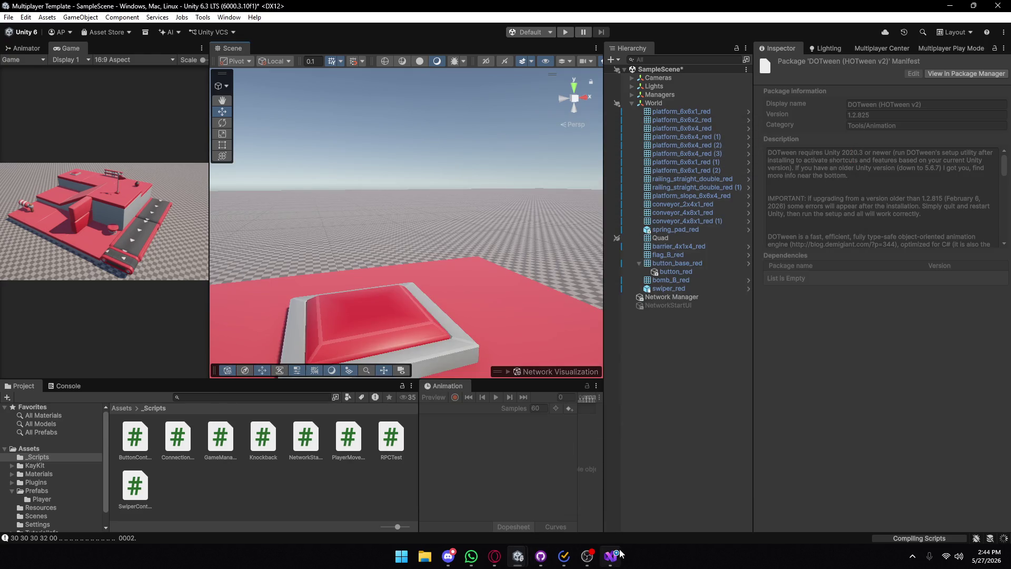
{"action": "mouse_move", "coordinate": [621, 553]}
{"action": "mouse_move", "coordinate": [576, 349]}
{"action": "left_mouse_down"}
{"action": "mouse_move", "coordinate": [776, 220]}
{"action": "mouse_move", "coordinate": [907, 213]}
{"action": "mouse_move", "coordinate": [797, 377]}
{"action": "left_mouse_up"}
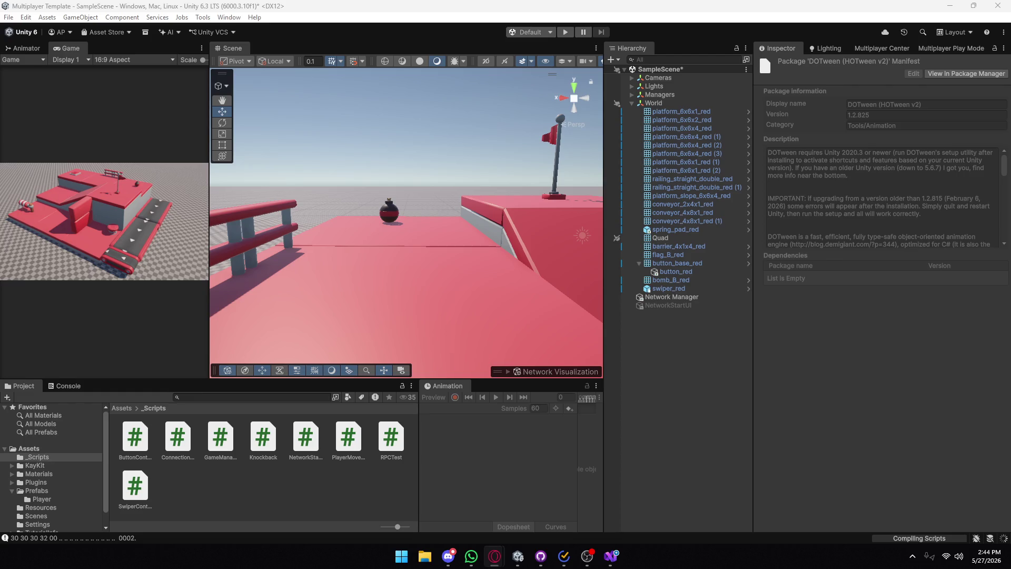
Open the volume mixer from the system sound options, then open Windows Start search.
{"action": "right_click", "coordinate": [958, 556]}
{"action": "left_click", "coordinate": [961, 512]}
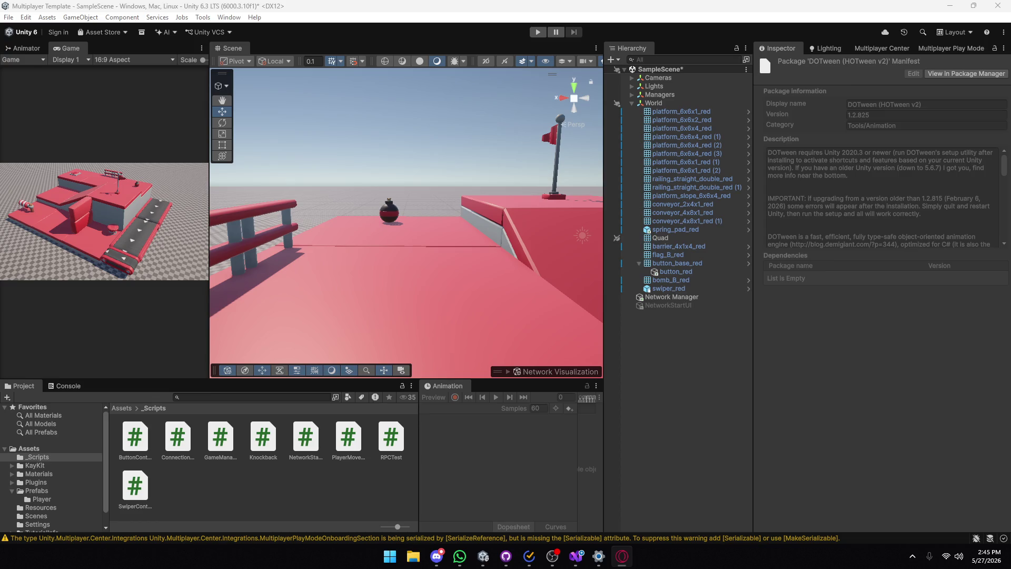
{"action": "mouse_move", "coordinate": [621, 555]}
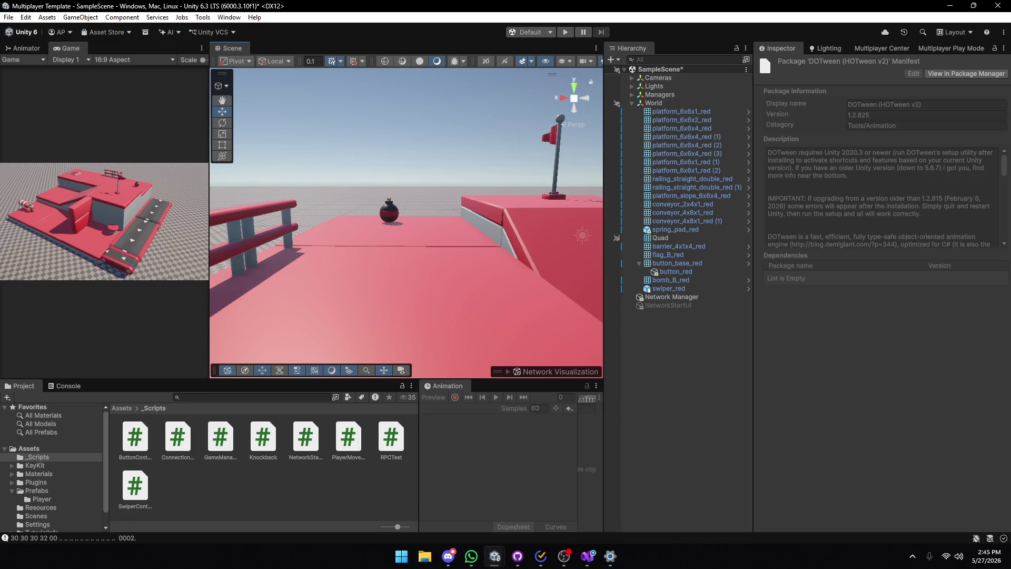
{"action": "key", "text": "super"}
Launch Opera GX by searching 'op', then switch back to Unity and Visual Studio.
{"action": "type", "text": "op"}
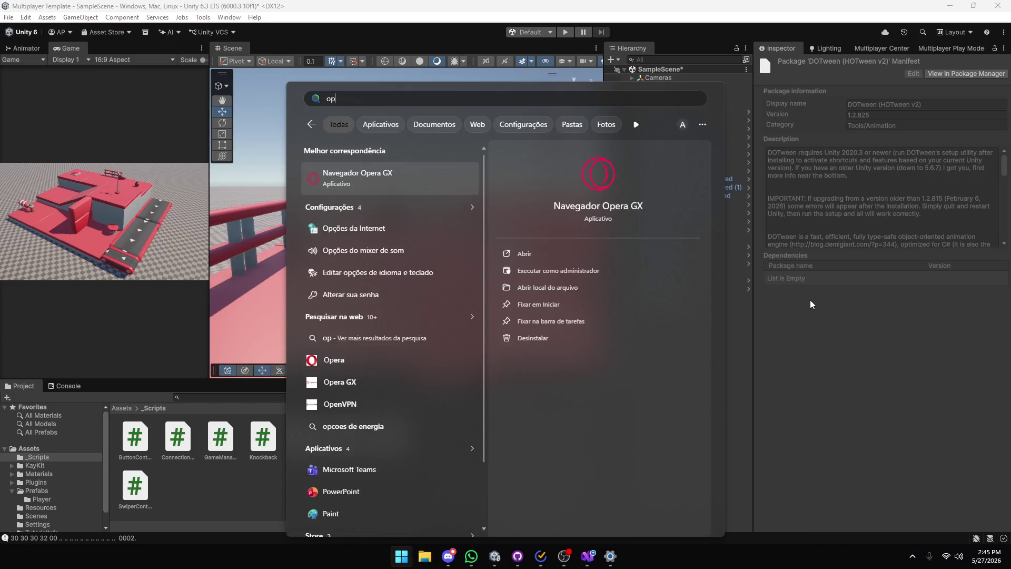
{"action": "key", "text": "Return"}
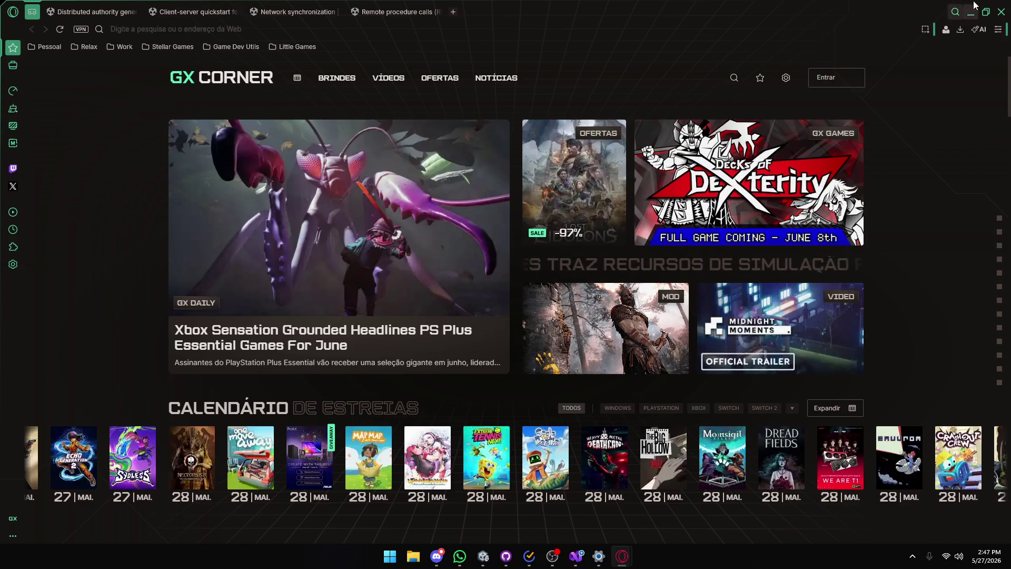
{"action": "key", "text": "alt+Tab"}
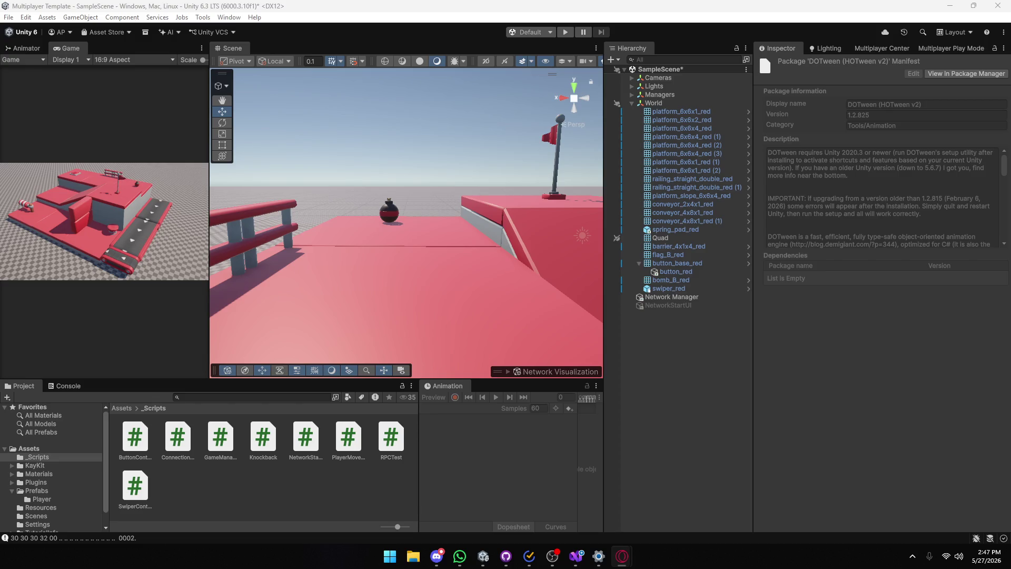
{"action": "key", "text": "alt+Tab"}
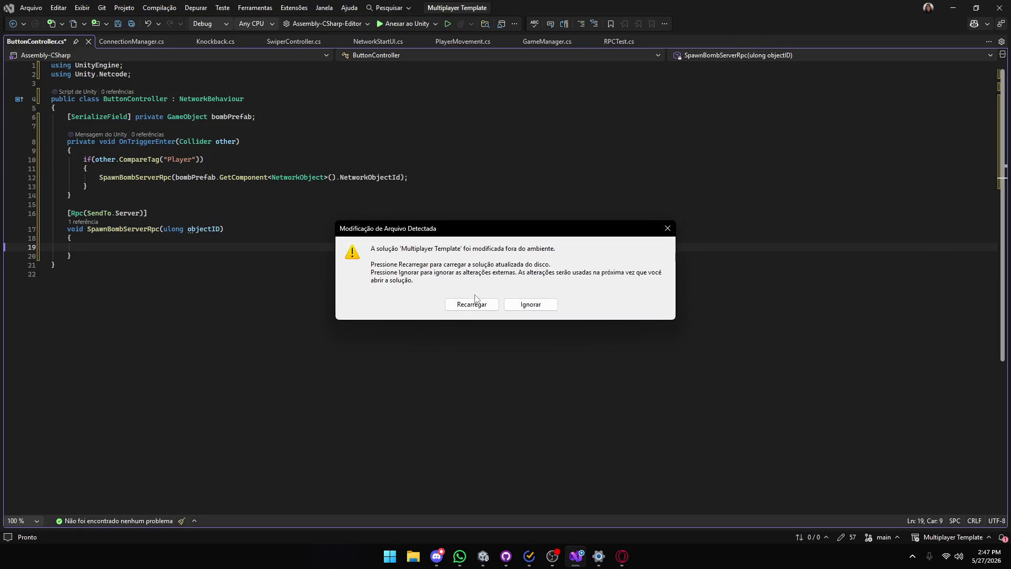
Reload the 'Multiplayer Template' solution, save ButtonController.cs, and let Unity recompile.
{"action": "left_click", "coordinate": [457, 302]}
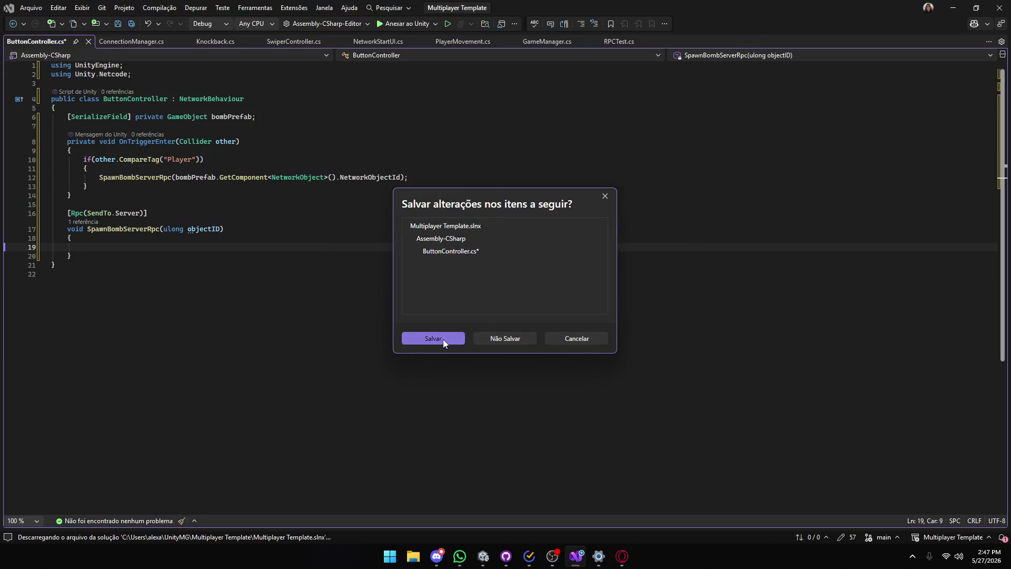
{"action": "left_click", "coordinate": [443, 339]}
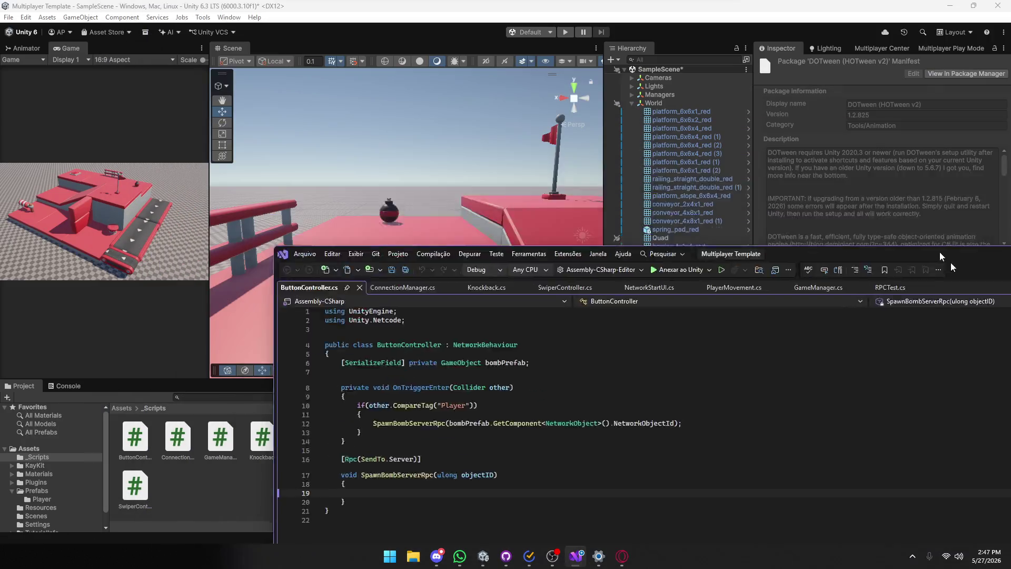
{"action": "left_click", "coordinate": [939, 252]}
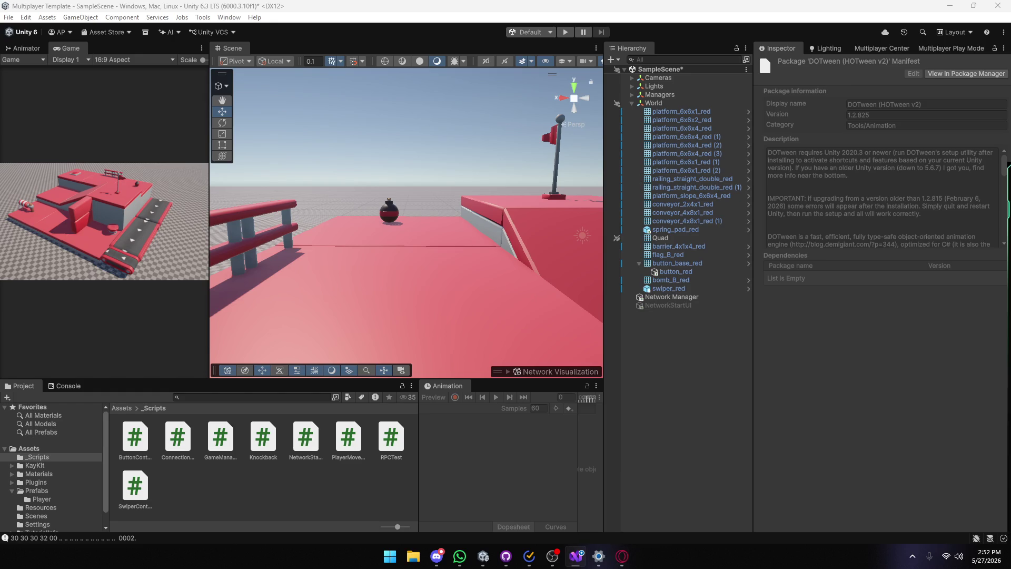
{"action": "left_click", "coordinate": [576, 555]}
Return to Unity and inspect button_base_red and button_red's Button Controller in the Inspector.
{"action": "left_click_drag", "start_coordinate": [790, 7], "coordinate": [632, 4]}
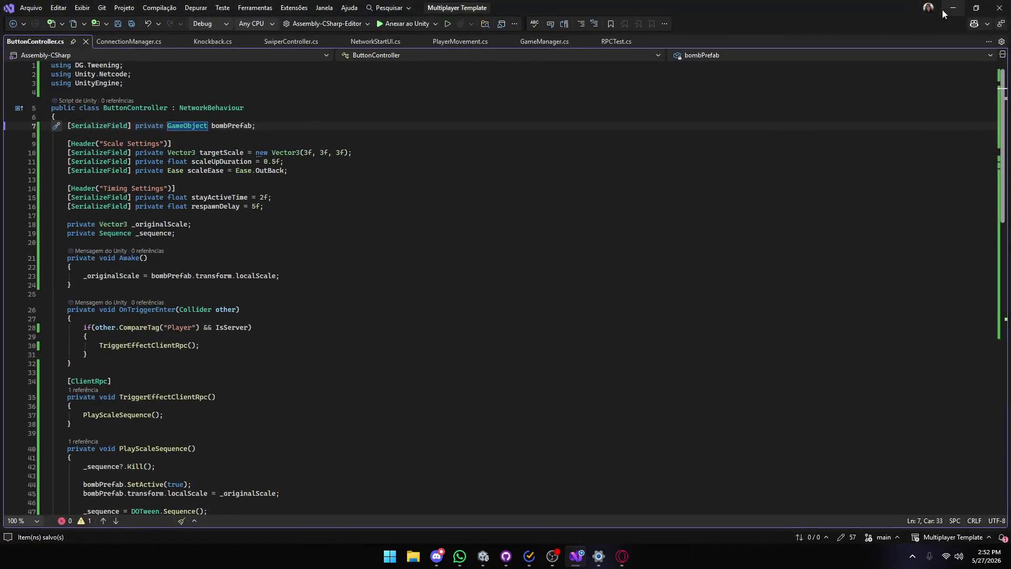
{"action": "left_click", "coordinate": [951, 9]}
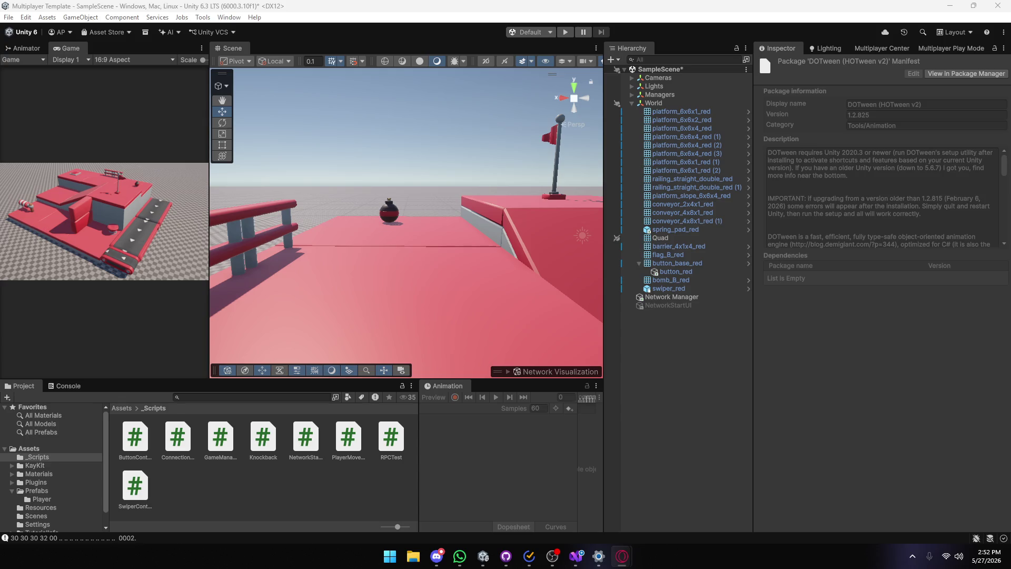
{"action": "left_click", "coordinate": [687, 376]}
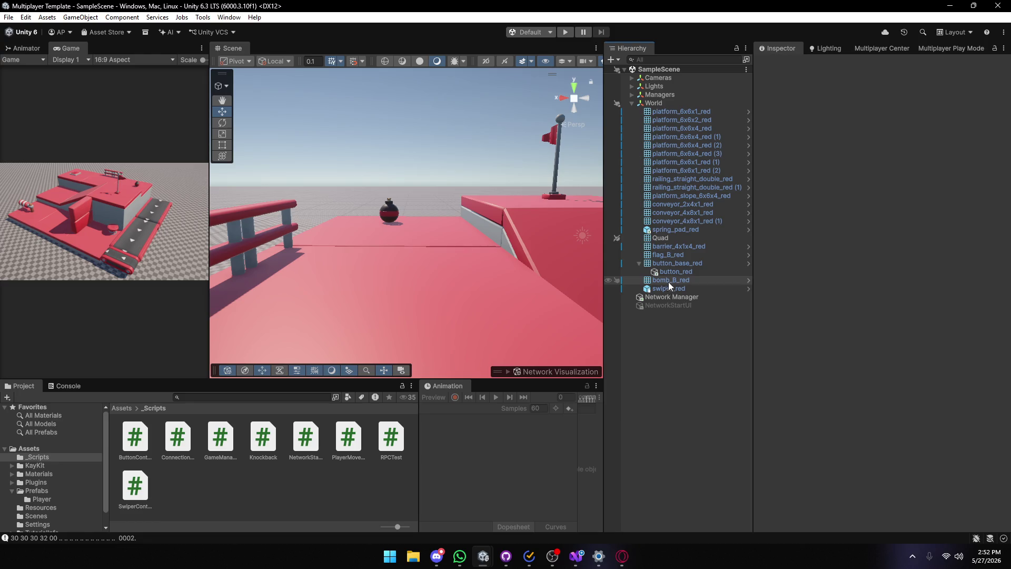
{"action": "left_click", "coordinate": [682, 264]}
{"action": "scroll", "coordinate": [797, 358], "scroll_direction": "down", "scroll_amount": 2}
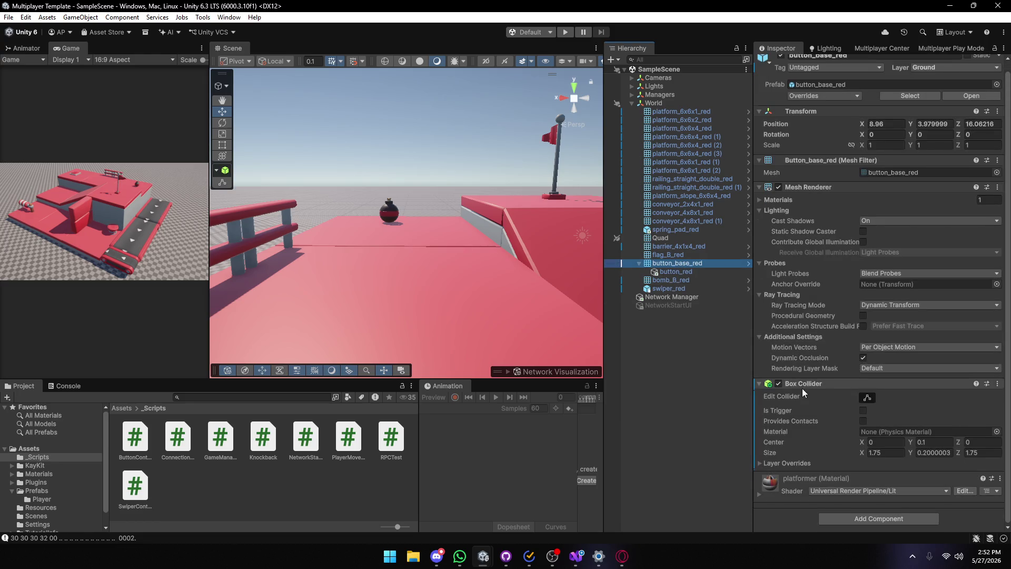
{"action": "left_click", "coordinate": [676, 271]}
{"action": "scroll", "coordinate": [802, 312], "scroll_direction": "down", "scroll_amount": 5}
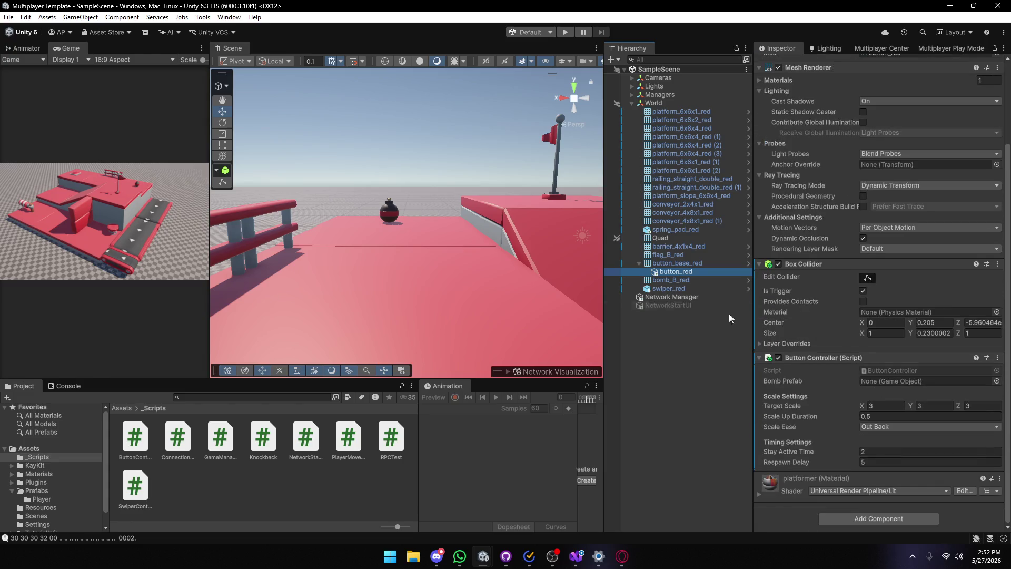
Drag bomb_B_red into button_red's Bomb Prefab field and save the scene.
{"action": "left_click", "coordinate": [665, 280]}
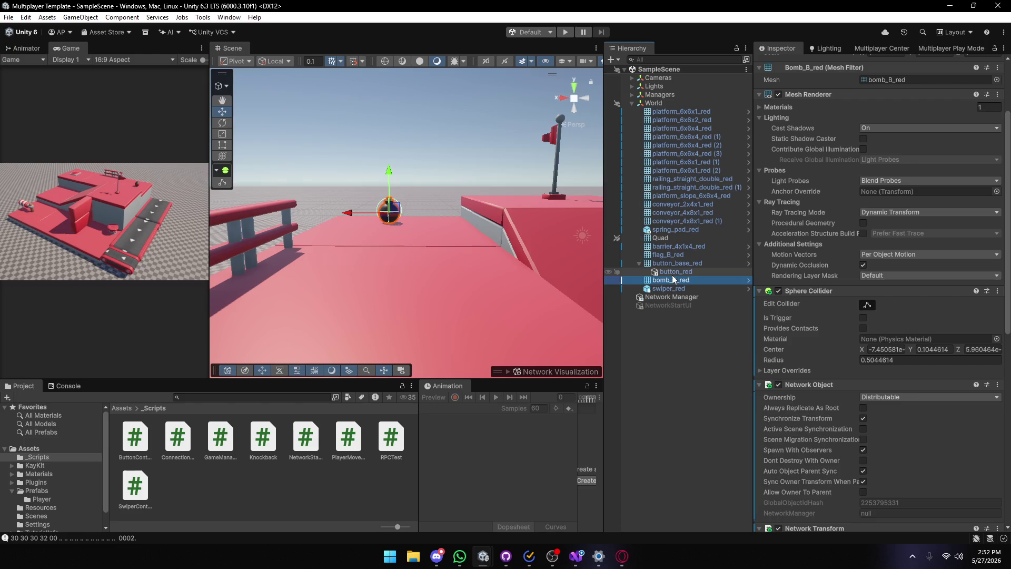
{"action": "left_click", "coordinate": [676, 272]}
{"action": "mouse_move", "coordinate": [671, 280]}
{"action": "left_mouse_down"}
{"action": "mouse_move", "coordinate": [849, 382]}
{"action": "mouse_move", "coordinate": [874, 383]}
{"action": "left_mouse_up"}
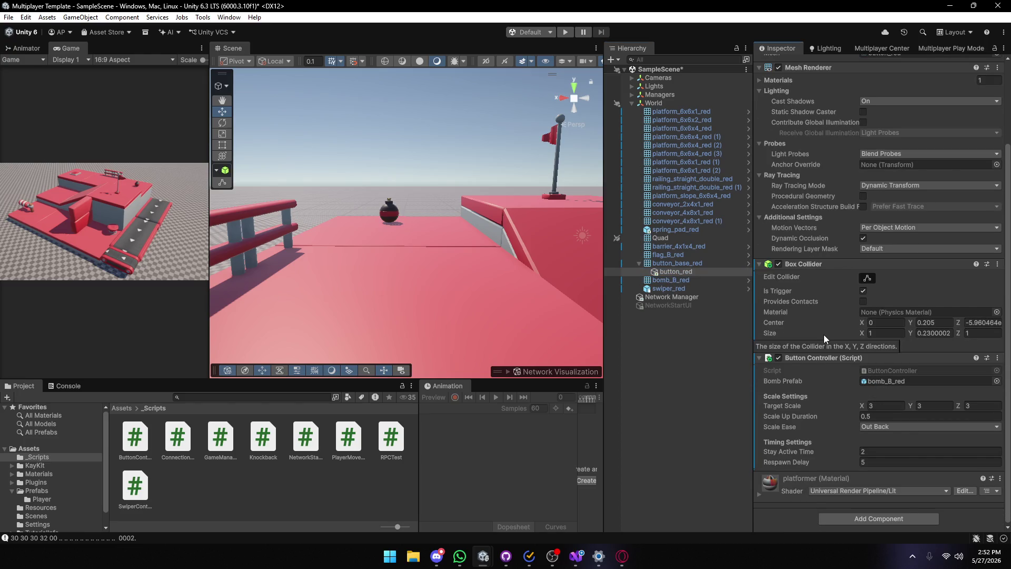
{"action": "key", "text": "ctrl+s"}
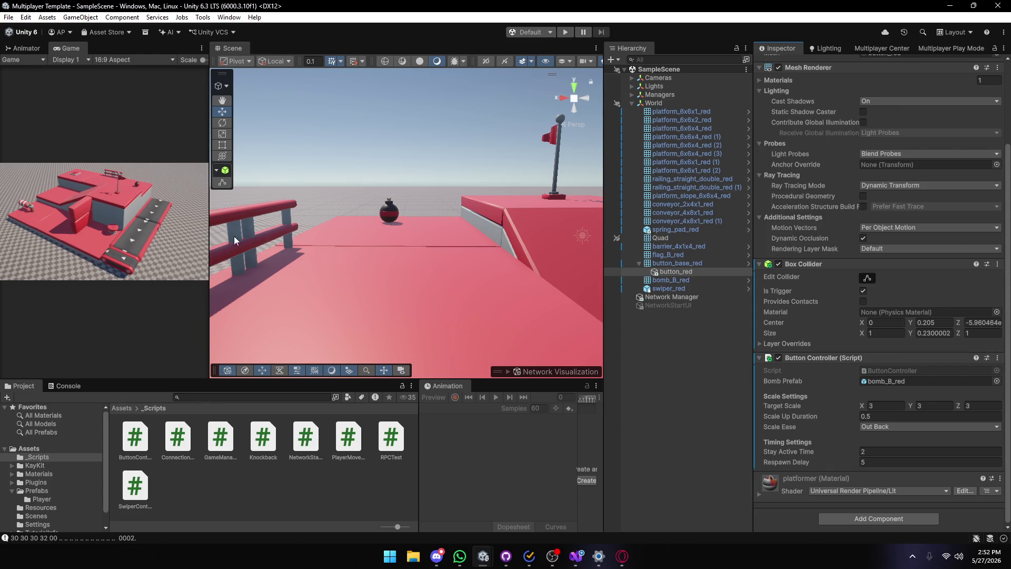
{"action": "left_click_drag", "start_coordinate": [209, 235], "coordinate": [488, 236]}
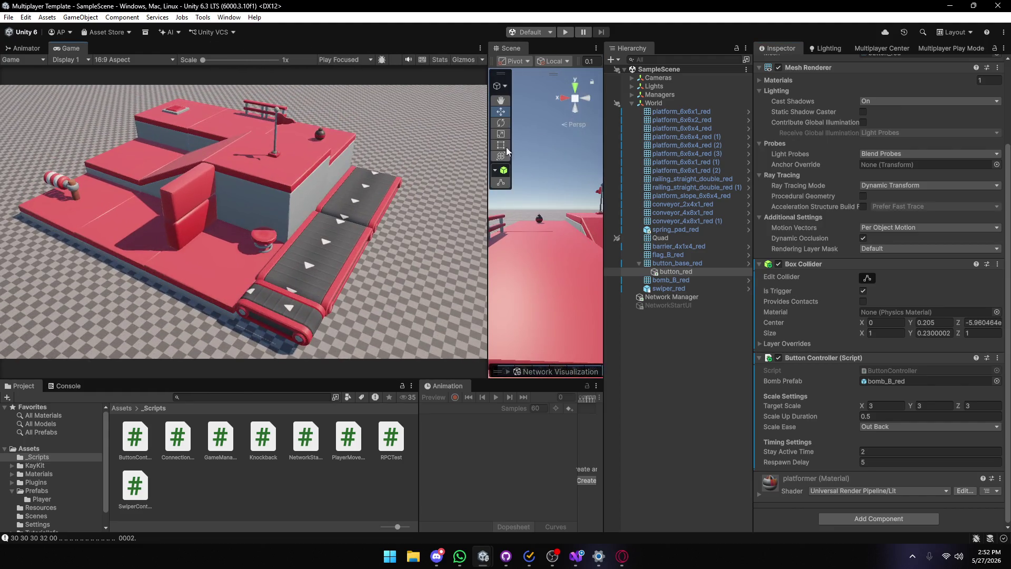
Enter Play mode and join a session with profile name 'a' and session name 'a'.
{"action": "left_click", "coordinate": [565, 33]}
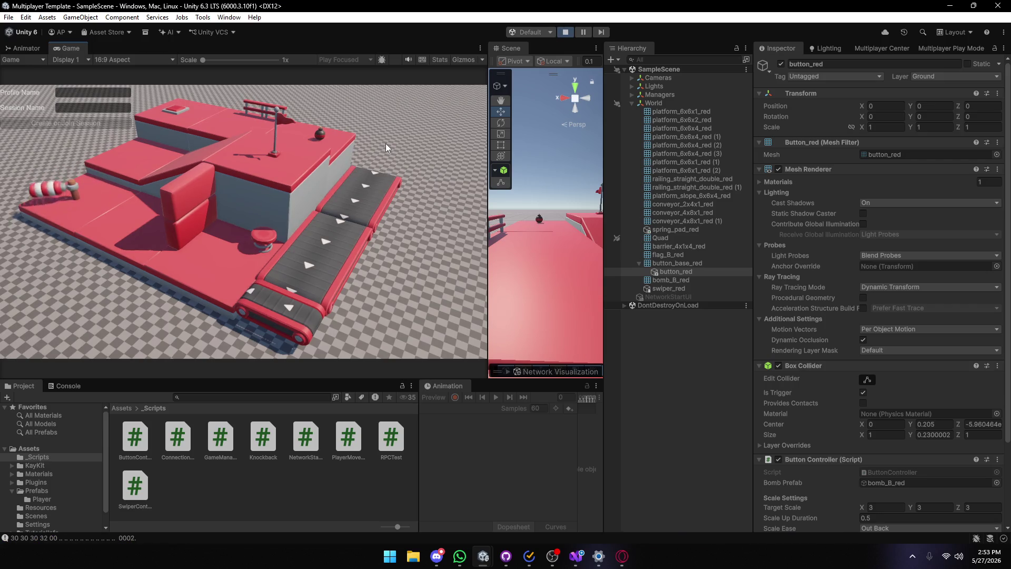
{"action": "left_click", "coordinate": [58, 95]}
{"action": "type", "text": "a"}
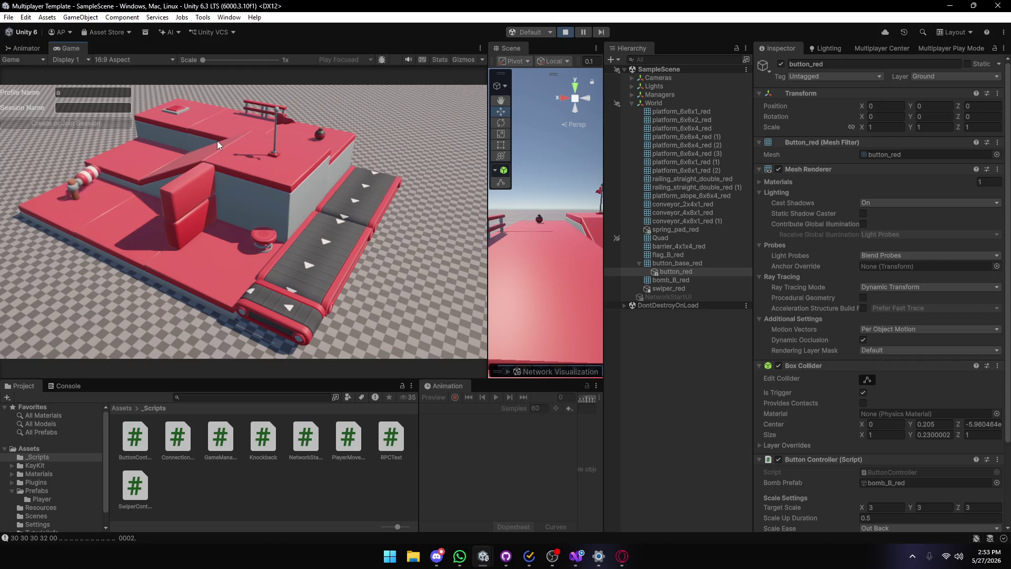
{"action": "key", "text": "Tab"}
{"action": "type", "text": "a"}
{"action": "left_click", "coordinate": [17, 121]}
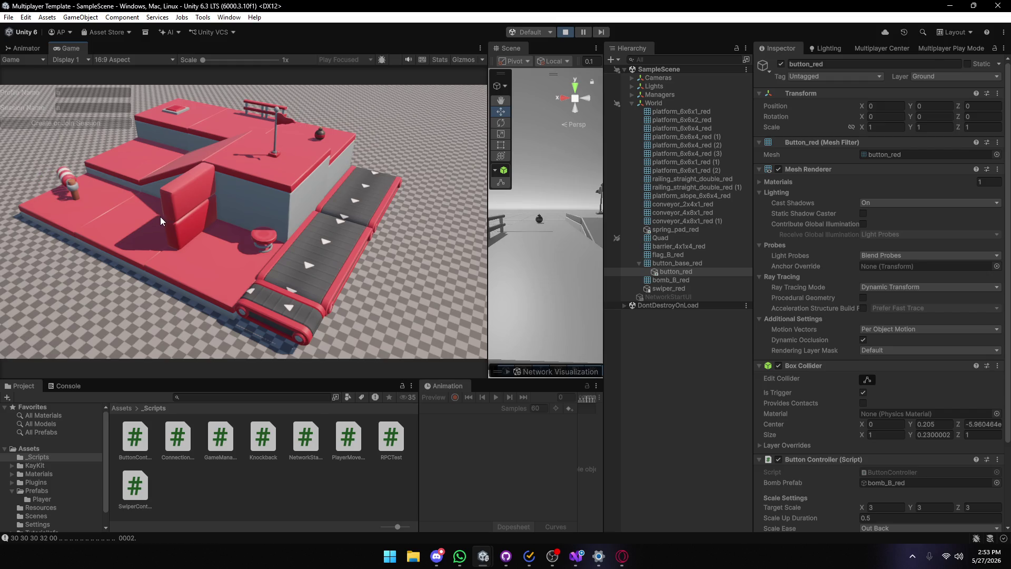
Walk the player onto the red button plate, off, on again, and off.
{"action": "key", "text": "w"}
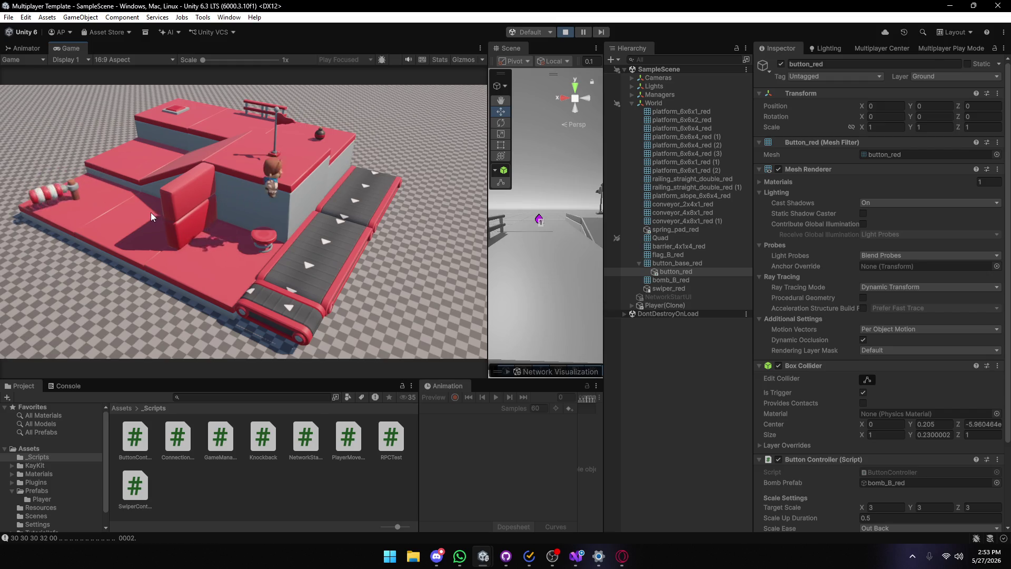
{"action": "key", "text": "w"}
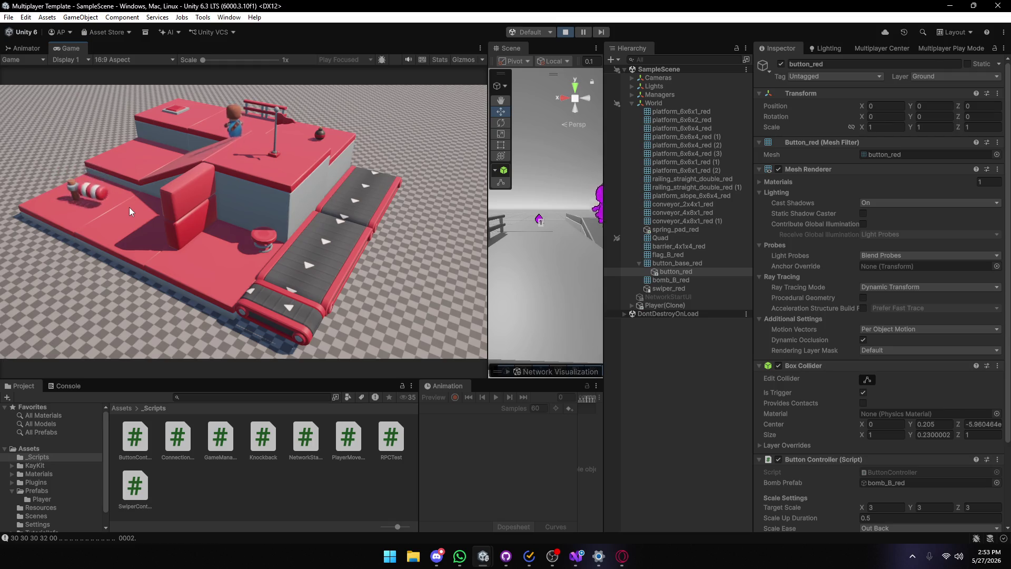
{"action": "key", "text": "w"}
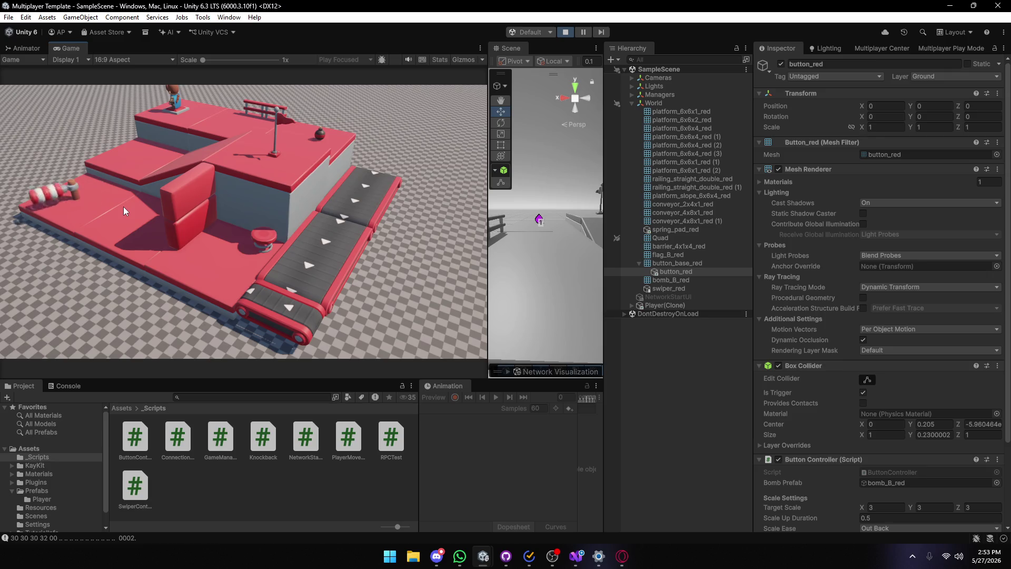
{"action": "key", "text": "d"}
{"action": "key", "text": "a"}
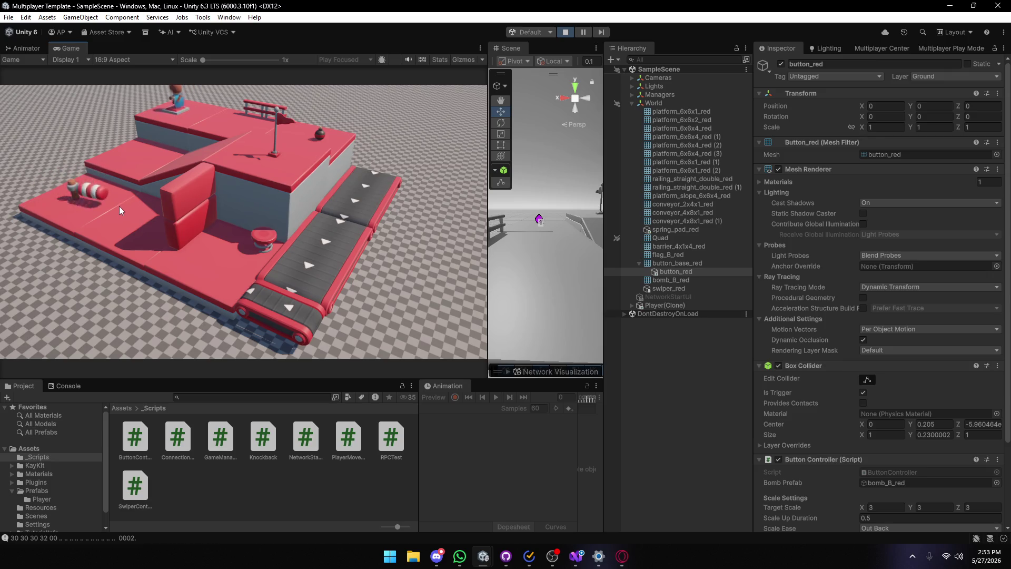
{"action": "key", "text": "d"}
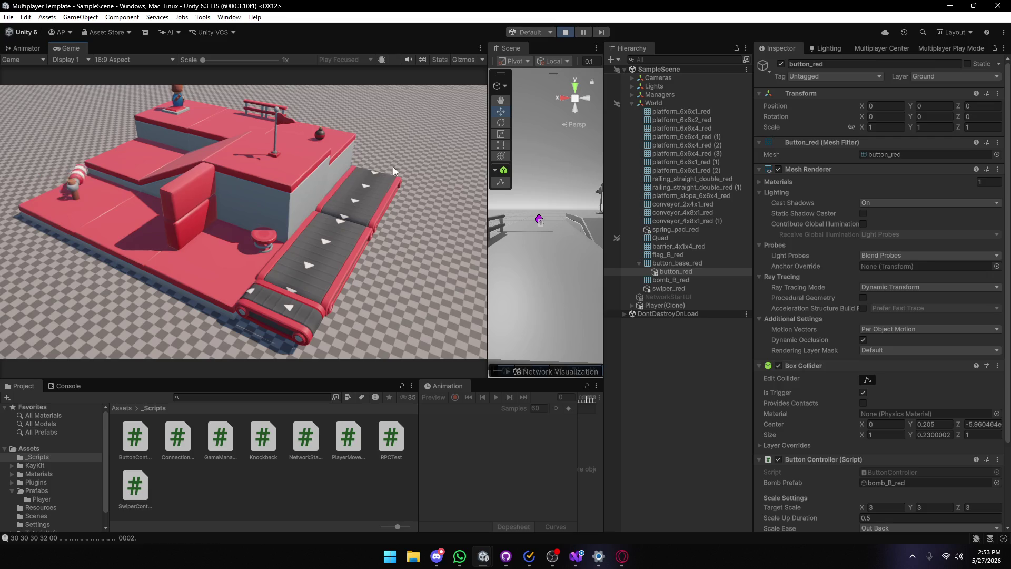
{"action": "left_click_drag", "start_coordinate": [487, 212], "coordinate": [267, 212]}
{"action": "left_click_drag", "start_coordinate": [212, 242], "coordinate": [283, 241]}
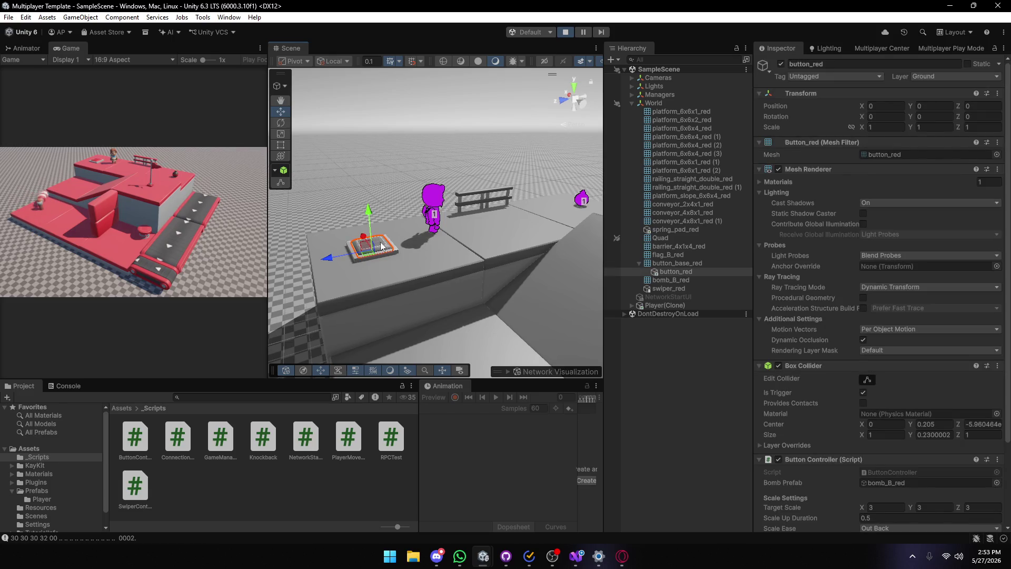
{"action": "scroll", "coordinate": [845, 403], "scroll_direction": "down", "scroll_amount": 3}
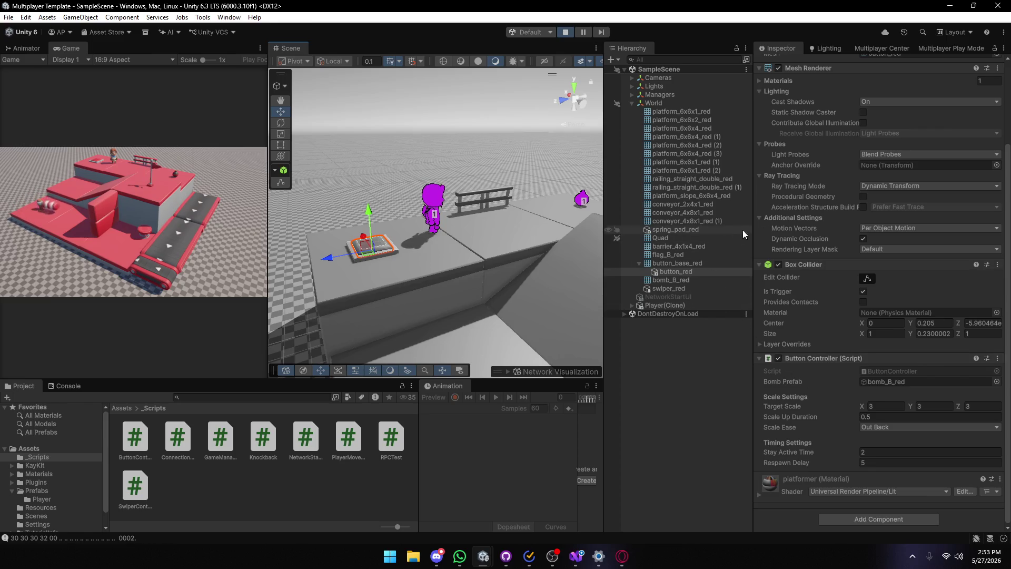
Stop Play mode, close the stray settings window, and switch to the ButtonController code.
{"action": "left_click", "coordinate": [562, 35]}
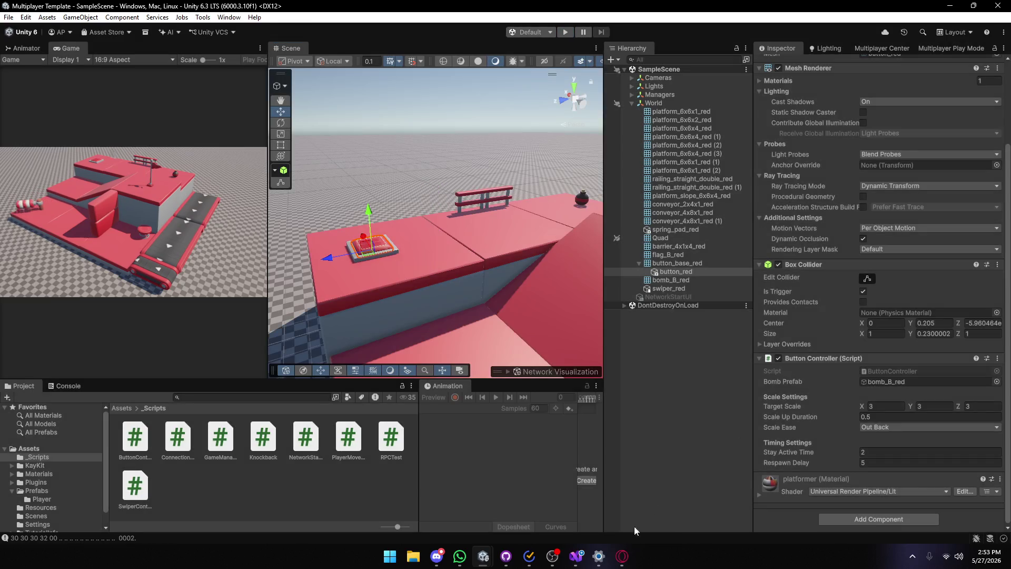
{"action": "mouse_move", "coordinate": [599, 556]}
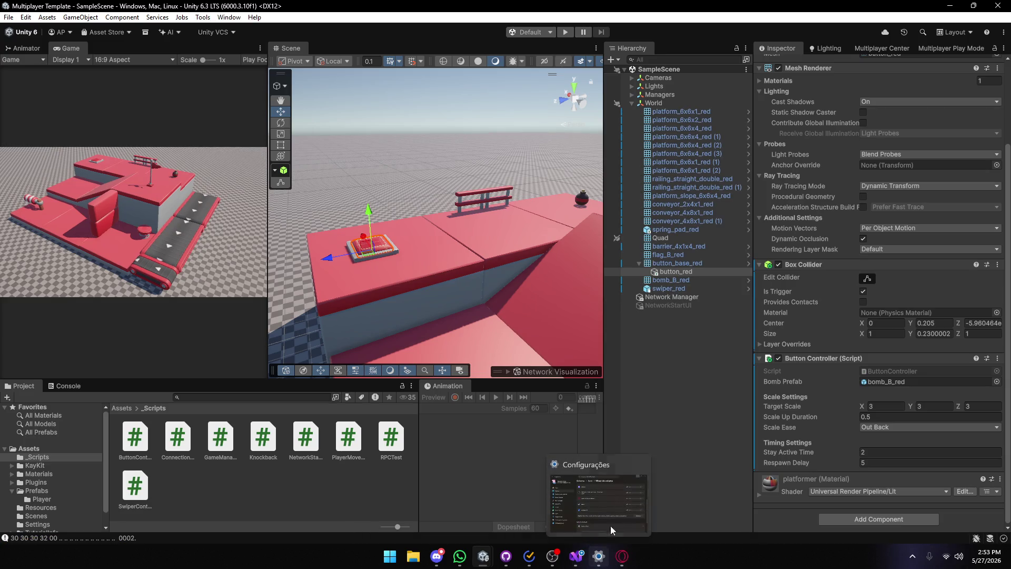
{"action": "left_click", "coordinate": [640, 465]}
{"action": "left_click", "coordinate": [588, 556]}
Add Debug.Log("Apertou"); inside OnTriggerEnter's Player/IsServer check.
{"action": "scroll", "coordinate": [208, 279], "scroll_direction": "down", "scroll_amount": 6}
{"action": "scroll", "coordinate": [209, 289], "scroll_direction": "up", "scroll_amount": 6}
{"action": "scroll", "coordinate": [212, 306], "scroll_direction": "down", "scroll_amount": 11}
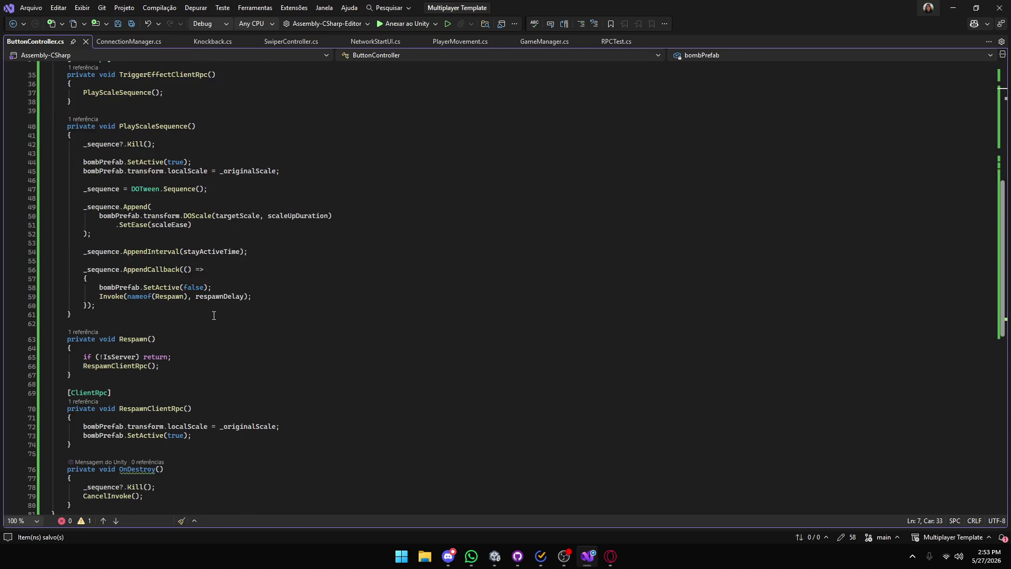
{"action": "scroll", "coordinate": [212, 331], "scroll_direction": "down", "scroll_amount": 3}
{"action": "scroll", "coordinate": [78, 421], "scroll_direction": "up", "scroll_amount": 11}
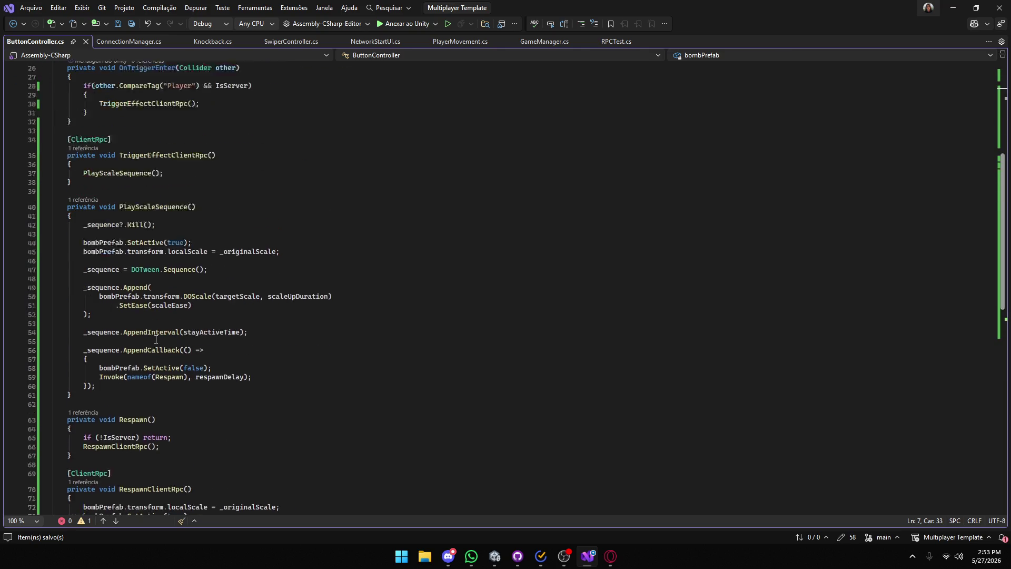
{"action": "left_click", "coordinate": [138, 229]}
{"action": "key", "text": "Return"}
{"action": "type", "text": "De"}
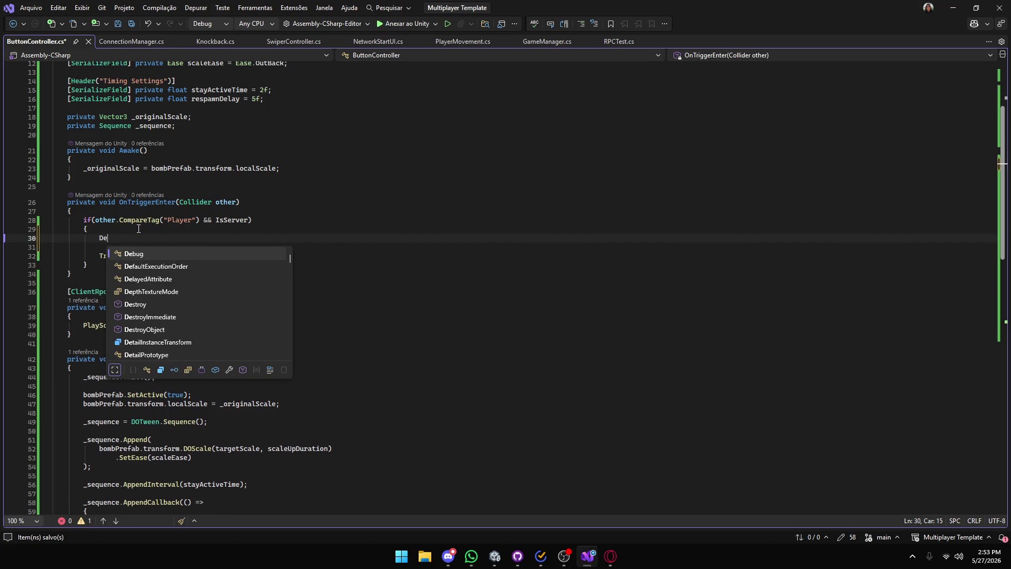
{"action": "type", "text": "bug.Log(\""}
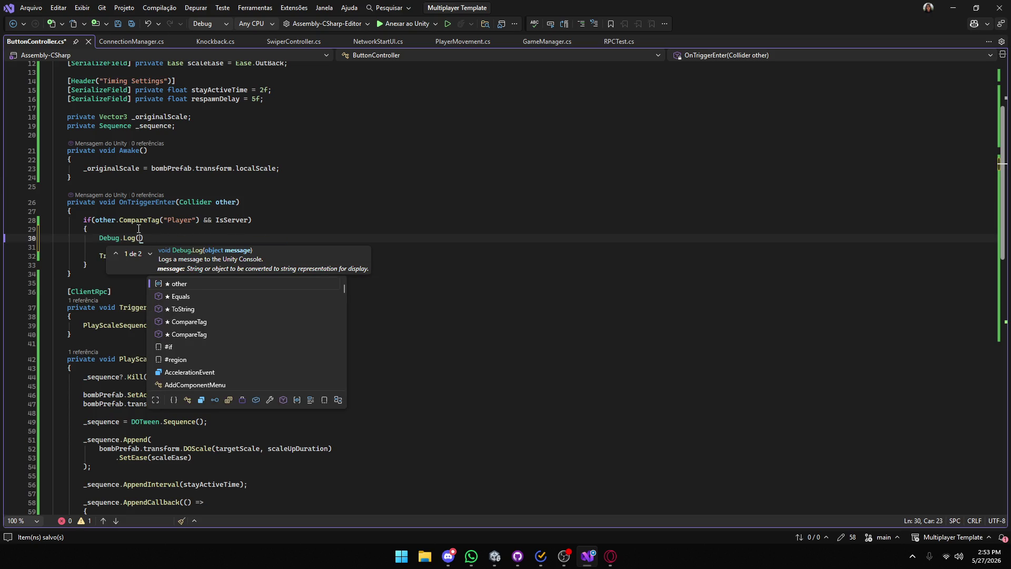
{"action": "key", "text": "Escape"}
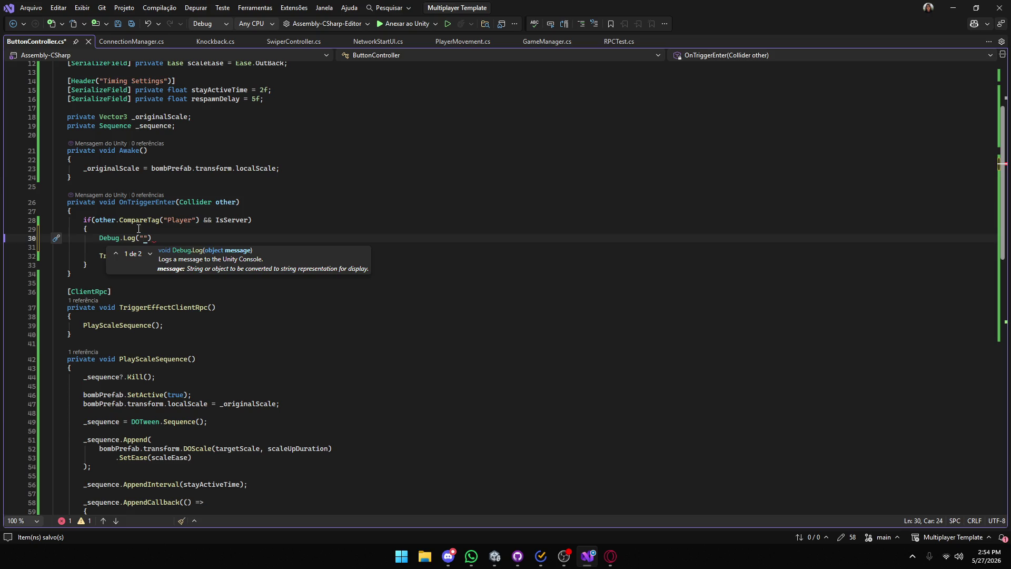
{"action": "type", "text": "Apertou\""}
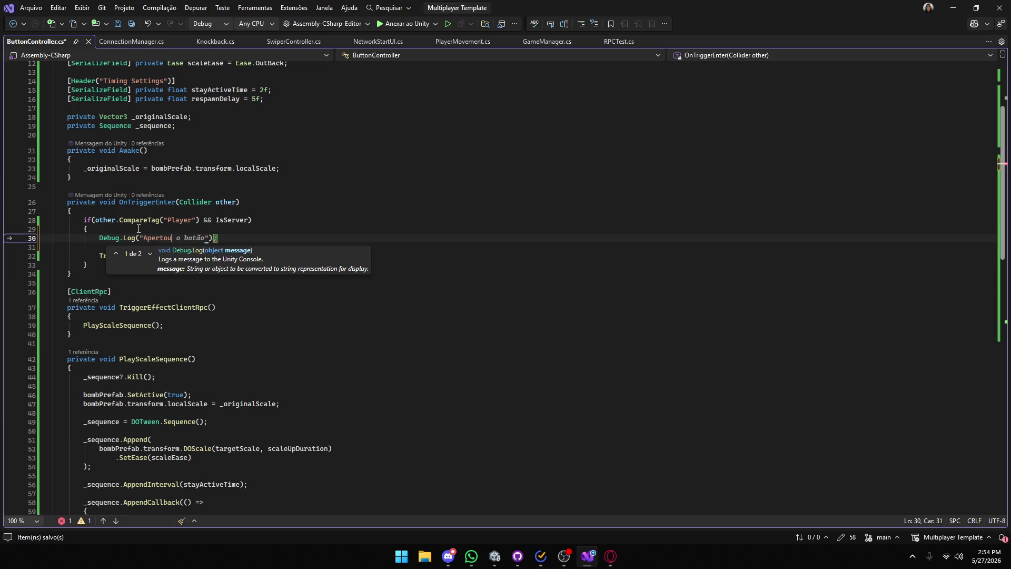
{"action": "type", "text": ");"}
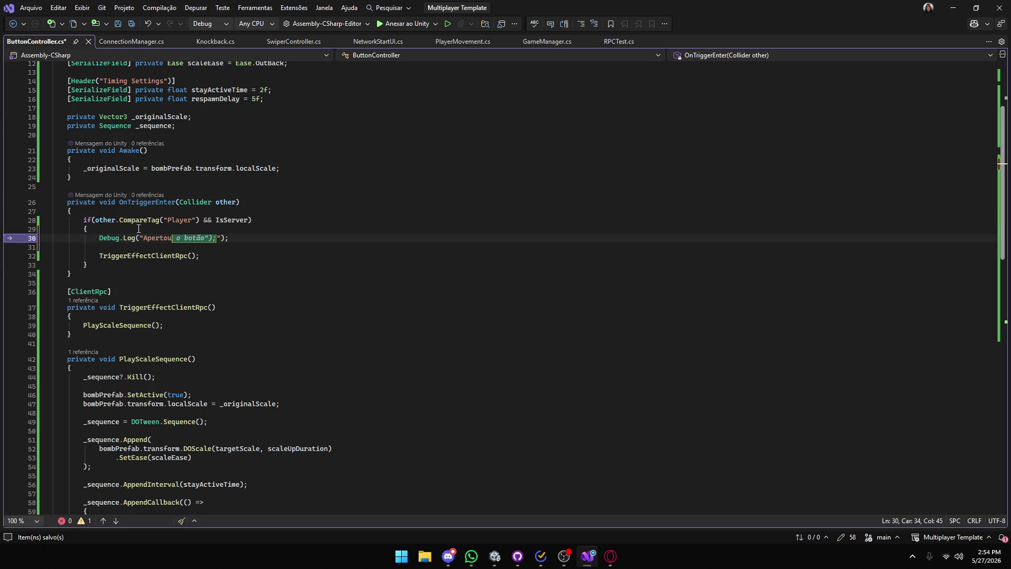
Dismiss the code suggestion, save ButtonController.cs, and return to Unity.
{"action": "scroll", "coordinate": [139, 229], "scroll_direction": "up", "scroll_amount": 1}
{"action": "left_click", "coordinate": [303, 230]}
{"action": "key", "text": "ctrl+s"}
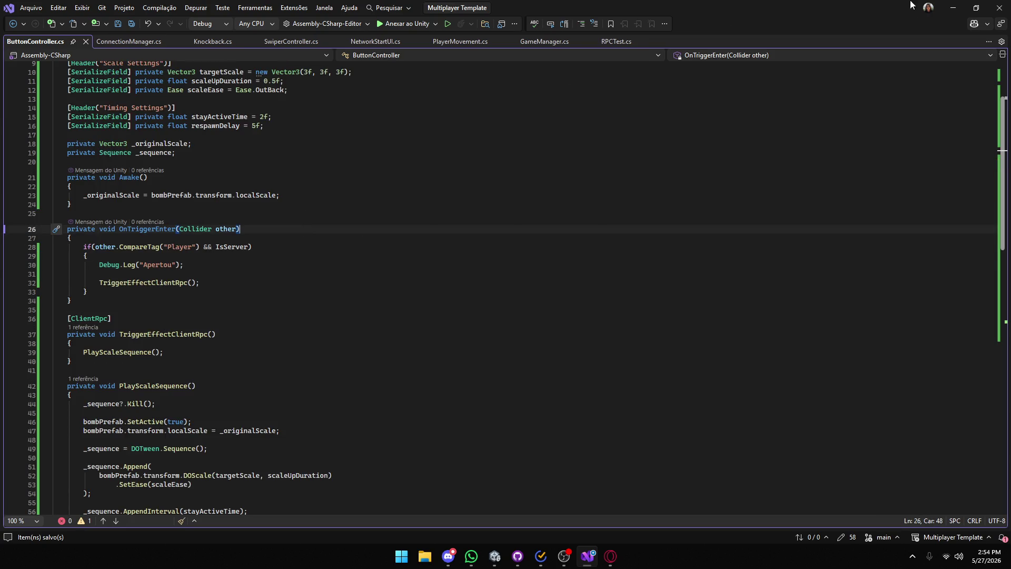
{"action": "left_click", "coordinate": [953, 7]}
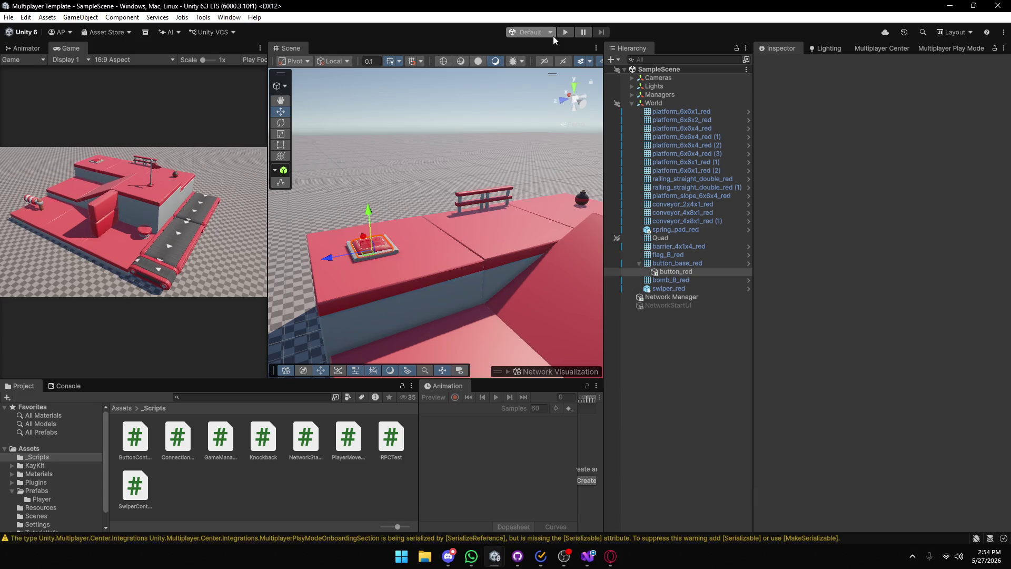
Play again, join the session, walk the player onto the red button, and show the Console.
{"action": "left_click", "coordinate": [564, 32]}
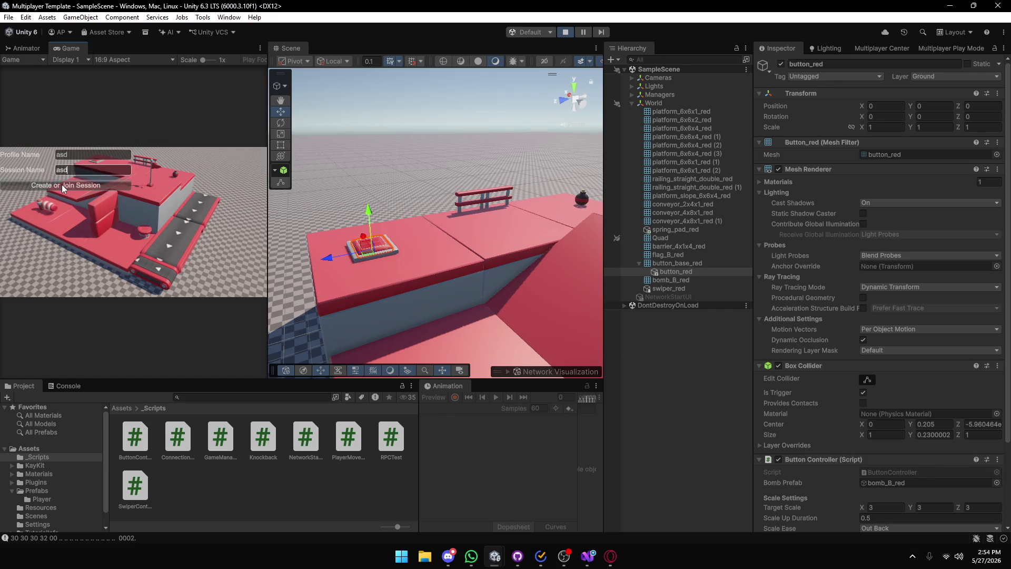
{"action": "left_click", "coordinate": [62, 185]}
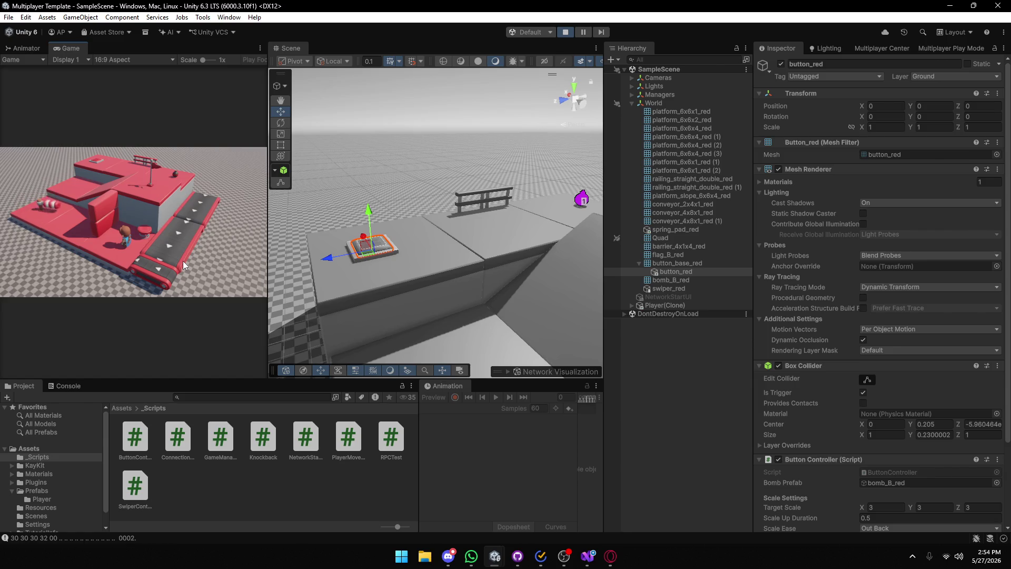
{"action": "key", "text": "d"}
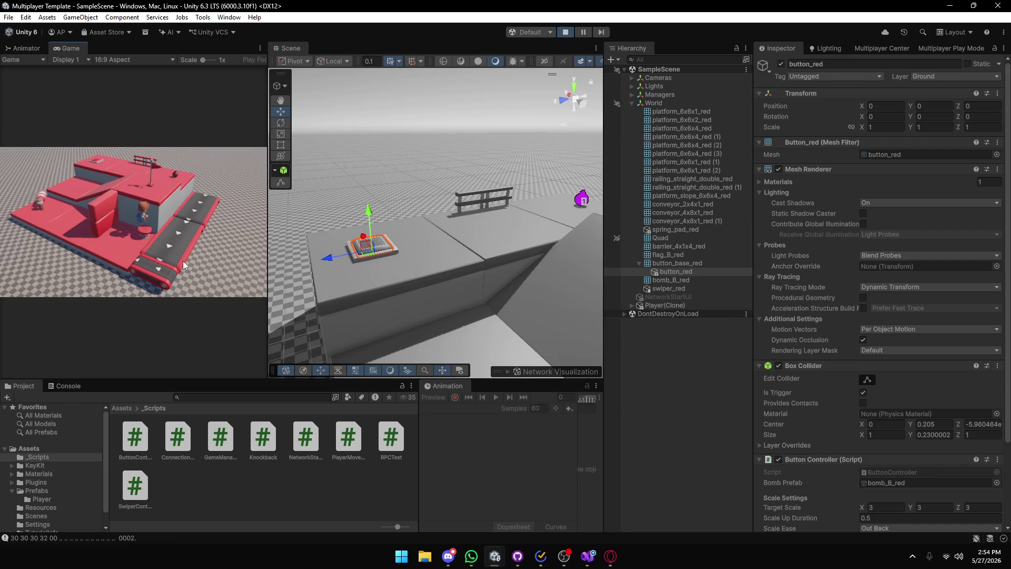
{"action": "key", "text": "a"}
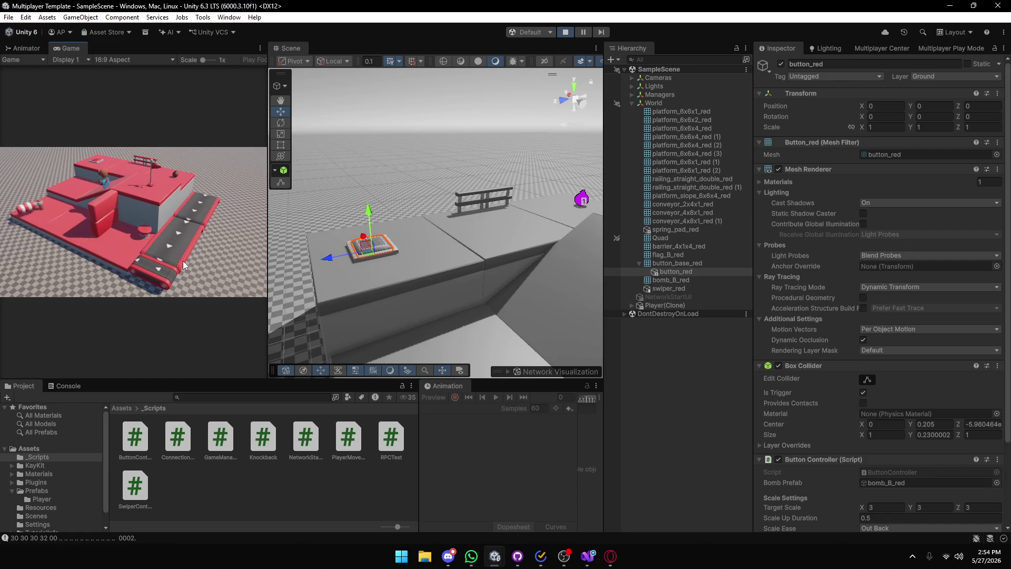
{"action": "key", "text": "w"}
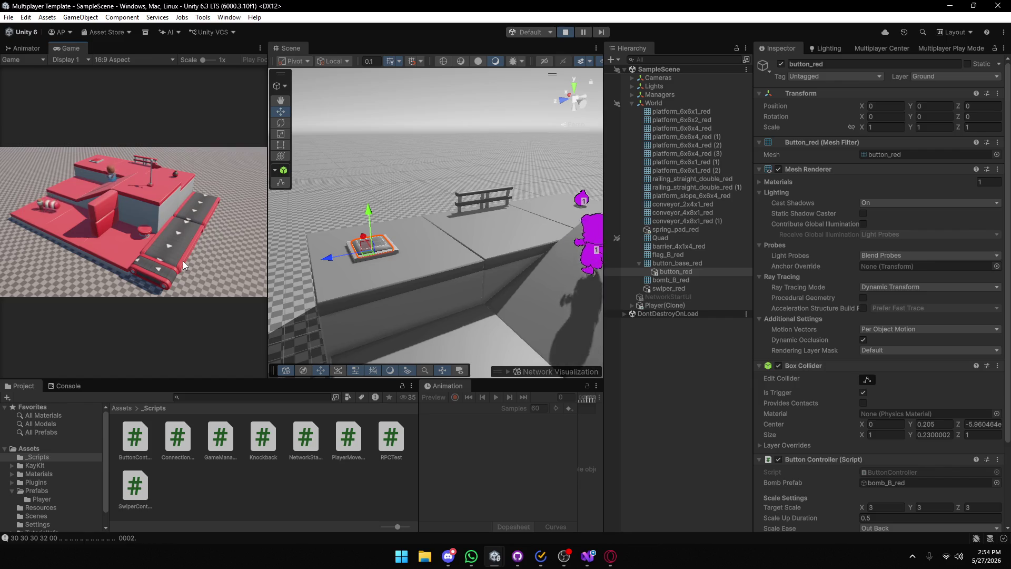
{"action": "key", "text": "w"}
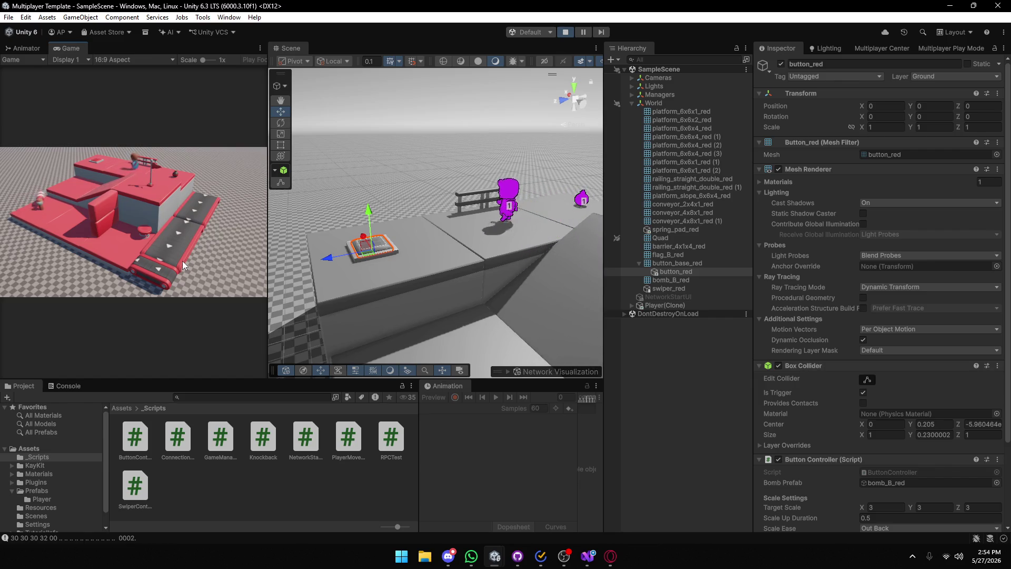
{"action": "key", "text": "a"}
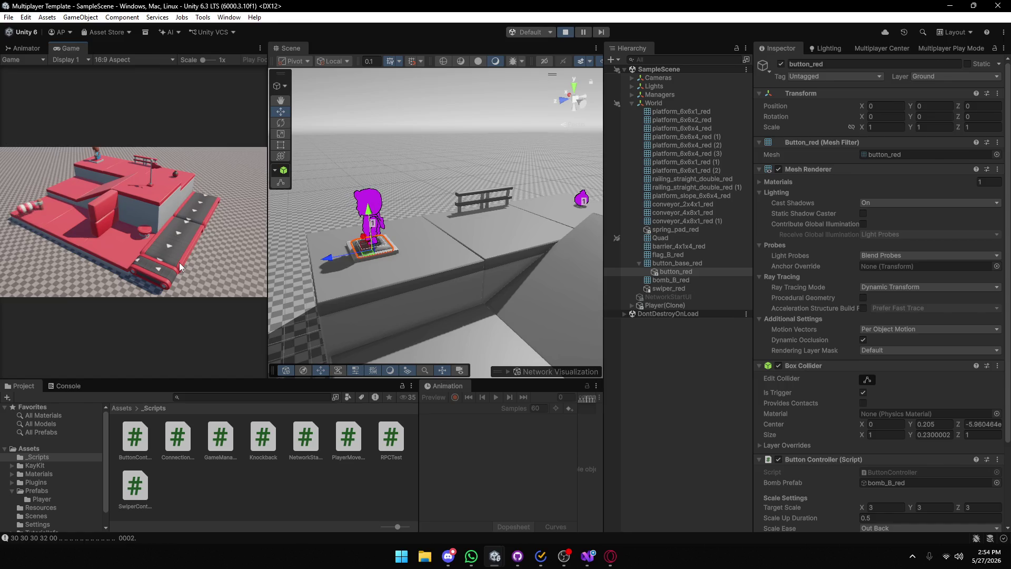
{"action": "left_click", "coordinate": [58, 386]}
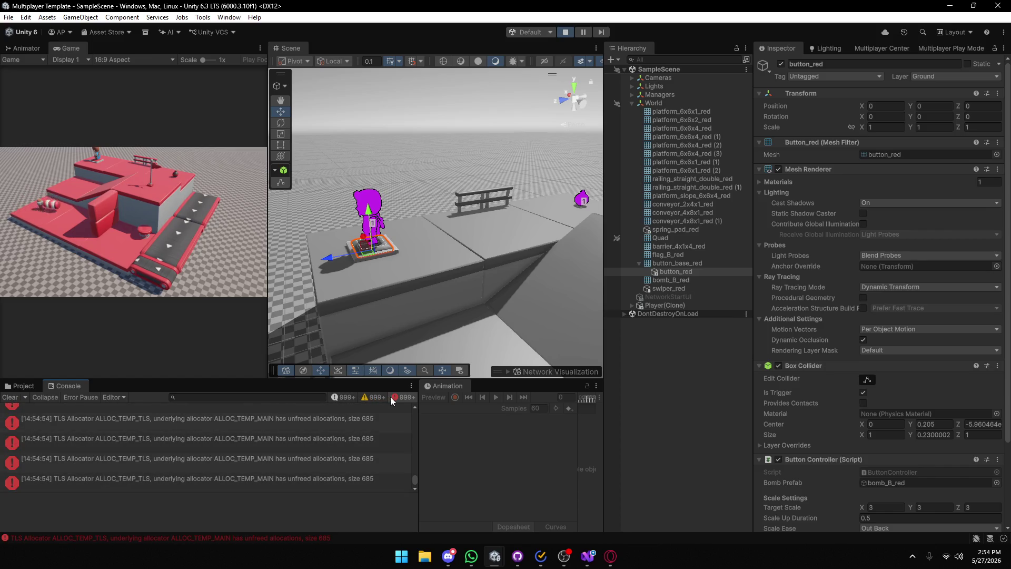
Toggle Console info/warning filters and inspect the Allocation of 45 bytes and TLS Allocator errors.
{"action": "left_click", "coordinate": [345, 397]}
{"action": "left_click", "coordinate": [343, 397]}
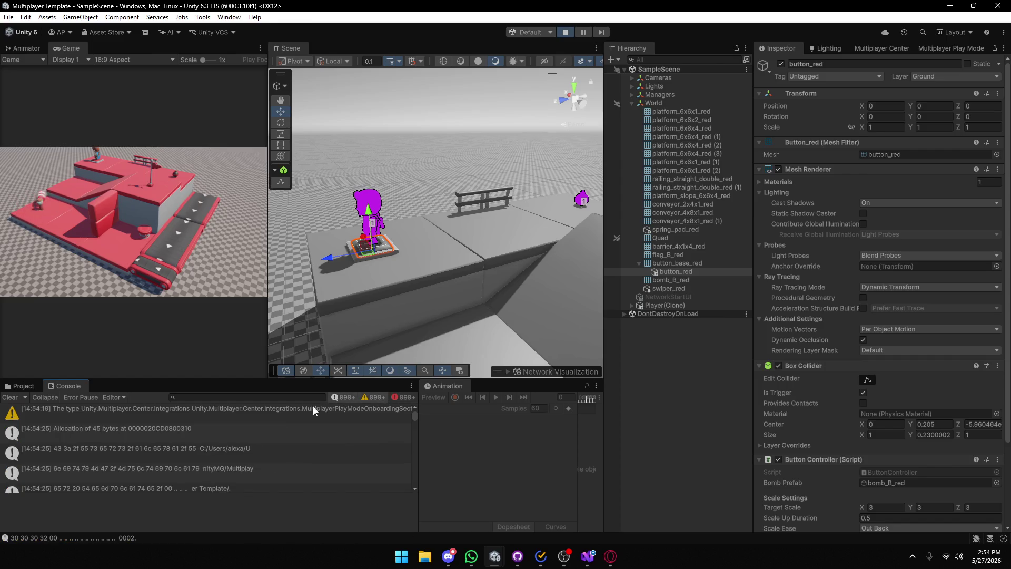
{"action": "left_click", "coordinate": [200, 435]}
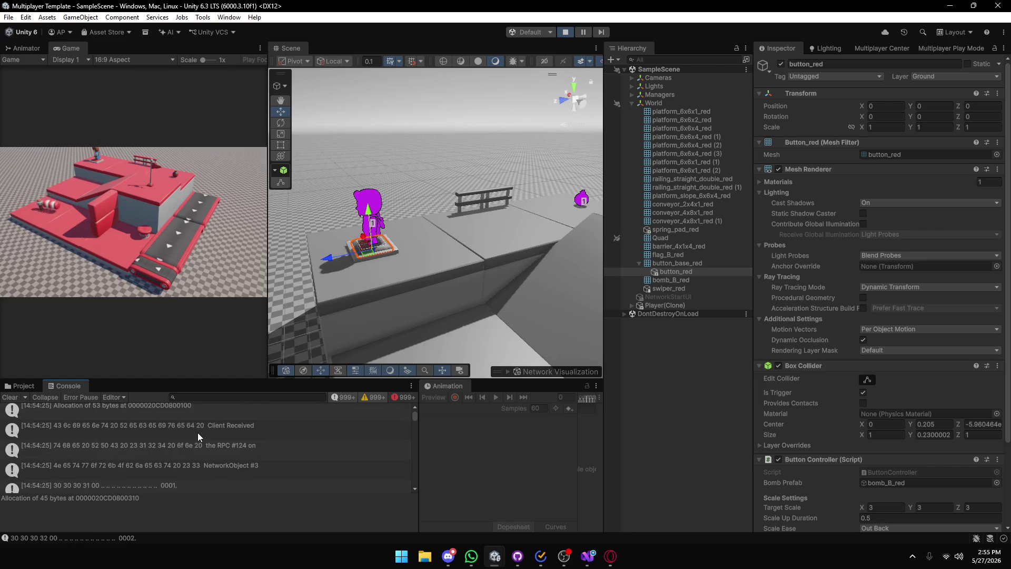
{"action": "left_click", "coordinate": [180, 428]}
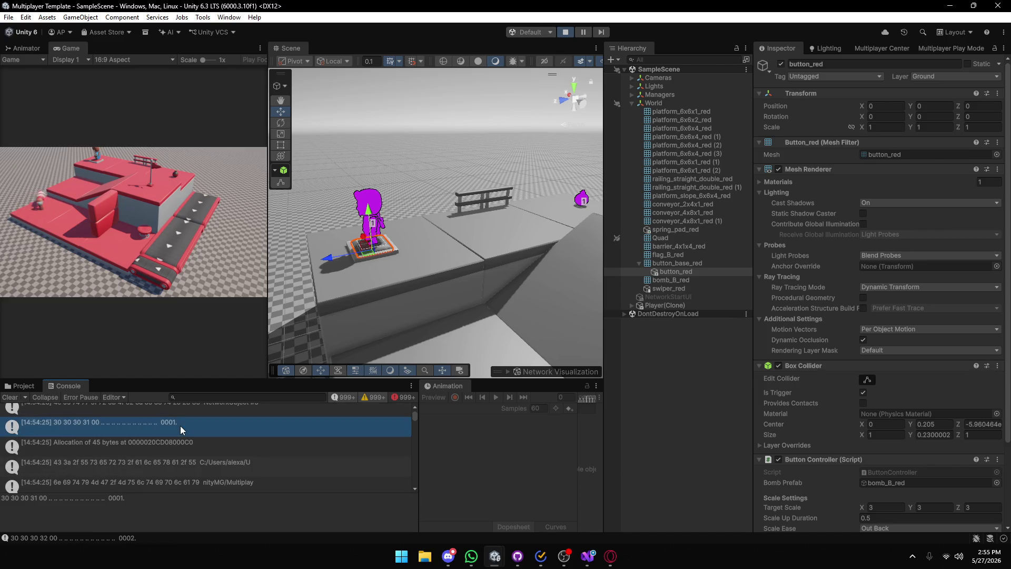
{"action": "left_click", "coordinate": [352, 397]}
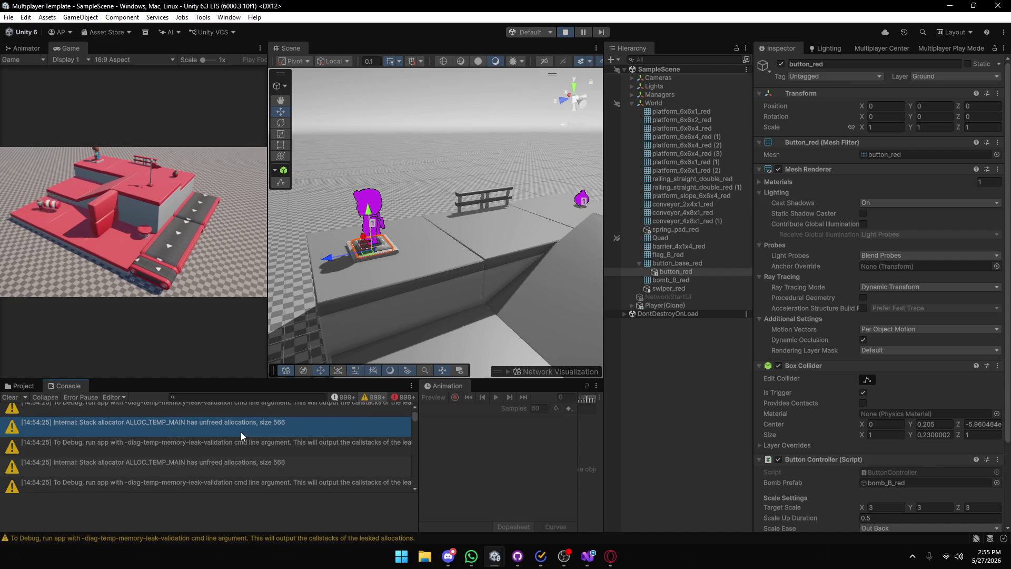
{"action": "left_click", "coordinate": [372, 398]}
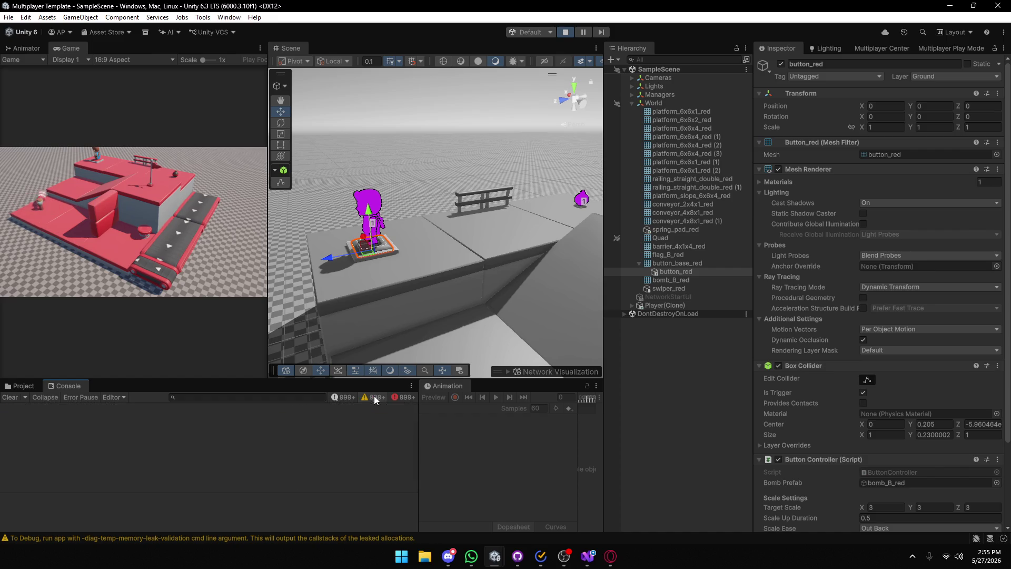
{"action": "left_click", "coordinate": [406, 398]}
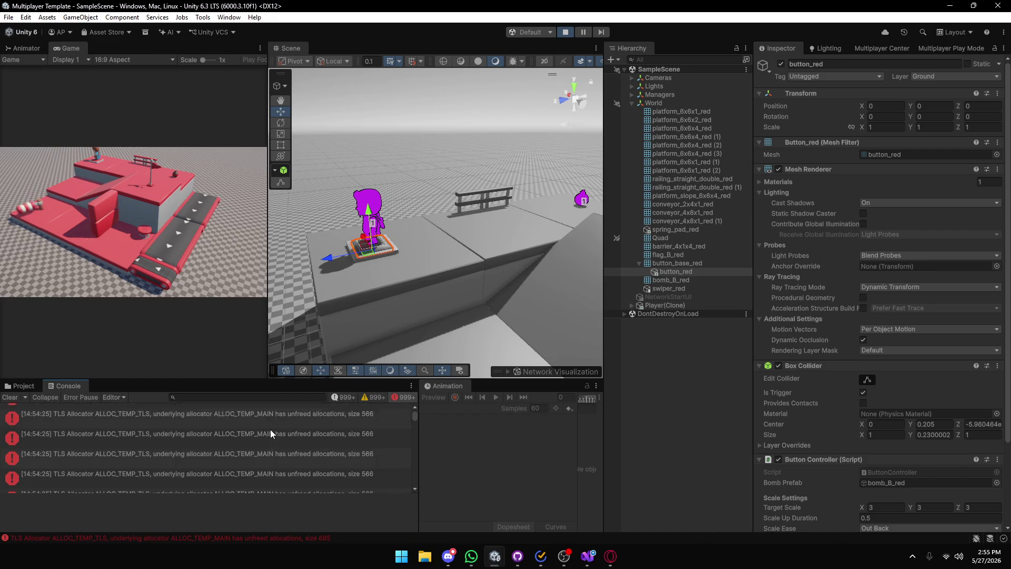
{"action": "scroll", "coordinate": [305, 432], "scroll_direction": "down", "scroll_amount": 1}
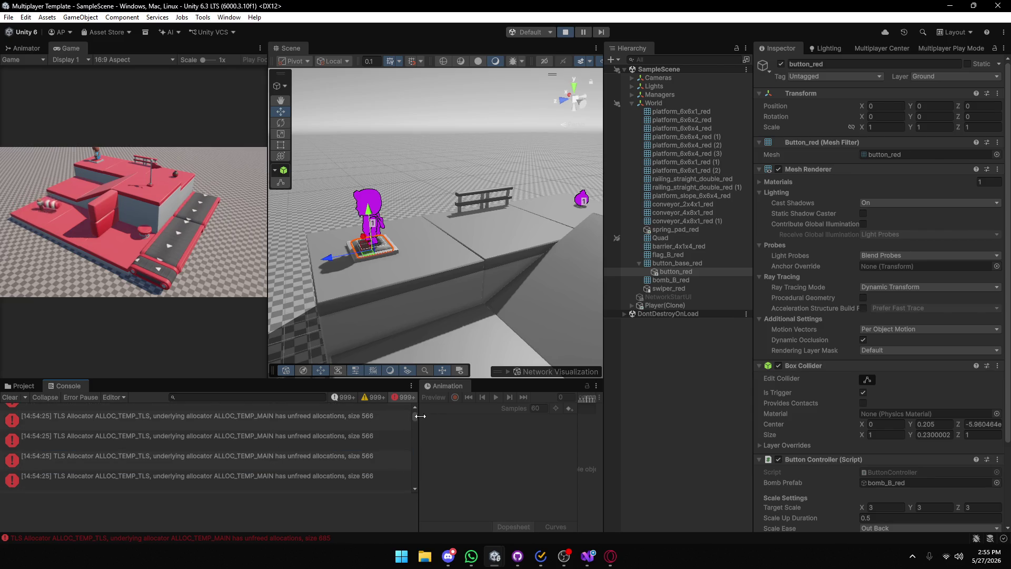
{"action": "mouse_move", "coordinate": [415, 416]}
{"action": "left_mouse_down"}
{"action": "mouse_move", "coordinate": [416, 485]}
{"action": "mouse_move", "coordinate": [407, 406]}
{"action": "mouse_move", "coordinate": [416, 512]}
{"action": "left_mouse_up"}
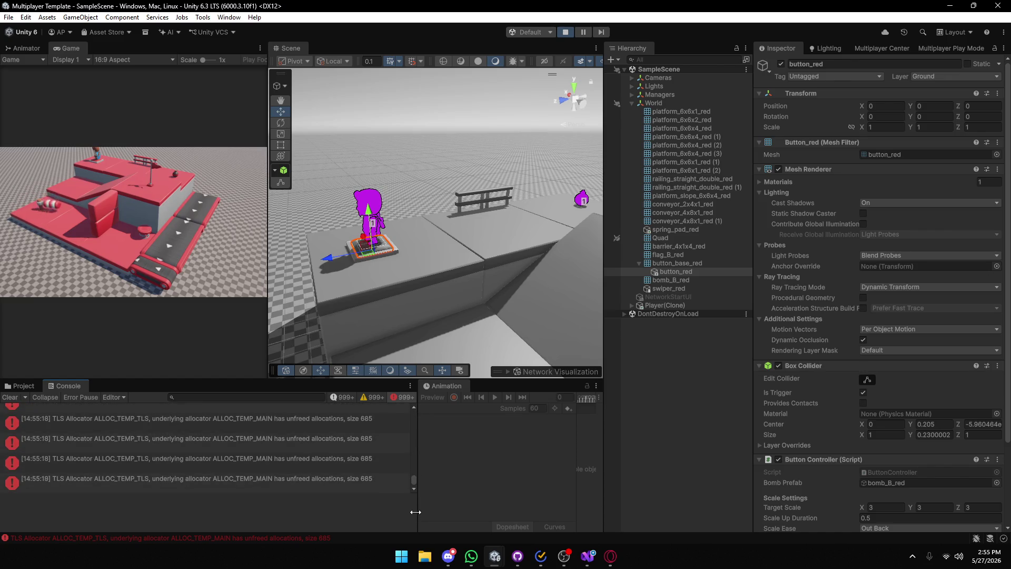
Select platform_6x6x4_red under the player, re-show info logs, then stop the game.
{"action": "left_click", "coordinate": [367, 267]}
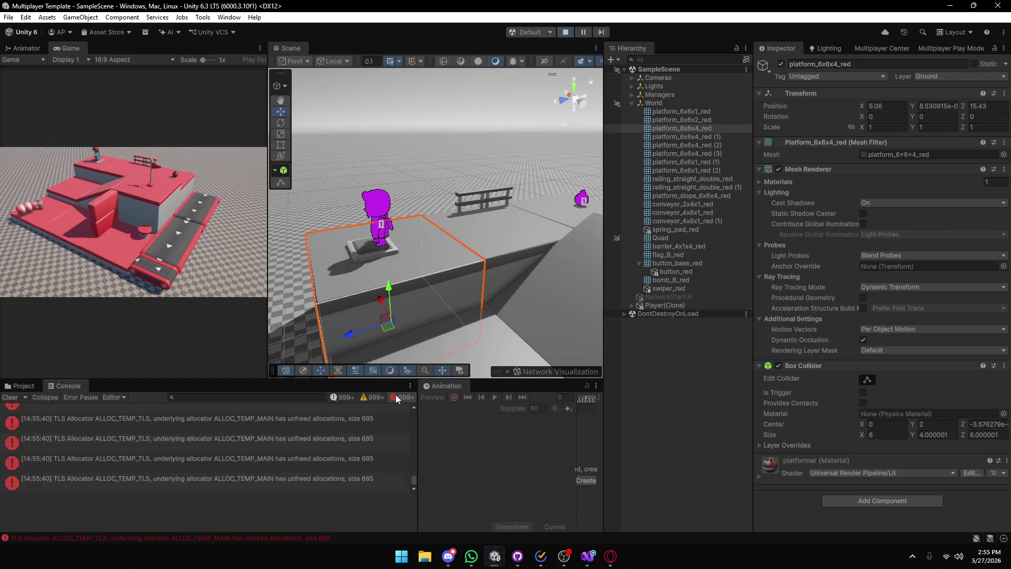
{"action": "left_click", "coordinate": [343, 399]}
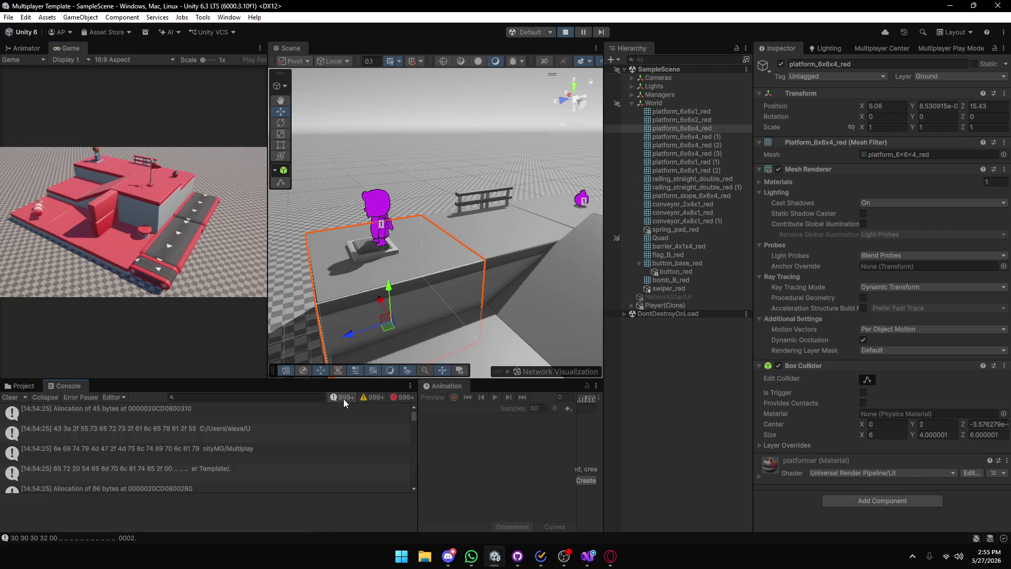
{"action": "left_click", "coordinate": [344, 462]}
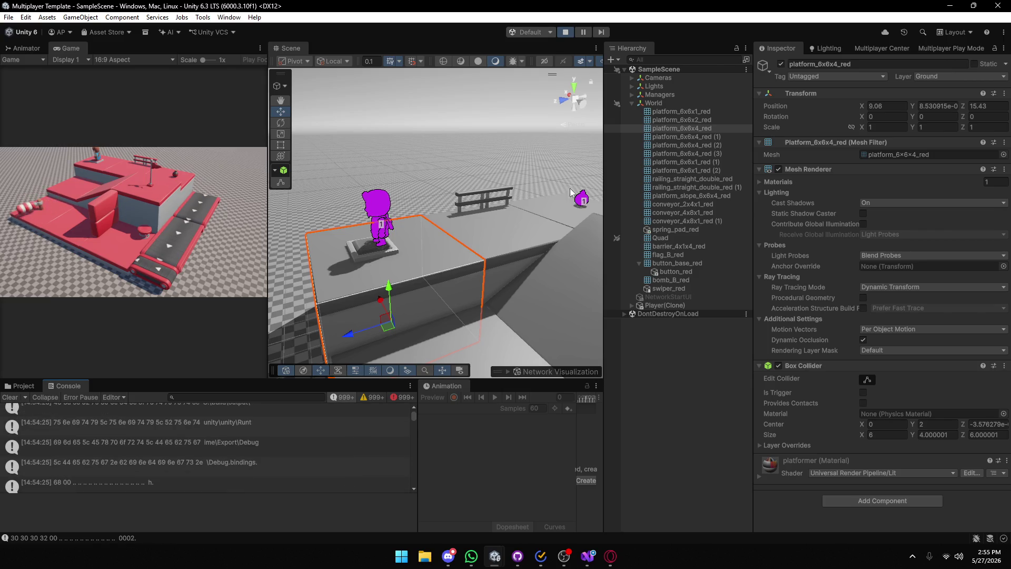
{"action": "left_click", "coordinate": [561, 33]}
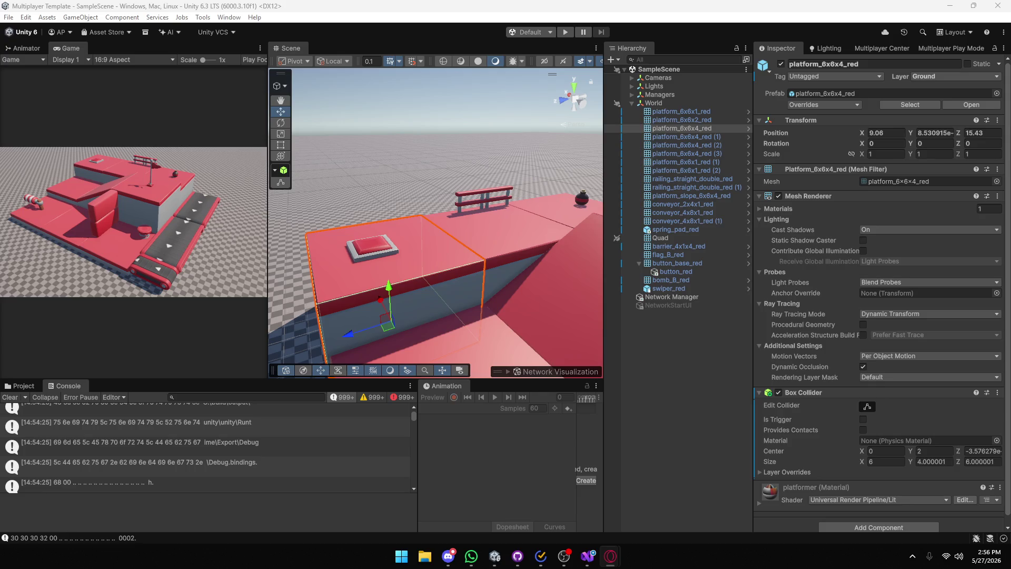
In Visual Studio, select the [Rpc(SendTo.Server)] attribute line in RPCTest.cs.
{"action": "left_click", "coordinate": [588, 556]}
{"action": "left_click", "coordinate": [611, 41]}
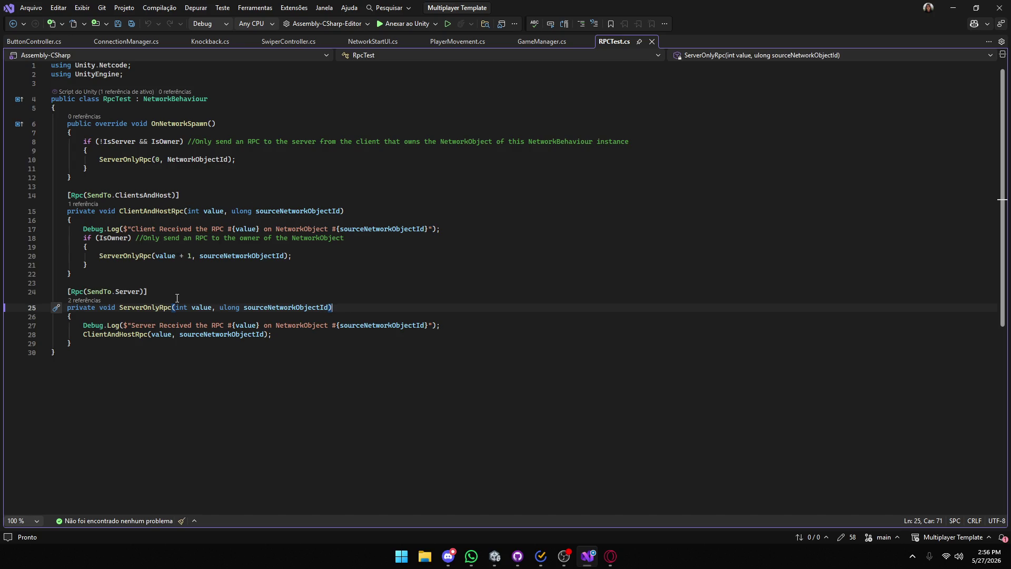
{"action": "left_click_drag", "start_coordinate": [152, 293], "coordinate": [31, 289]}
{"action": "key", "text": "ctrl+c"}
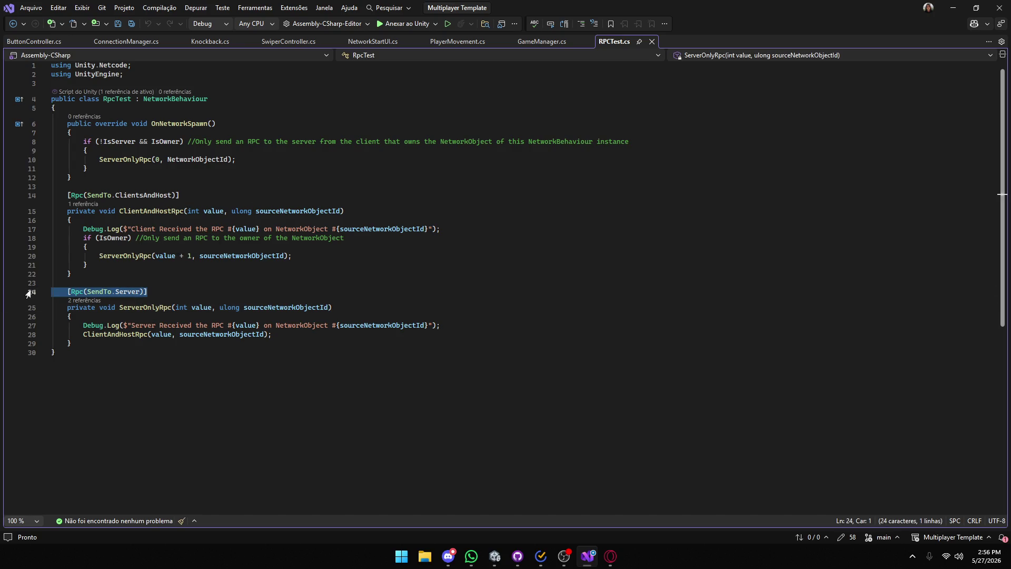
Open ButtonController.cs and look over its TriggerEffectClientRpc, PlayScaleSequence and RespawnClientRpc methods.
{"action": "left_click", "coordinate": [34, 41]}
{"action": "scroll", "coordinate": [132, 215], "scroll_direction": "down", "scroll_amount": 1}
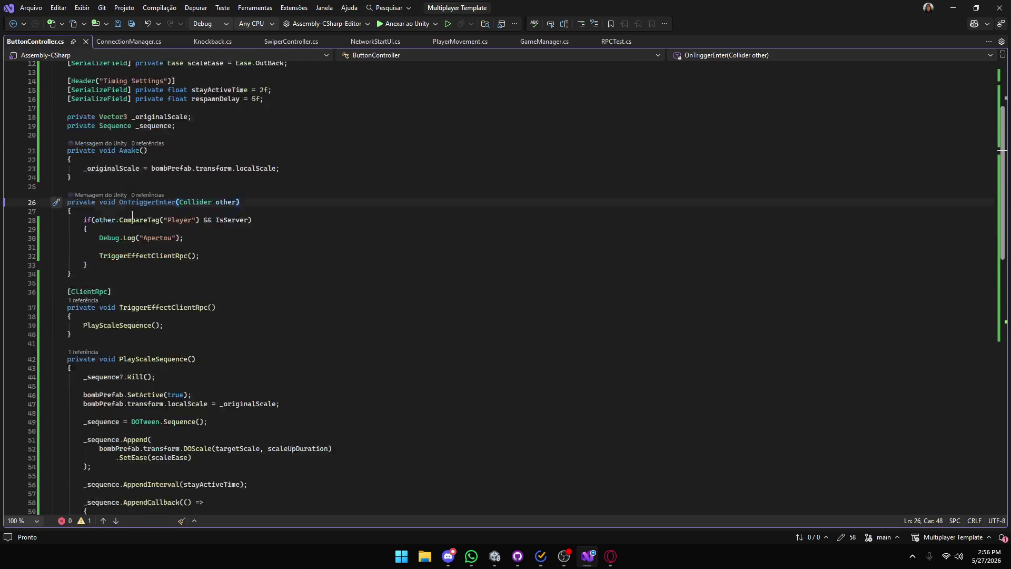
{"action": "scroll", "coordinate": [132, 215], "scroll_direction": "down", "scroll_amount": 4}
{"action": "scroll", "coordinate": [165, 269], "scroll_direction": "up", "scroll_amount": 4}
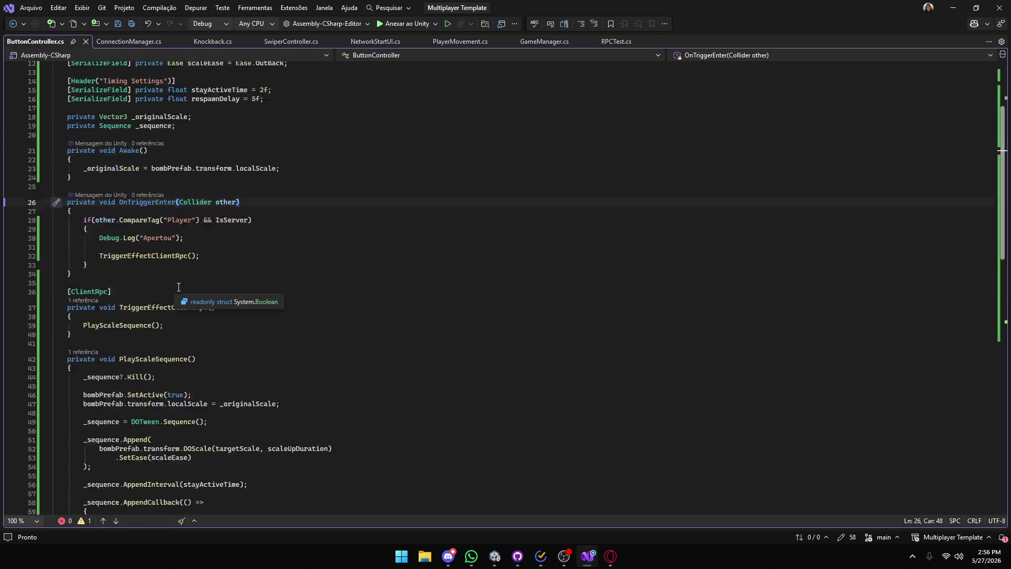
{"action": "scroll", "coordinate": [184, 279], "scroll_direction": "down", "scroll_amount": 7}
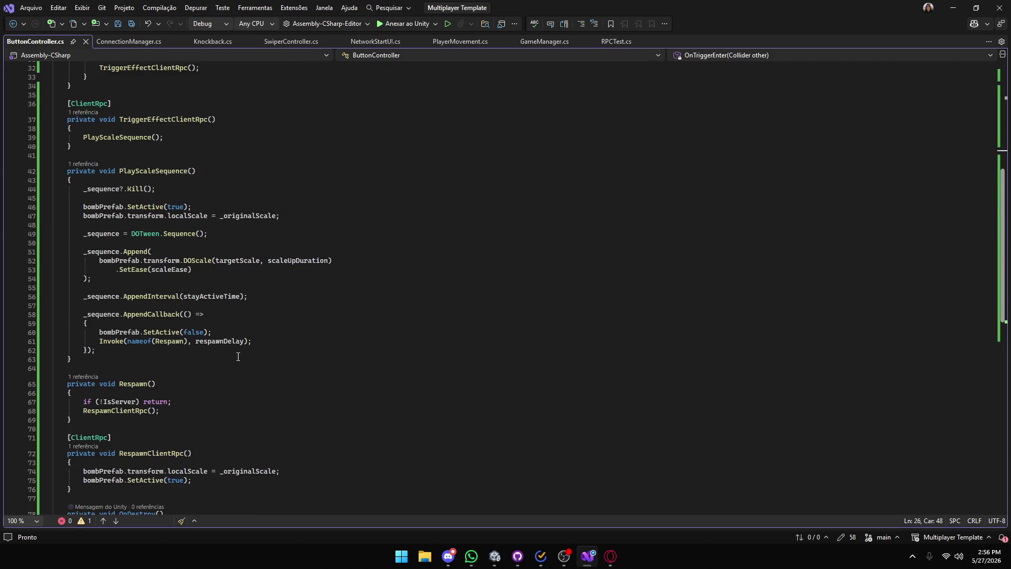
{"action": "scroll", "coordinate": [221, 332], "scroll_direction": "up", "scroll_amount": 7}
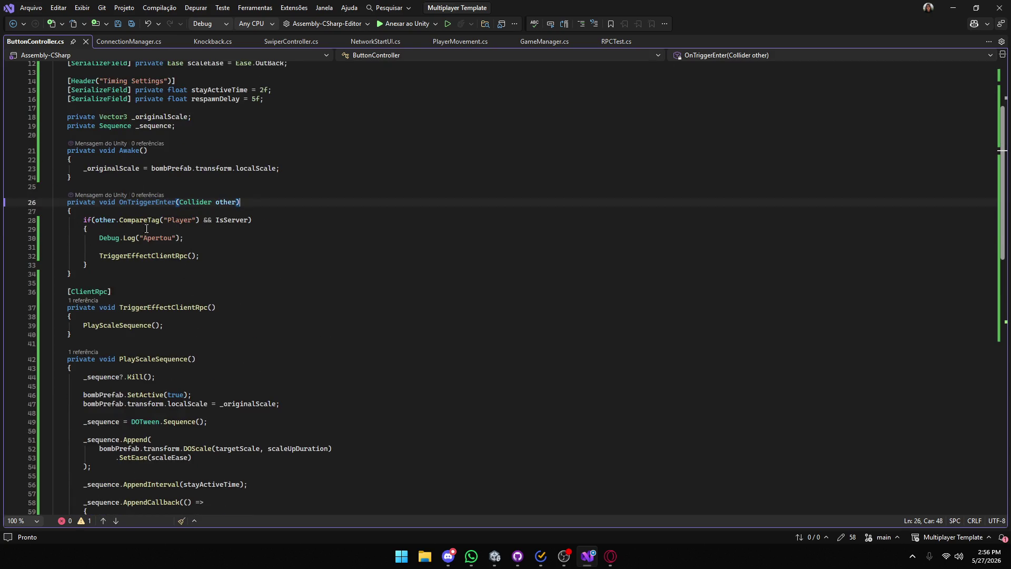
Change line 36's [ClientRpc] to [Rpc(SendTo.Server)] and delete the IsServer check on line 28.
{"action": "left_click", "coordinate": [155, 255]}
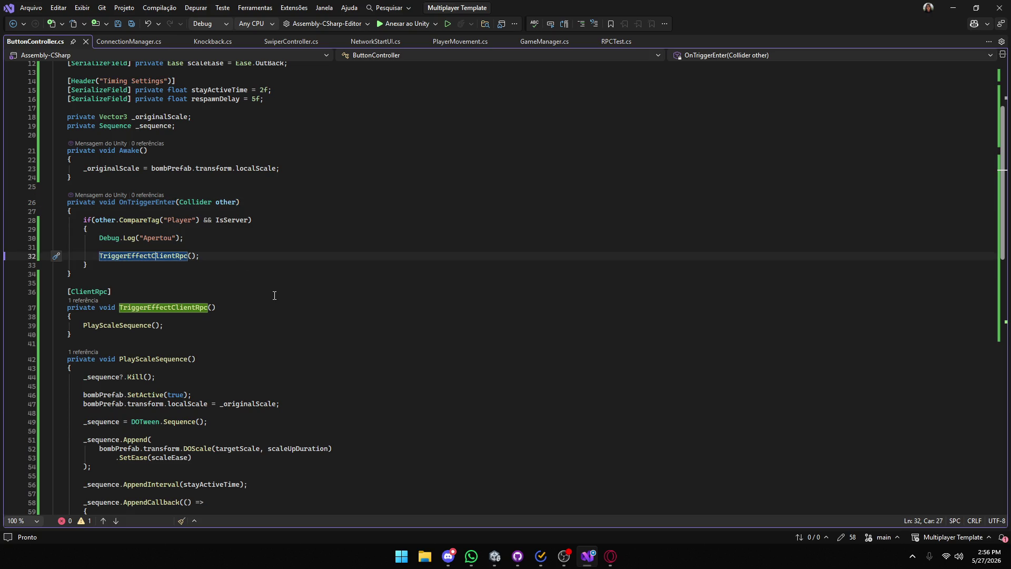
{"action": "triple_click", "coordinate": [123, 293]}
{"action": "key", "text": "ctrl+v"}
{"action": "left_click_drag", "start_coordinate": [248, 220], "coordinate": [202, 220]}
{"action": "key", "text": "BackSpace"}
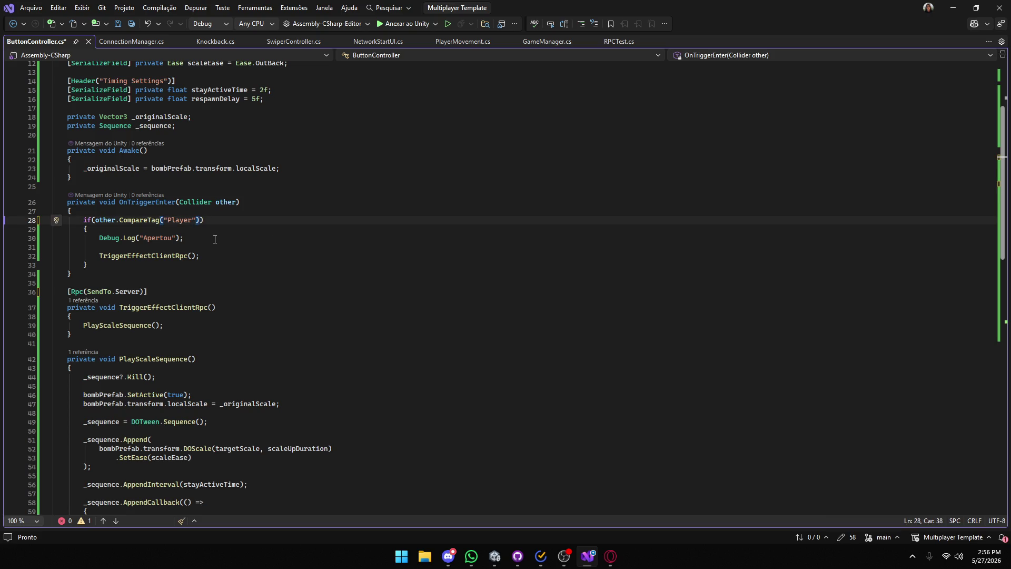
Replace line 71's [ClientRpc] with [Rpc(SendTo.Server)], save ButtonController.cs, and return to Unity.
{"action": "scroll", "coordinate": [241, 216], "scroll_direction": "down", "scroll_amount": 9}
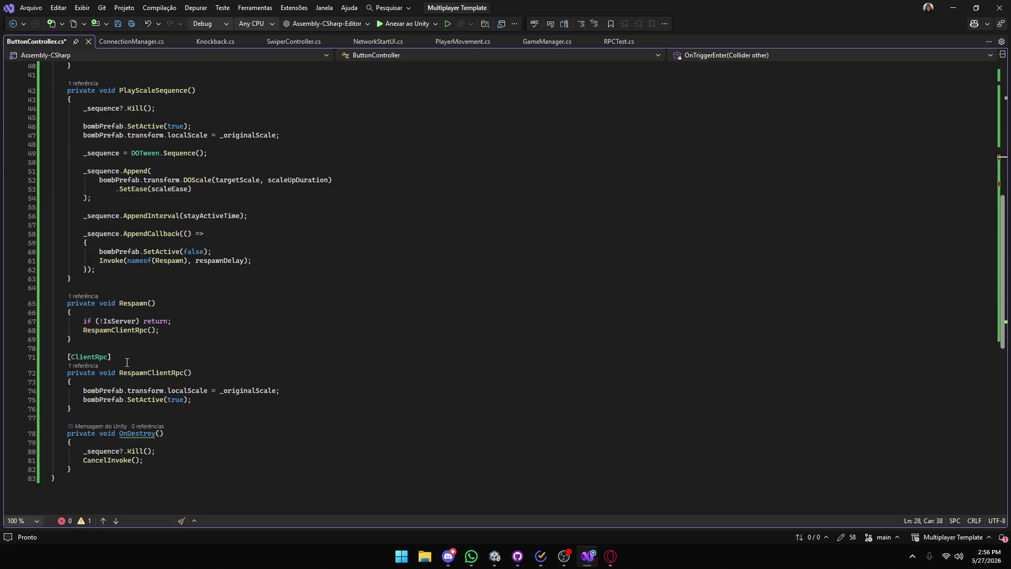
{"action": "scroll", "coordinate": [126, 362], "scroll_direction": "up", "scroll_amount": 7}
{"action": "scroll", "coordinate": [127, 339], "scroll_direction": "down", "scroll_amount": 7}
{"action": "left_click_drag", "start_coordinate": [126, 331], "coordinate": [48, 330]}
{"action": "key", "text": "ctrl+v"}
{"action": "key", "text": "ctrl+s"}
{"action": "left_click", "coordinate": [953, 8]}
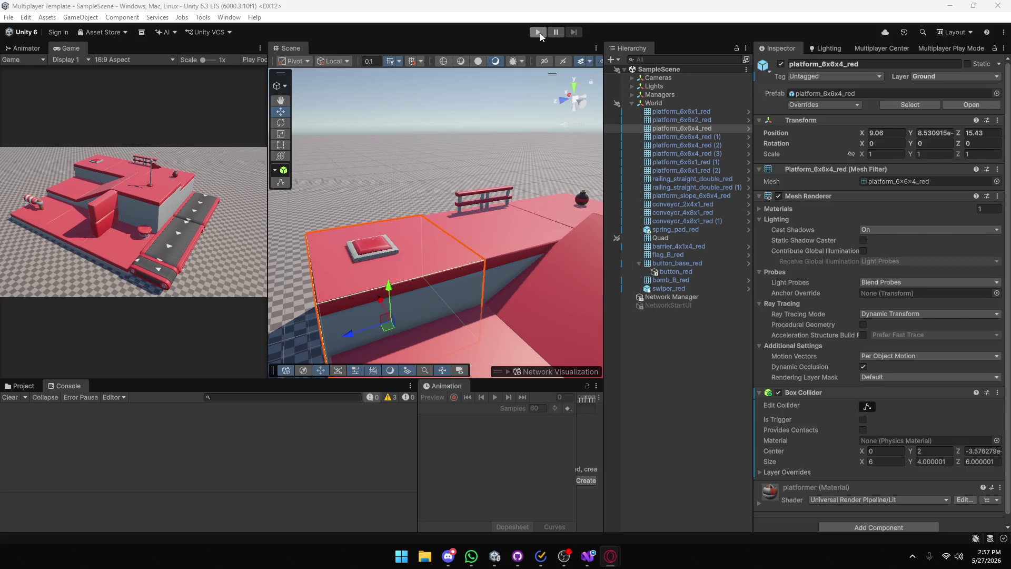
Enter Play mode and create or join session 'asd' with profile name 'asd' in Player 2.
{"action": "left_click", "coordinate": [539, 33]}
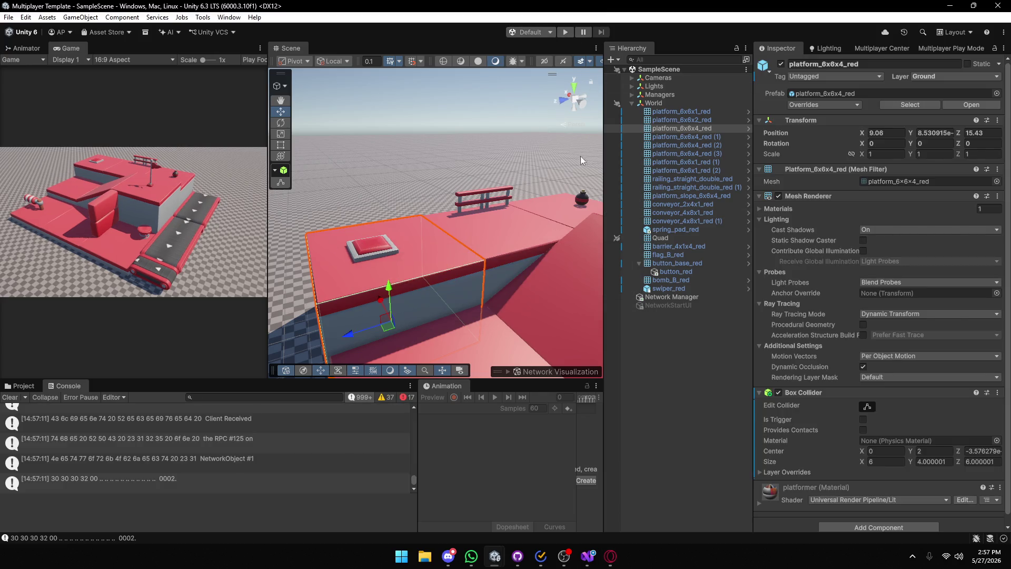
{"action": "left_click", "coordinate": [562, 33]}
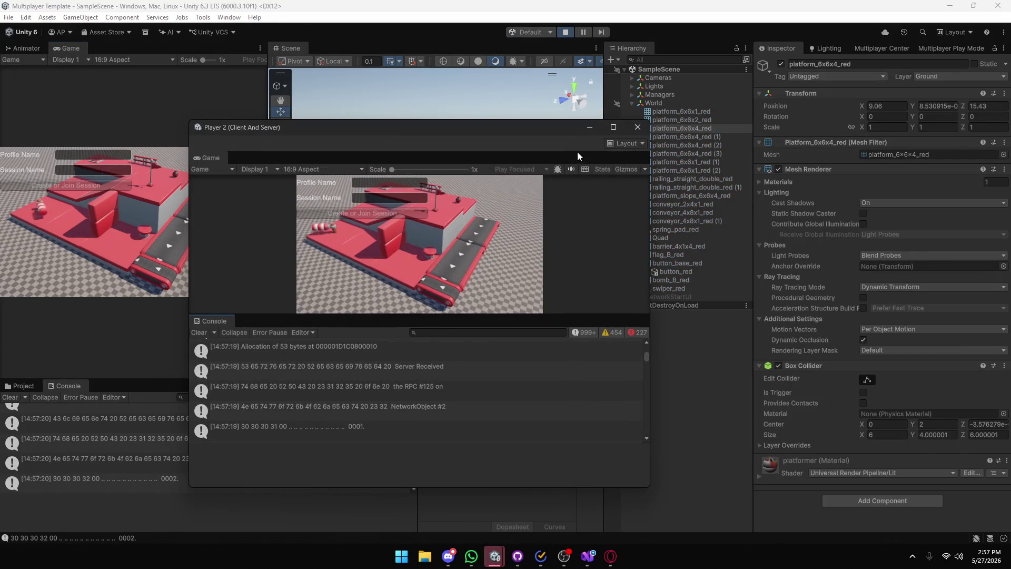
{"action": "left_click", "coordinate": [584, 131]}
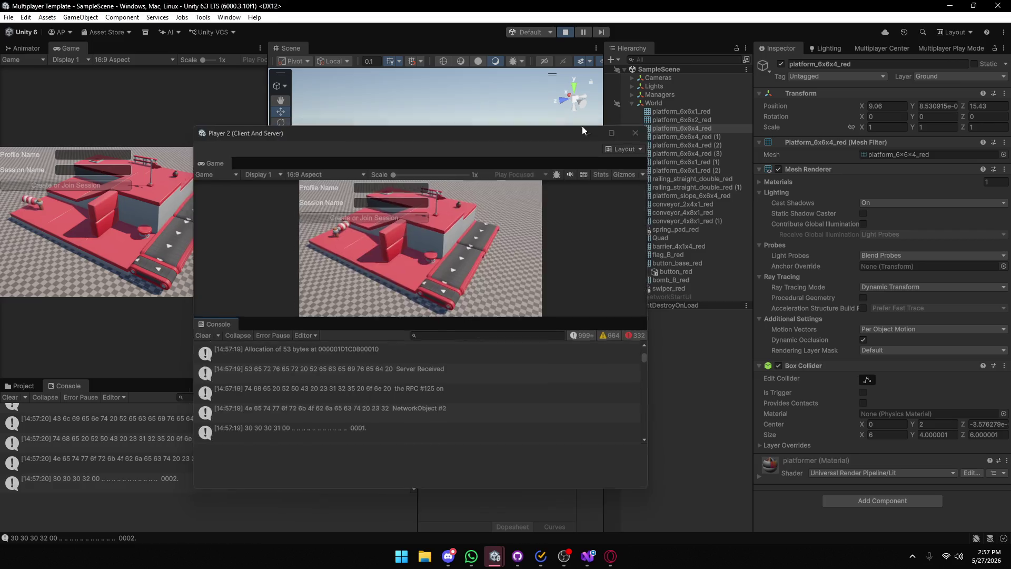
{"action": "type", "text": "asd"}
{"action": "key", "text": "Tab"}
{"action": "type", "text": "asd"}
{"action": "left_click", "coordinate": [69, 185]}
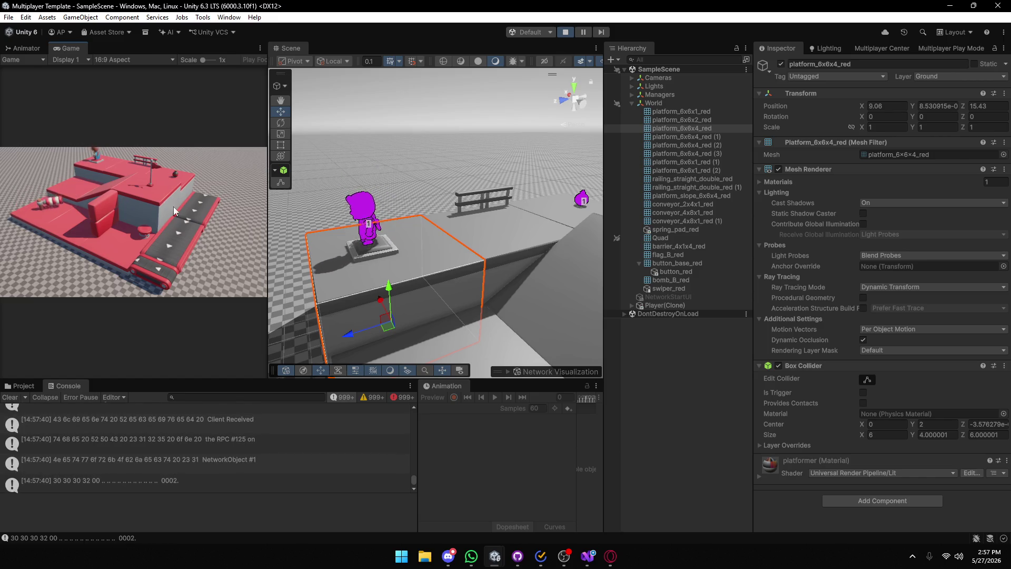
Turn off Ownership network visualization and frame button_red and Player(Clone) in the Scene view.
{"action": "left_click", "coordinate": [509, 371]}
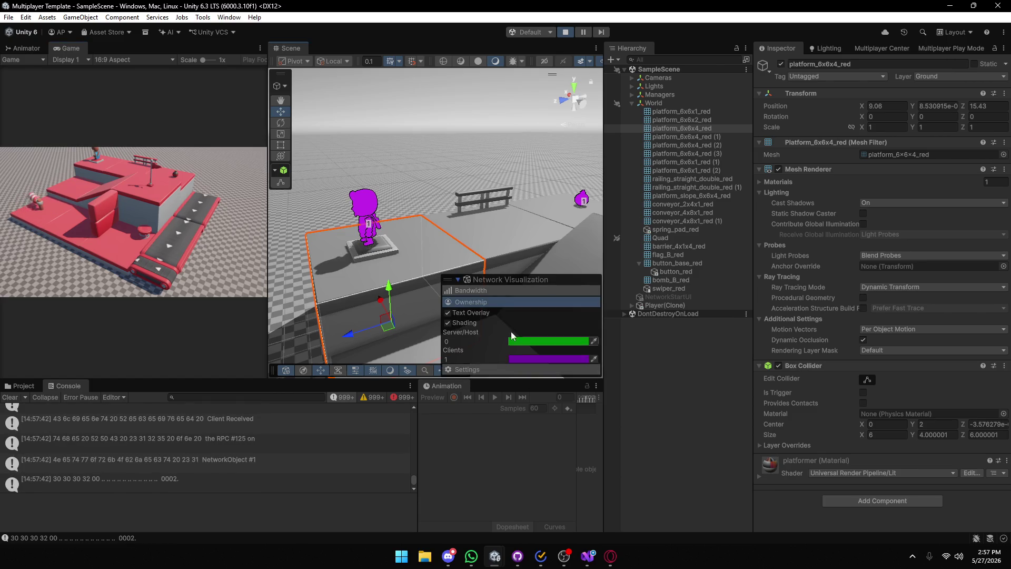
{"action": "left_click", "coordinate": [456, 302]}
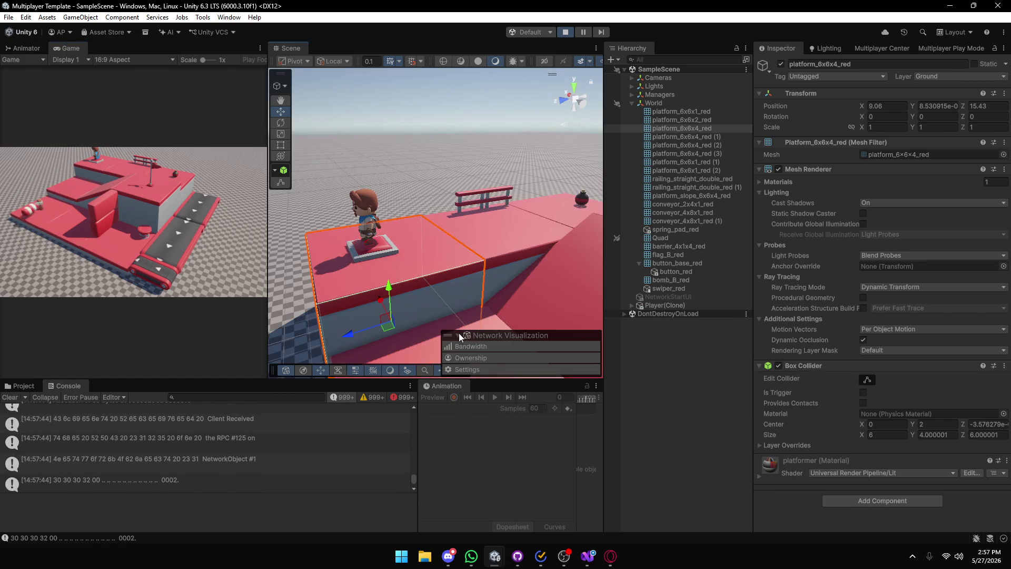
{"action": "left_click_drag", "start_coordinate": [465, 317], "coordinate": [505, 203]}
{"action": "scroll", "coordinate": [505, 204], "scroll_direction": "up", "scroll_amount": 3}
{"action": "left_click", "coordinate": [442, 242]}
{"action": "key", "text": "f"}
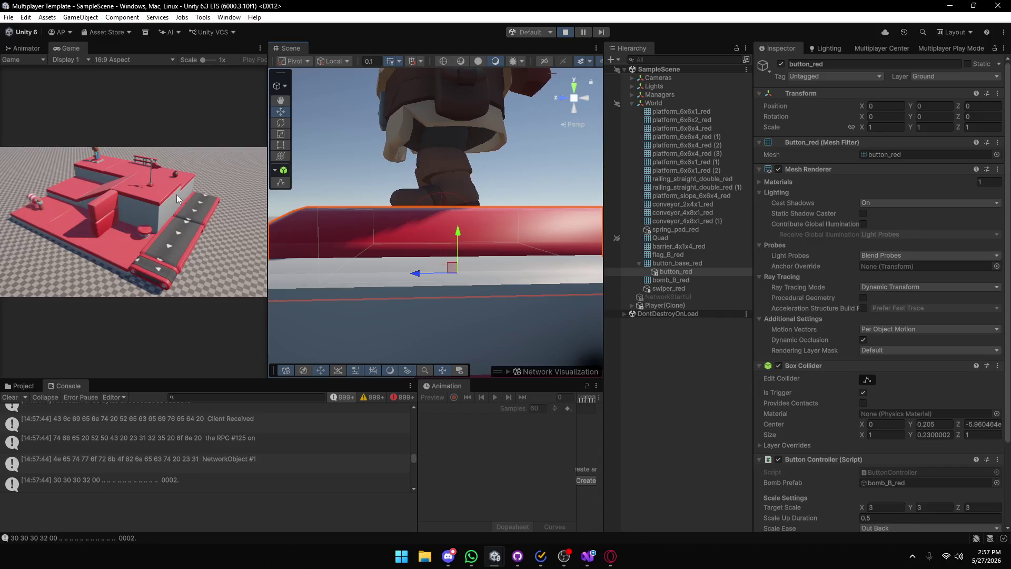
{"action": "left_click", "coordinate": [643, 304]}
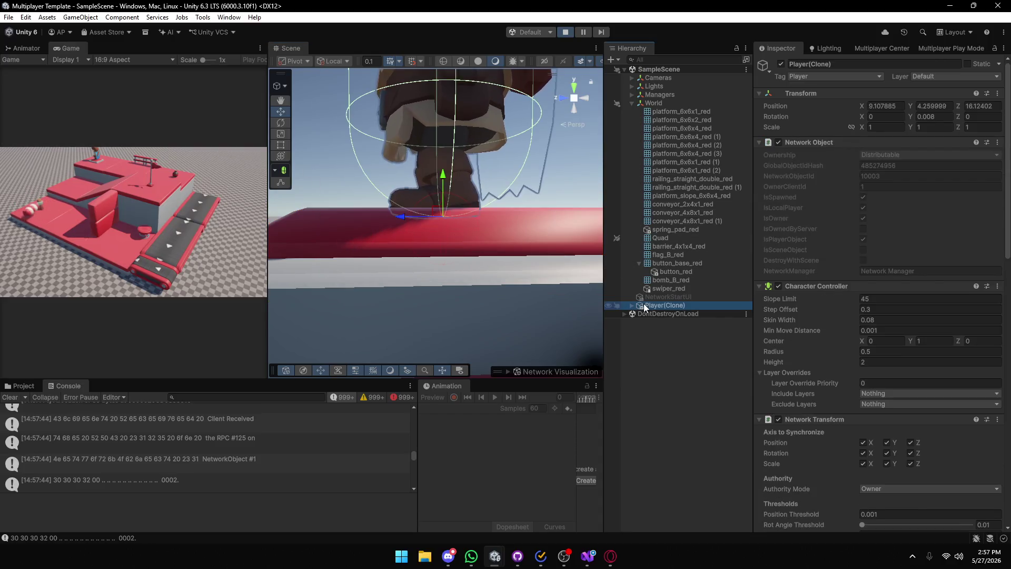
{"action": "key", "text": "f"}
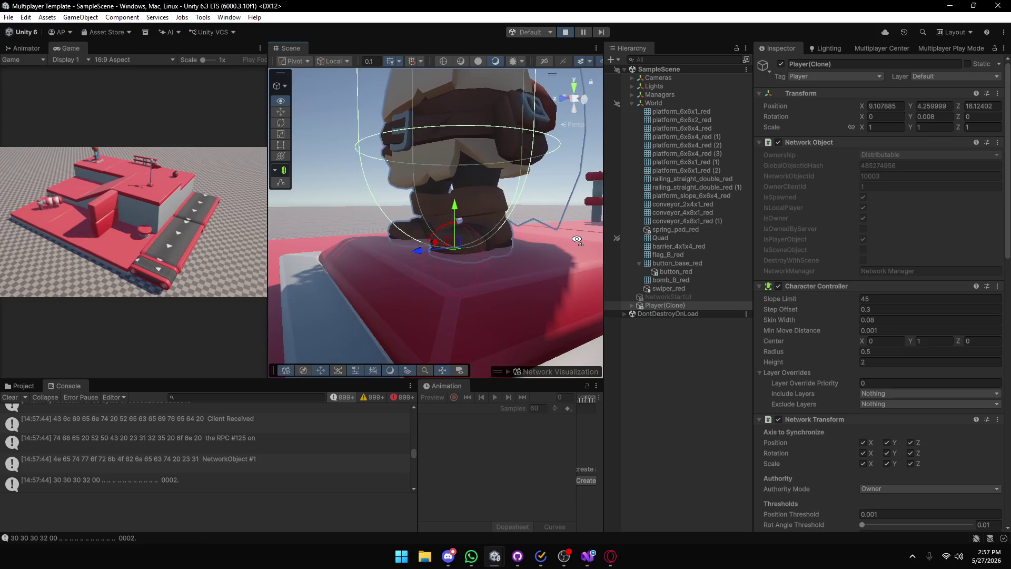
Inspect button_red, button_base_red and Player(Clone) while orbiting the platform, then stop Play mode.
{"action": "left_click", "coordinate": [683, 272]}
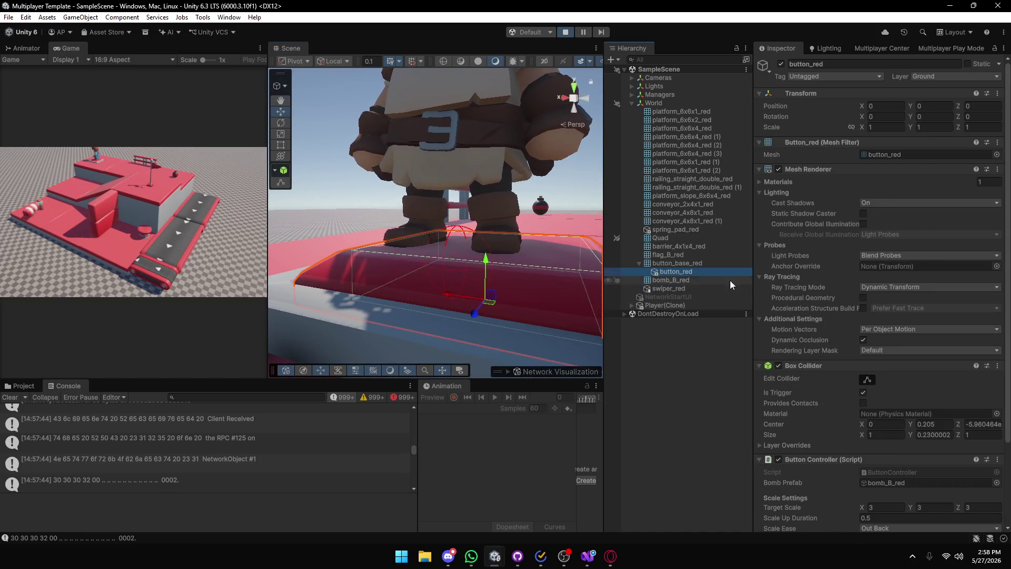
{"action": "left_click", "coordinate": [703, 264]}
{"action": "left_click_drag", "start_coordinate": [431, 236], "coordinate": [237, 211], "text": "alt"}
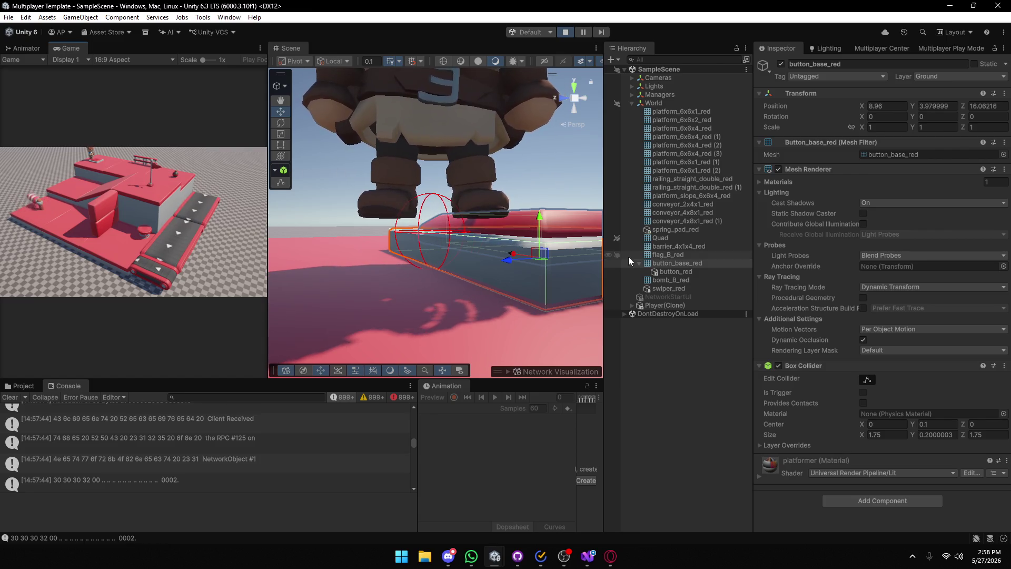
{"action": "left_click", "coordinate": [658, 305]}
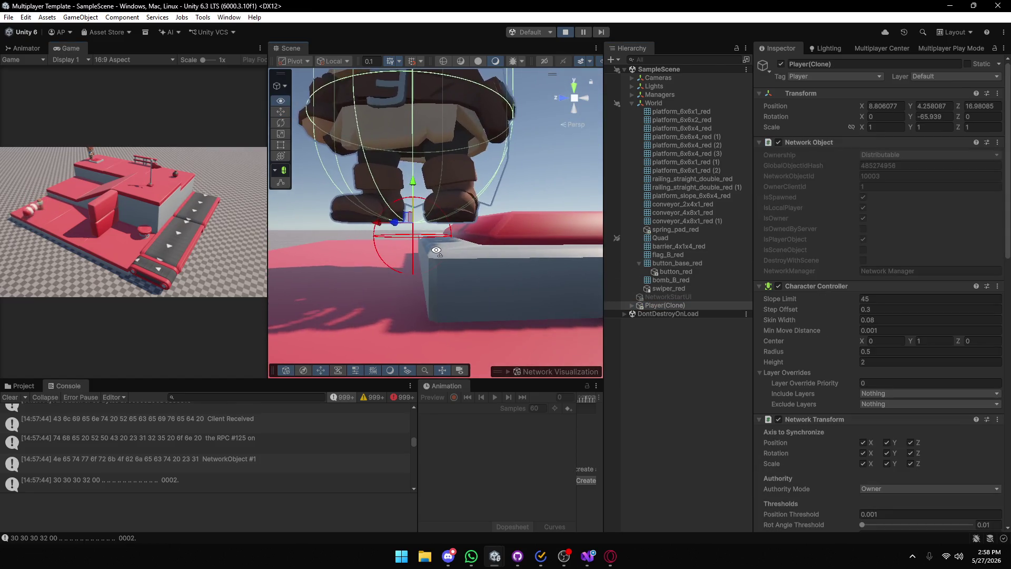
{"action": "left_click", "coordinate": [666, 263]}
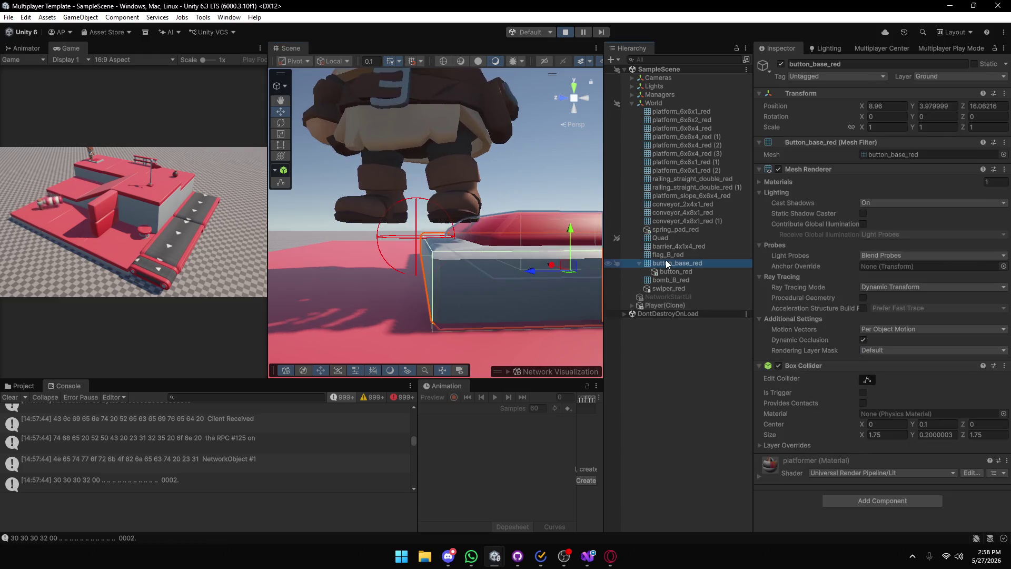
{"action": "scroll", "coordinate": [513, 242], "scroll_direction": "up", "scroll_amount": 3}
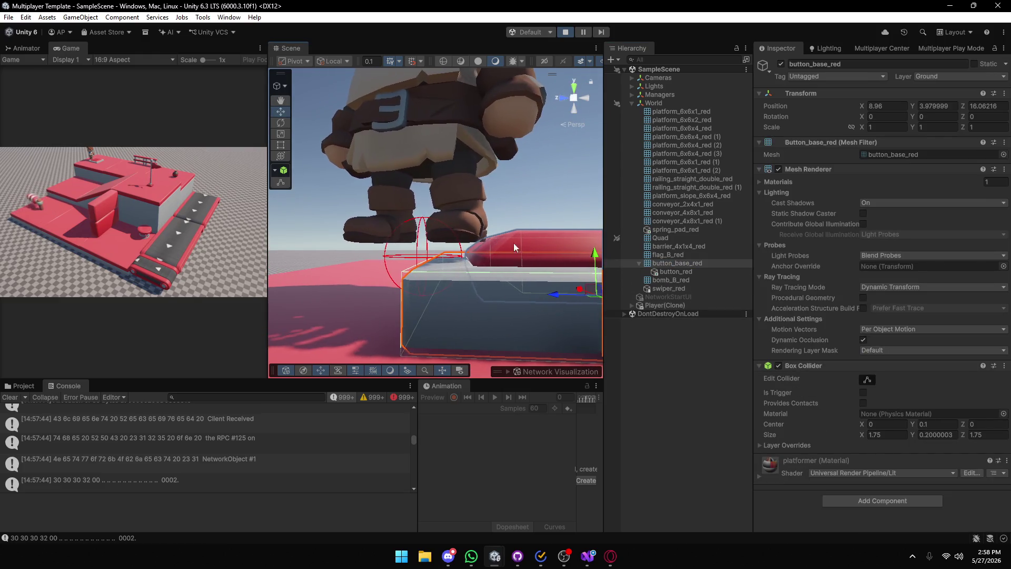
{"action": "left_click", "coordinate": [674, 271]}
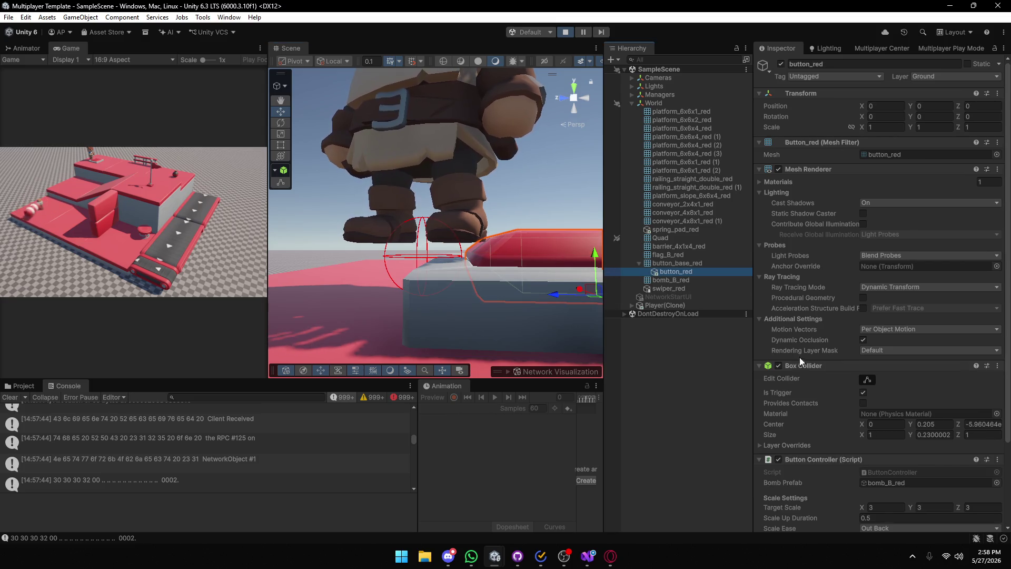
{"action": "scroll", "coordinate": [519, 274], "scroll_direction": "up", "scroll_amount": 2}
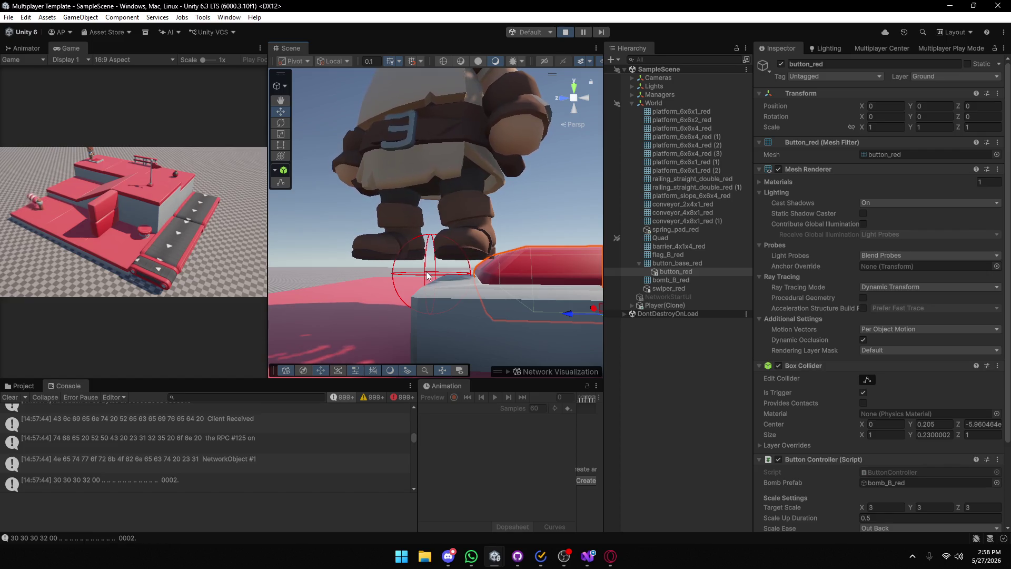
{"action": "left_click", "coordinate": [664, 306]}
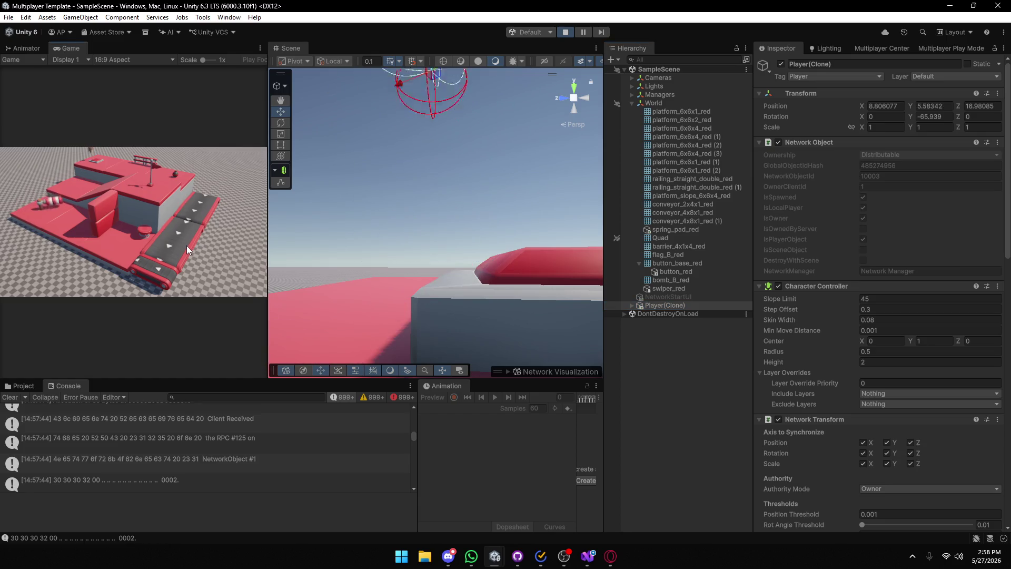
{"action": "left_click_drag", "start_coordinate": [284, 272], "coordinate": [532, 266]}
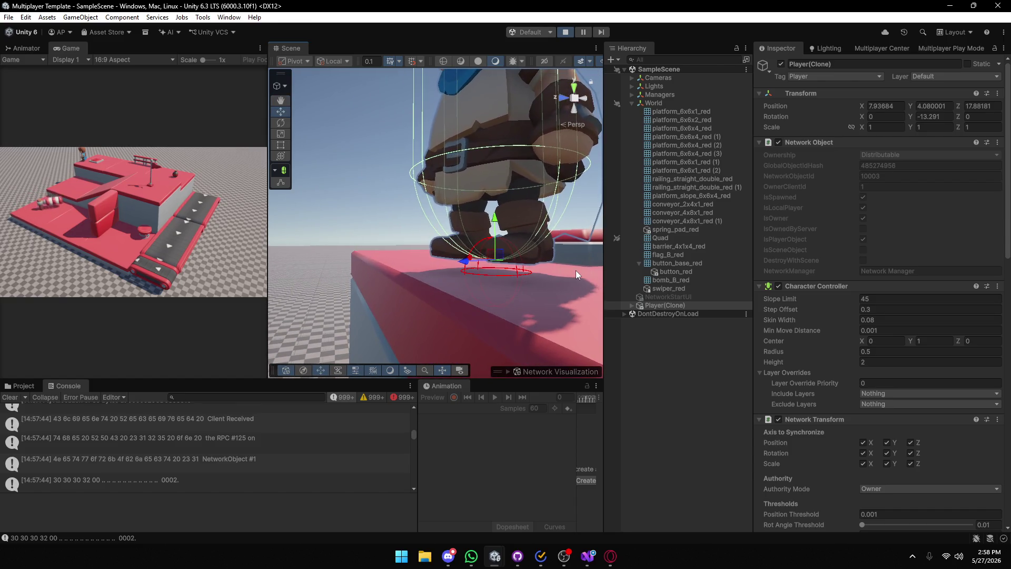
{"action": "left_click", "coordinate": [564, 33]}
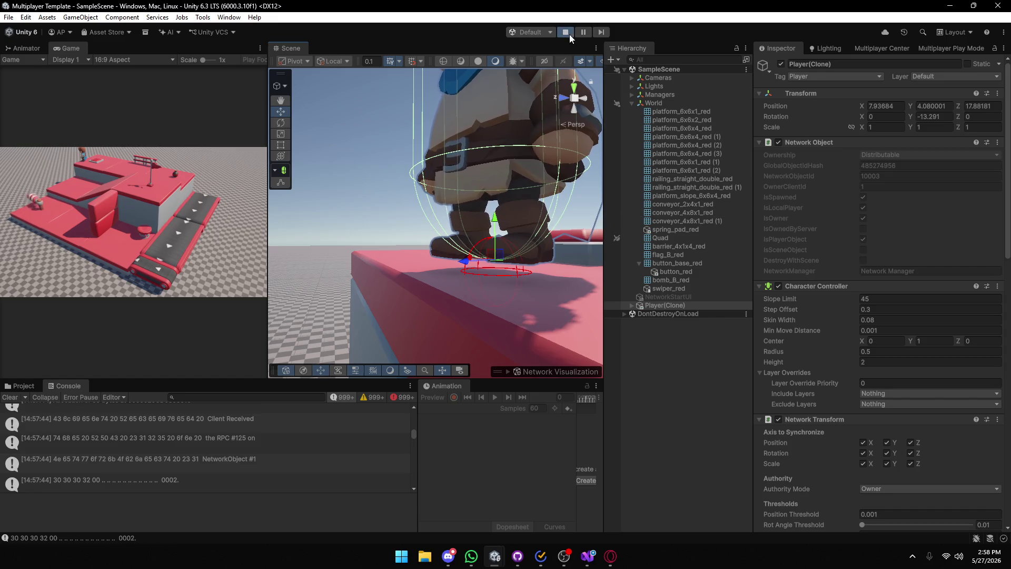
Raise button_red's box collider top to about 0.35 size Y, then run and stop a test.
{"action": "left_click", "coordinate": [667, 277]}
{"action": "left_click", "coordinate": [670, 272]}
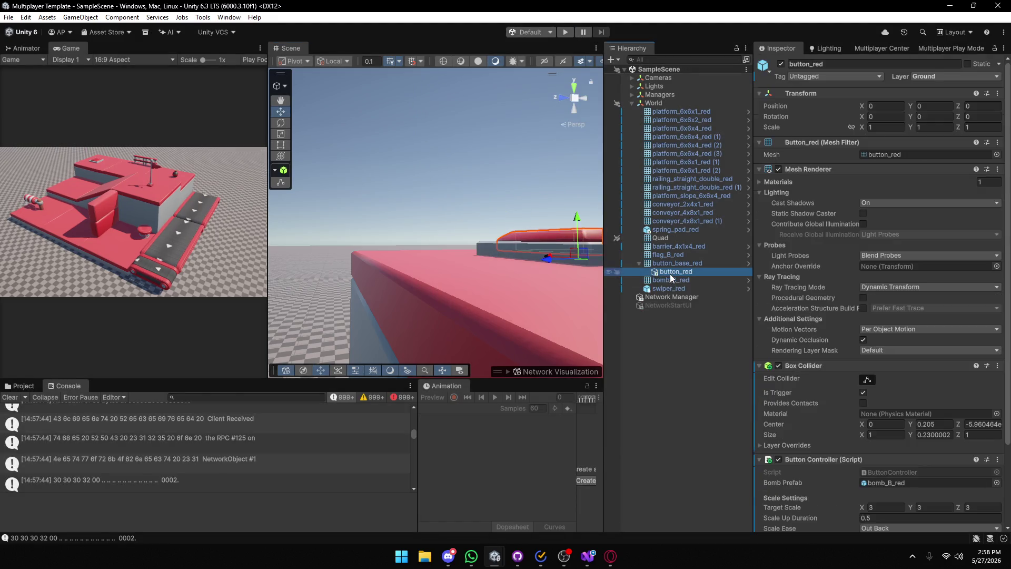
{"action": "key", "text": "f"}
{"action": "left_click", "coordinate": [866, 379]}
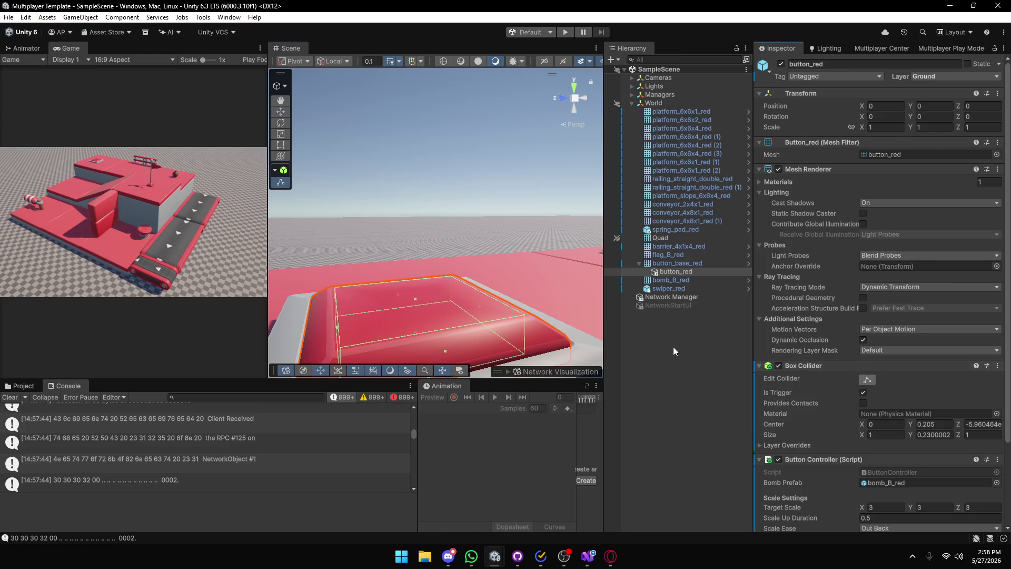
{"action": "mouse_move", "coordinate": [419, 299]}
{"action": "left_mouse_down"}
{"action": "mouse_move", "coordinate": [453, 249]}
{"action": "mouse_move", "coordinate": [430, 242]}
{"action": "left_mouse_up"}
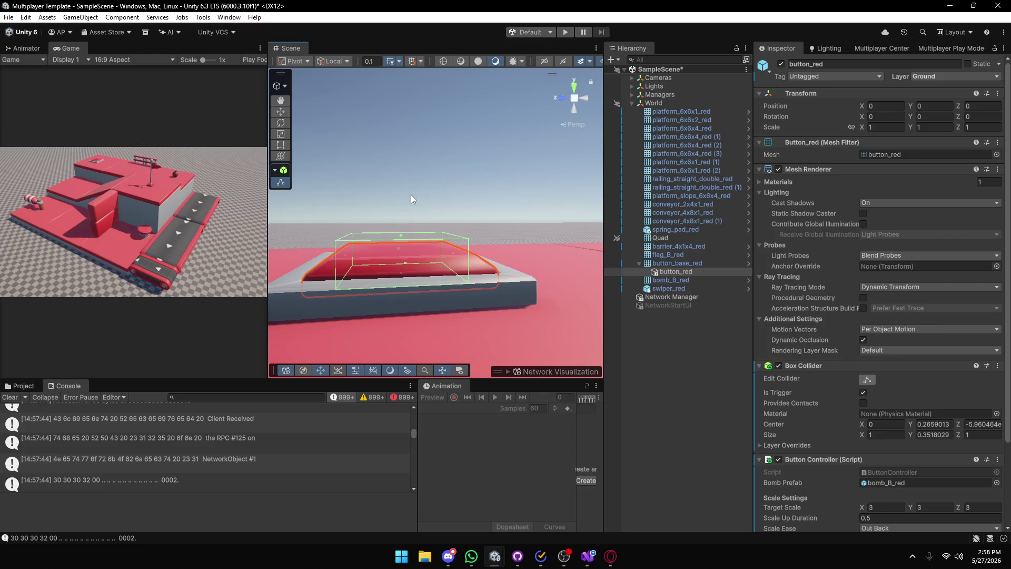
{"action": "left_click", "coordinate": [566, 33]}
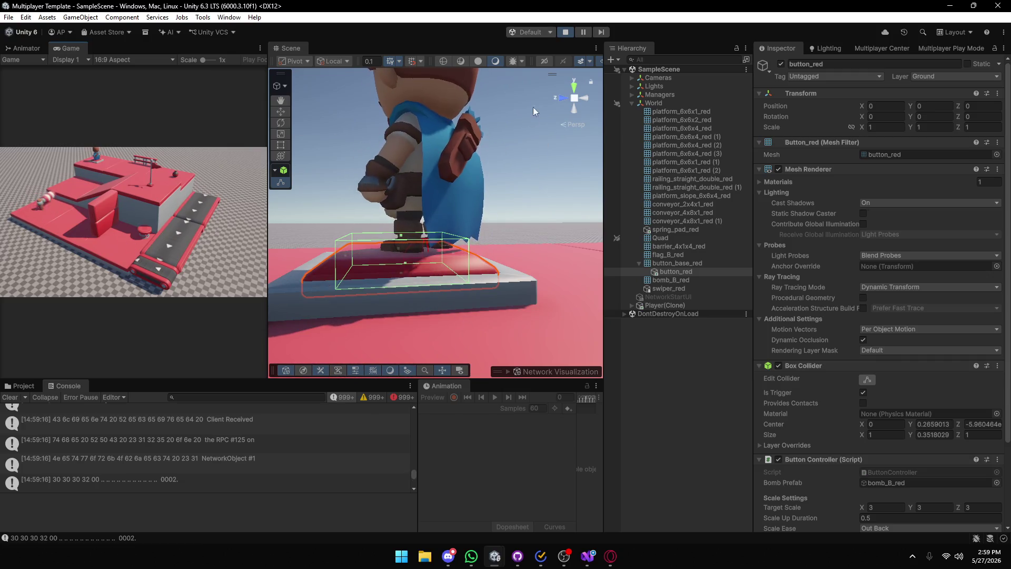
{"action": "left_click", "coordinate": [572, 32]}
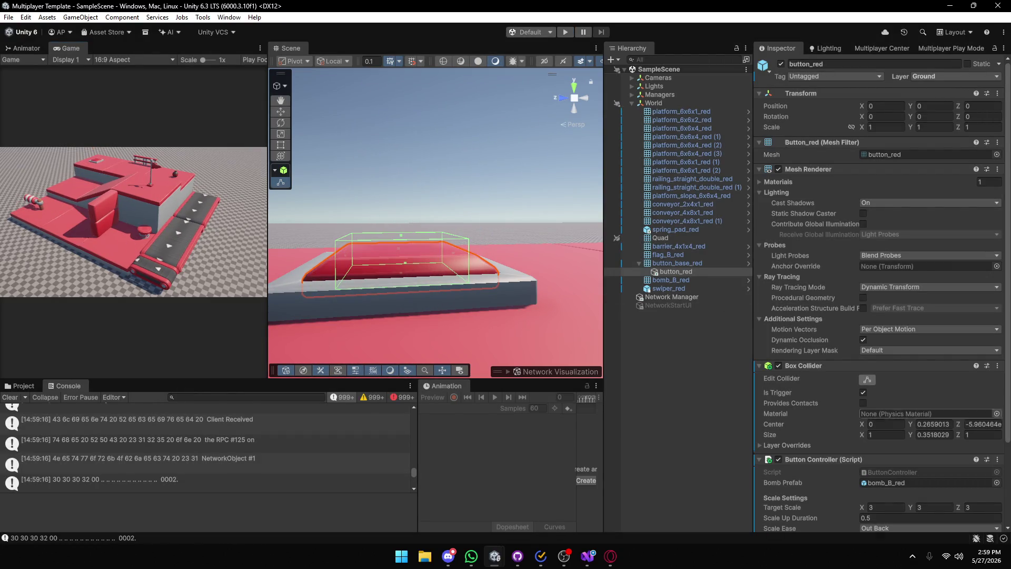
Add a Network Object with Ownership None to button_red and start Play mode again.
{"action": "scroll", "coordinate": [921, 437], "scroll_direction": "down", "scroll_amount": 4}
{"action": "left_click", "coordinate": [880, 519]}
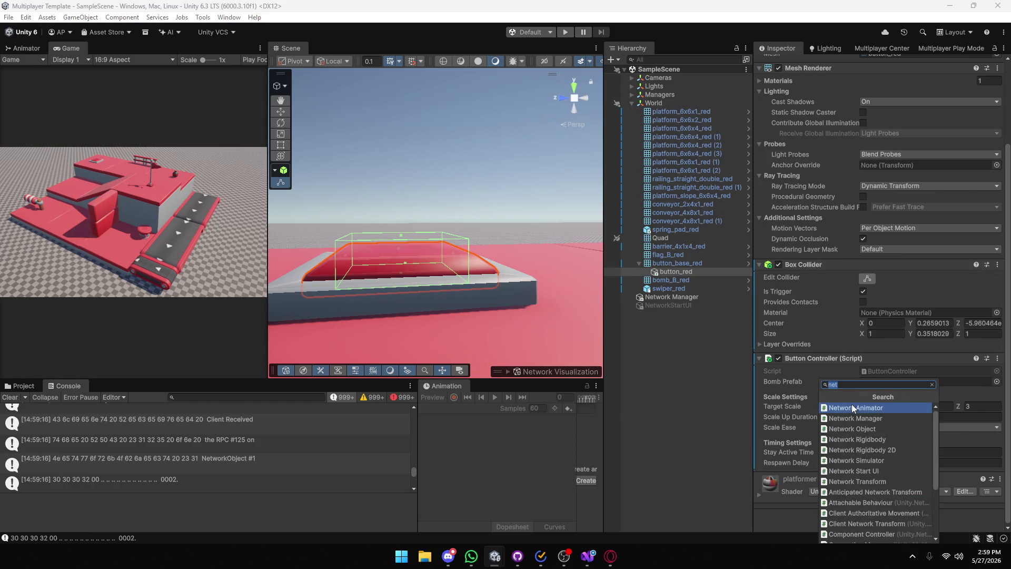
{"action": "left_click", "coordinate": [851, 428]}
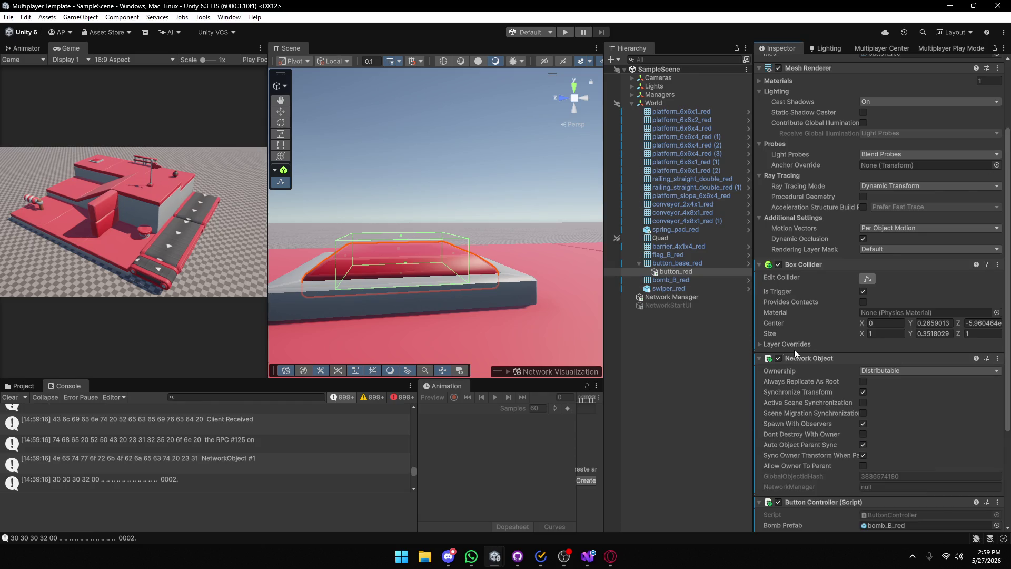
{"action": "left_click", "coordinate": [864, 371]}
{"action": "left_click", "coordinate": [870, 380]}
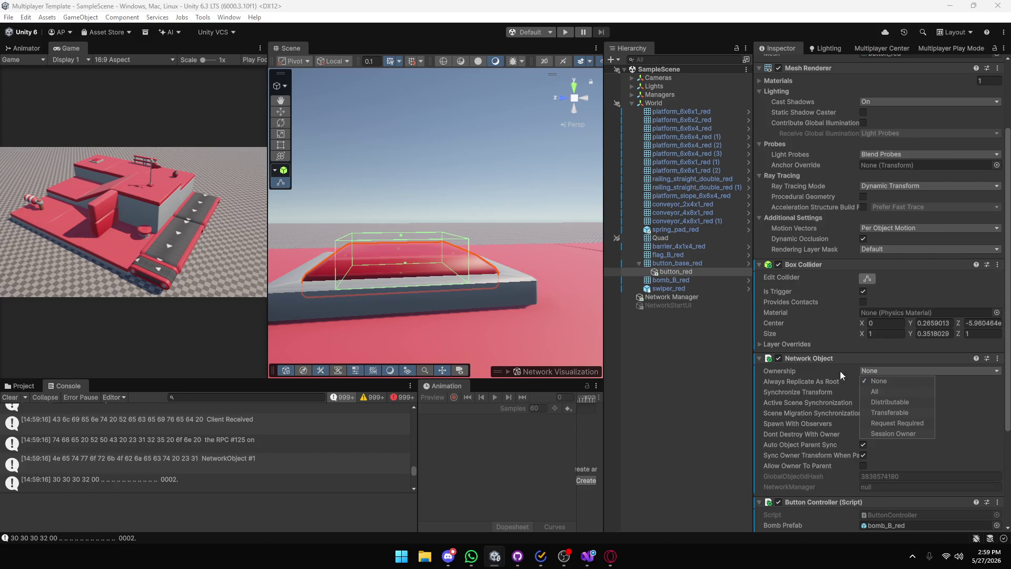
{"action": "left_click", "coordinate": [566, 33]}
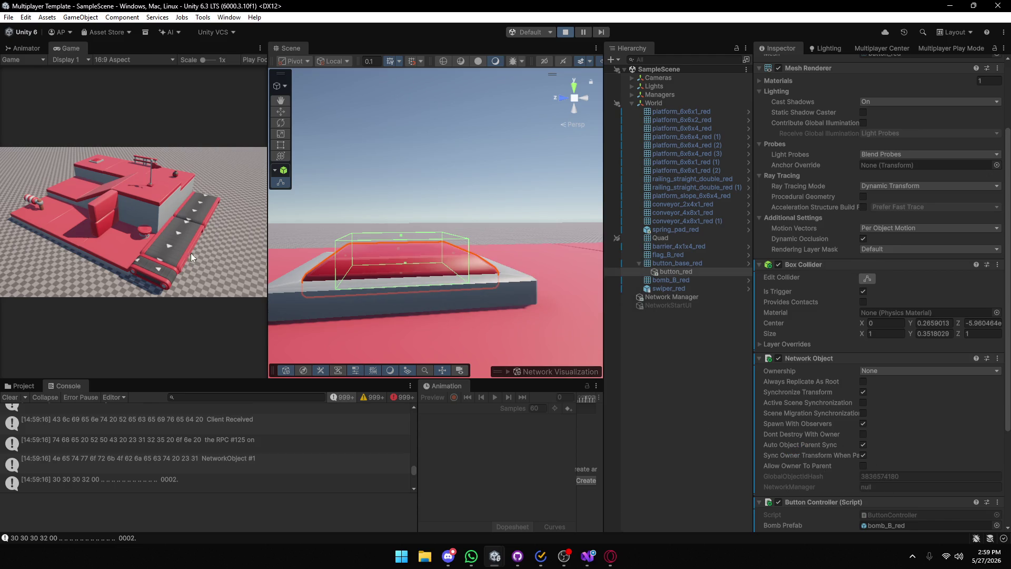
{"action": "left_click", "coordinate": [99, 153]}
Join session 'asd' with profile name 'asd' in the running game.
{"action": "type", "text": "asd"}
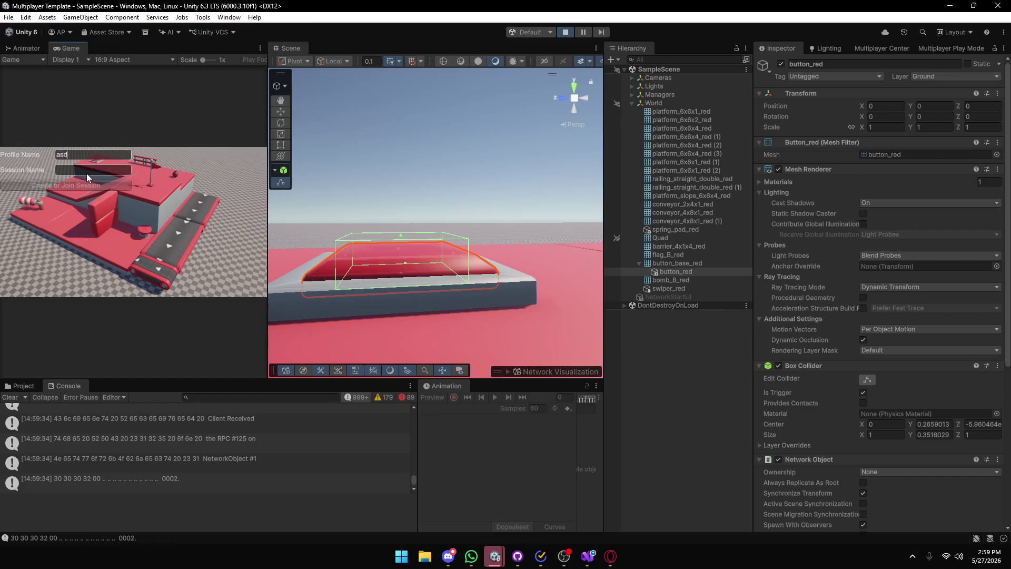
{"action": "left_click", "coordinate": [88, 170]}
{"action": "type", "text": "asd"}
{"action": "left_click", "coordinate": [90, 186]}
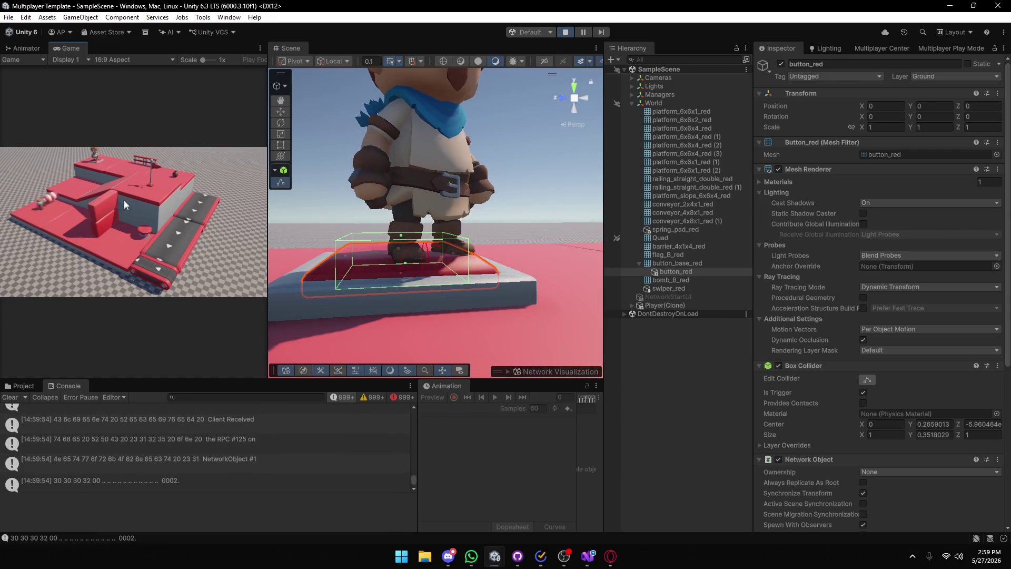
Stop Play mode and scroll the Inspector to button_red's Network Object settings.
{"action": "left_click", "coordinate": [565, 32]}
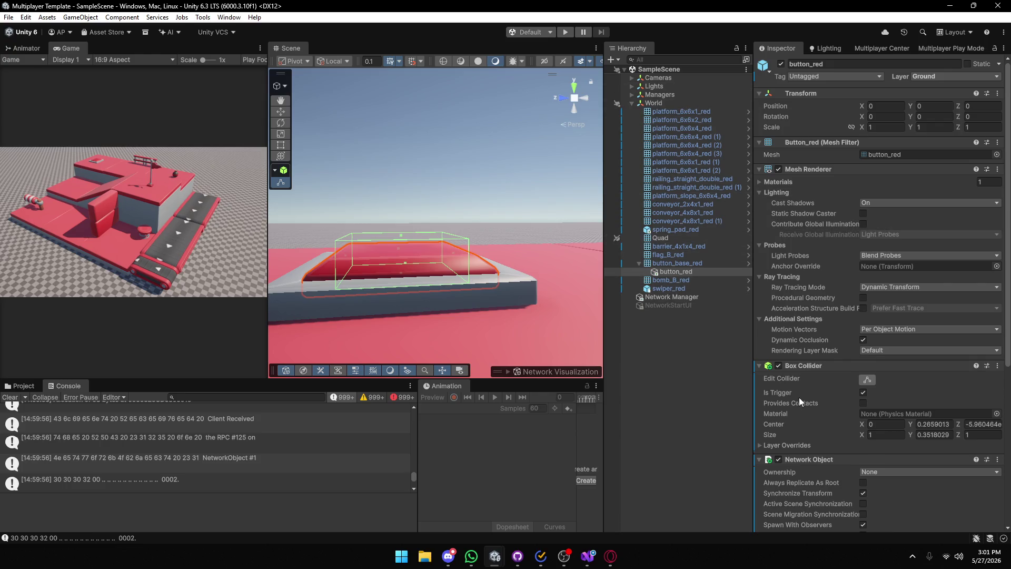
{"action": "scroll", "coordinate": [823, 368], "scroll_direction": "down", "scroll_amount": 3}
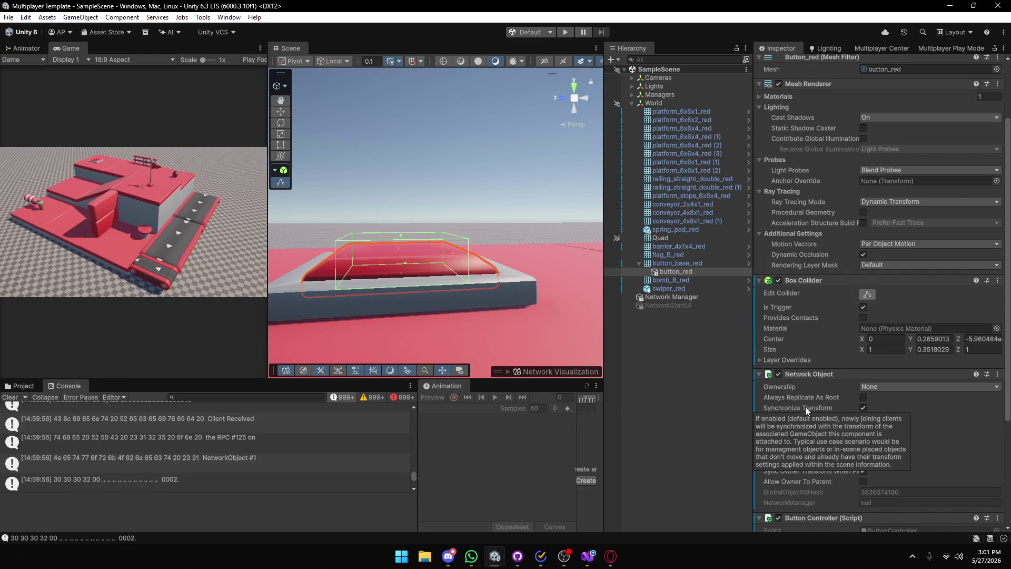
{"action": "mouse_move", "coordinate": [834, 351]}
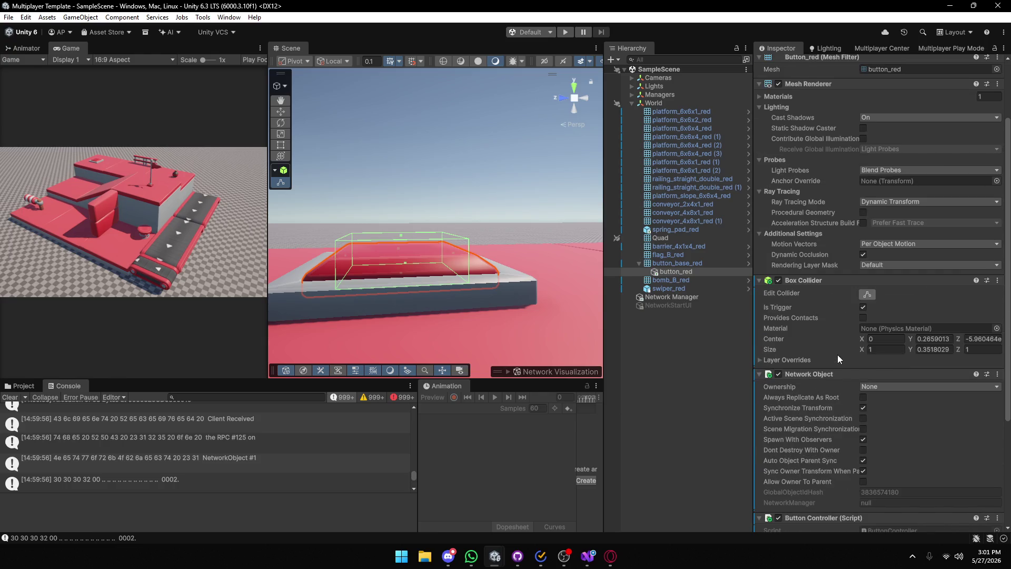
Play, join session 'asd' with profile 'asd', then bring ButtonController.cs up in Visual Studio.
{"action": "mouse_move", "coordinate": [790, 480]}
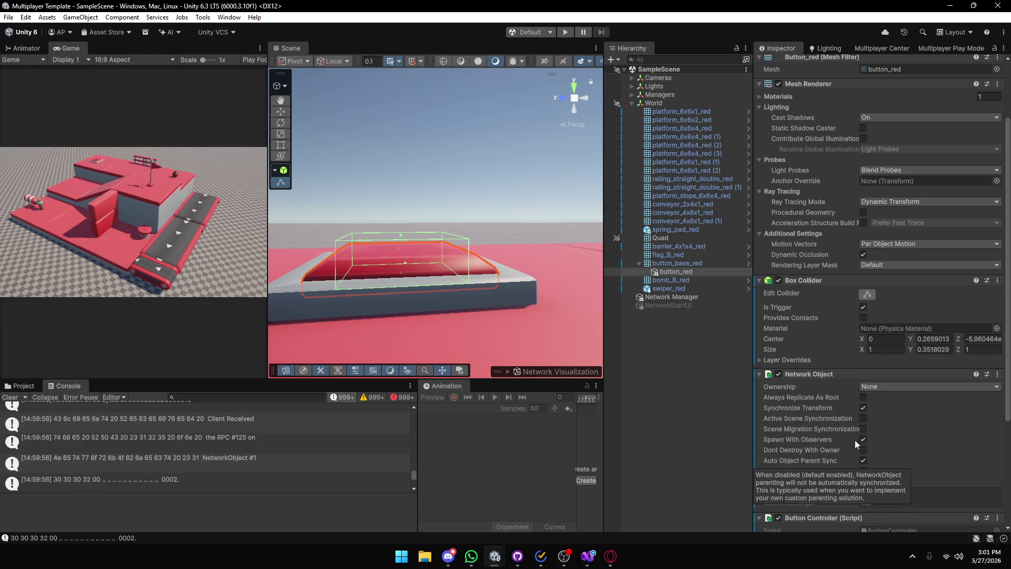
{"action": "left_click", "coordinate": [566, 33]}
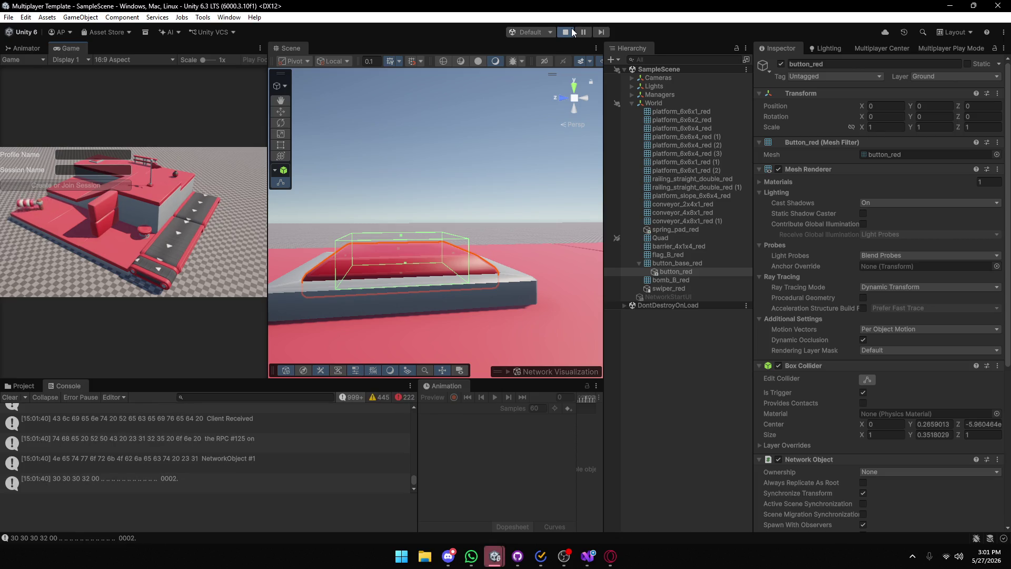
{"action": "left_click", "coordinate": [84, 154]}
{"action": "type", "text": "asd"}
{"action": "left_click", "coordinate": [83, 169]}
{"action": "type", "text": "asd"}
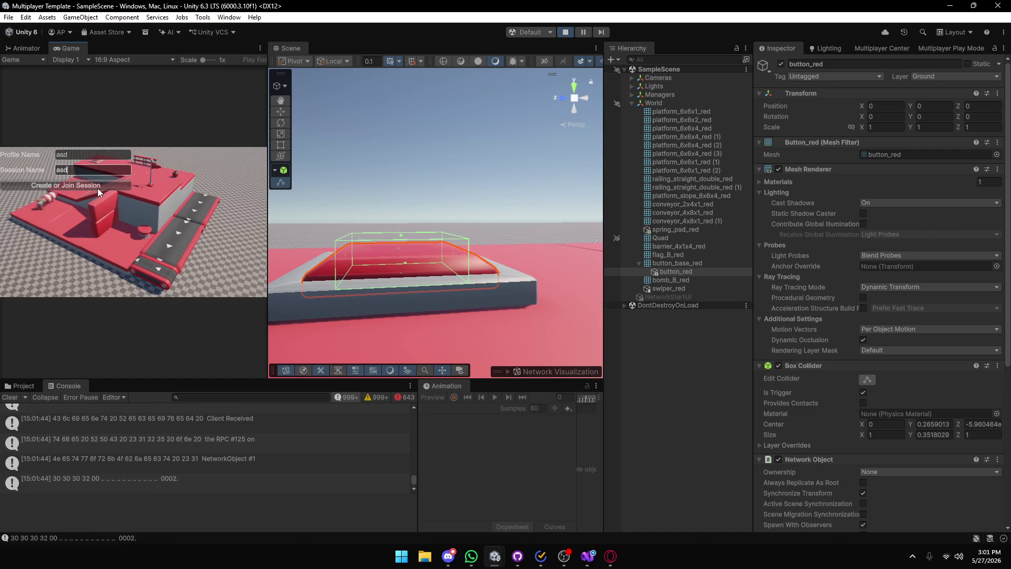
{"action": "left_click", "coordinate": [98, 188]}
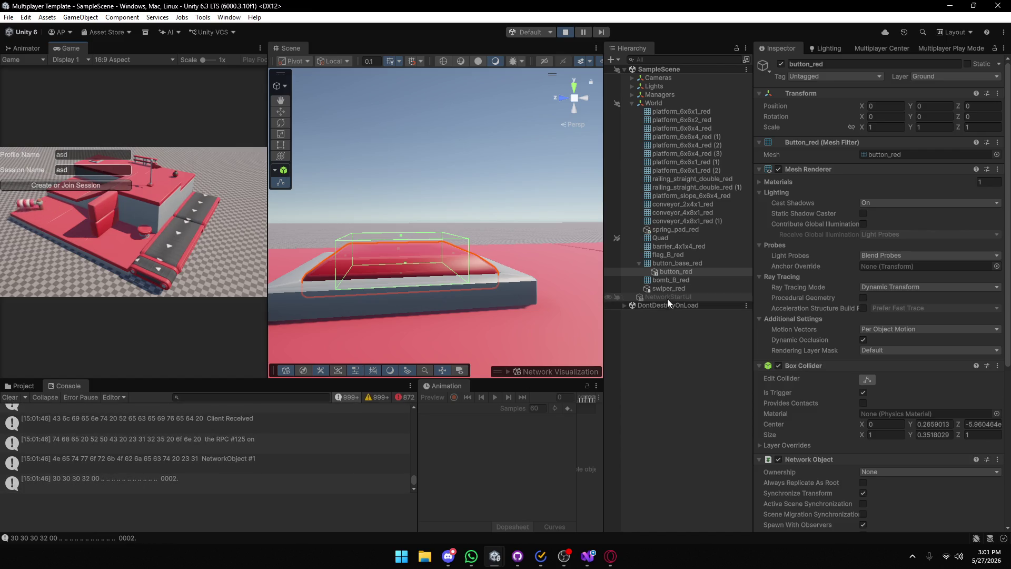
{"action": "left_click", "coordinate": [588, 556]}
{"action": "scroll", "coordinate": [244, 295], "scroll_direction": "up", "scroll_amount": 10}
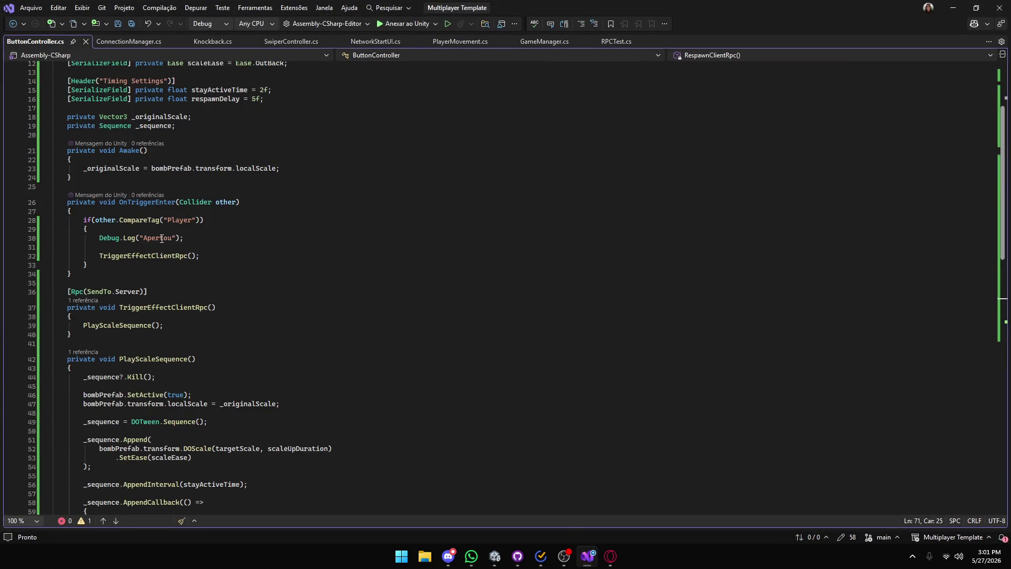
Change line 30's Debug.Log to Debug.LogError, save ButtonController.cs, and return to Unity.
{"action": "left_click", "coordinate": [136, 238]}
{"action": "type", "text": "Error"}
{"action": "key", "text": "ctrl+s"}
{"action": "key", "text": "alt+Tab"}
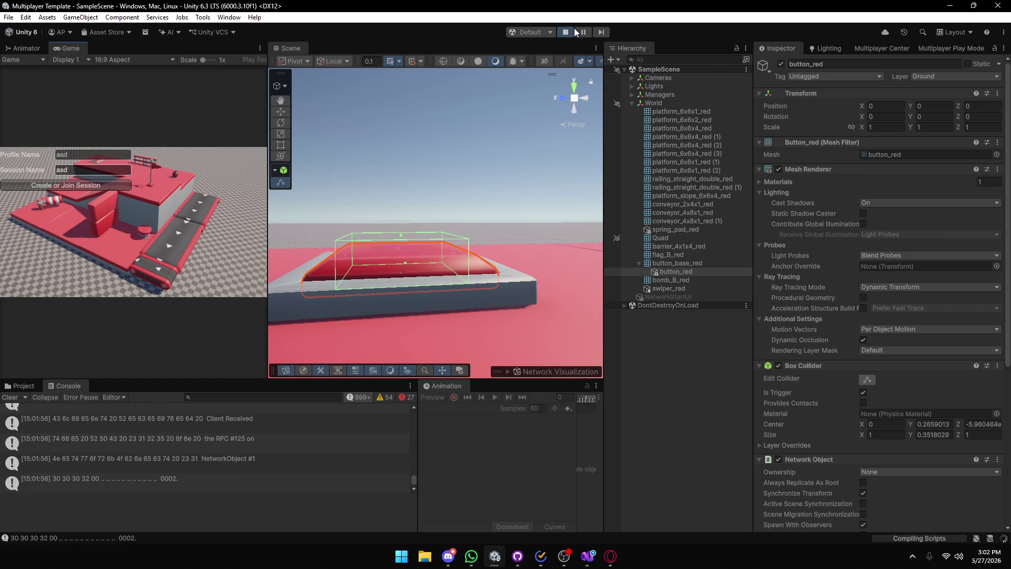
Stop Play mode and browse the My Assets list in the Package Manager.
{"action": "left_click", "coordinate": [565, 32]}
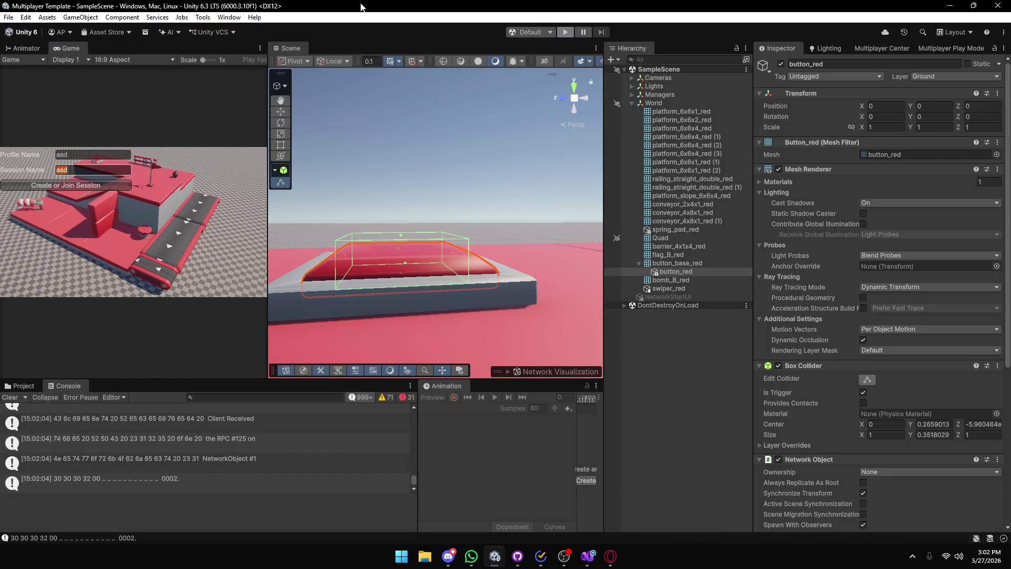
{"action": "left_click", "coordinate": [229, 17]}
{"action": "mouse_move", "coordinate": [274, 183]}
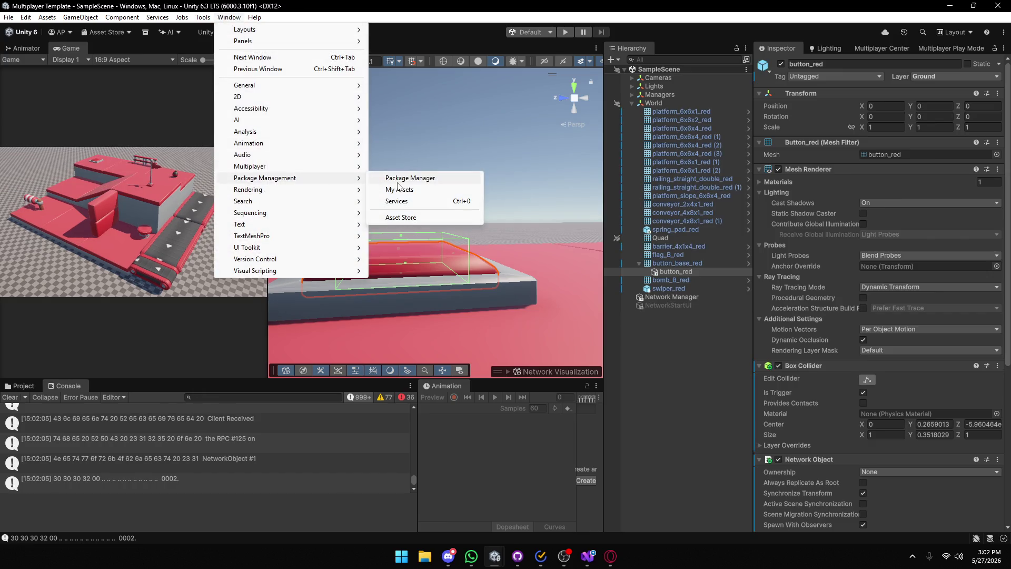
{"action": "left_click", "coordinate": [396, 185]}
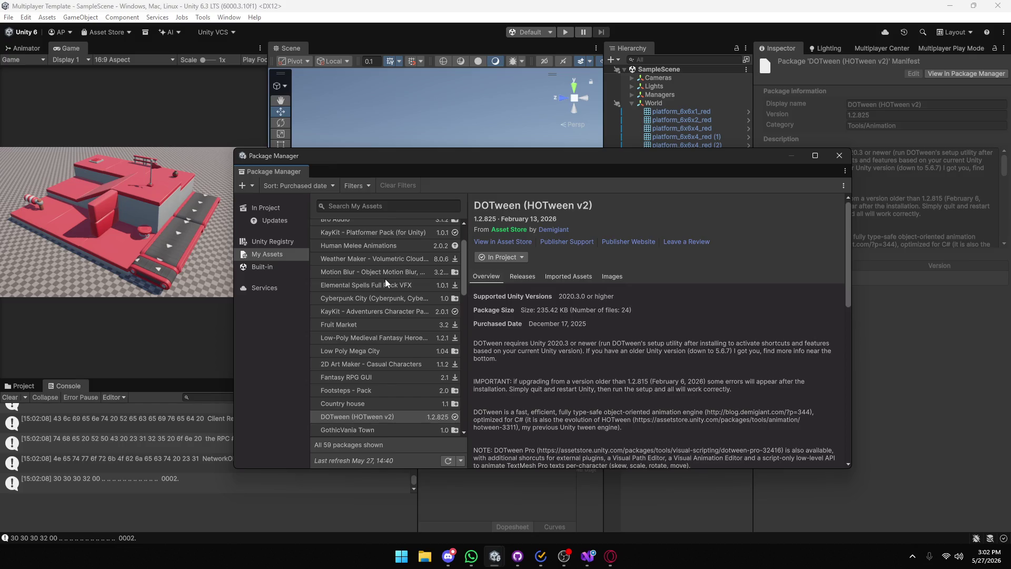
{"action": "scroll", "coordinate": [386, 278], "scroll_direction": "down", "scroll_amount": 3}
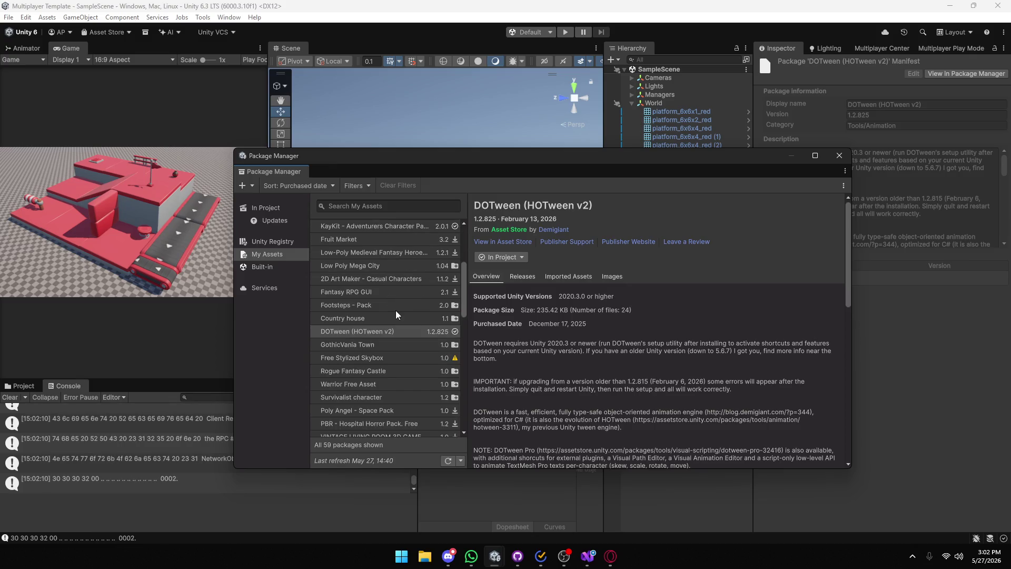
{"action": "scroll", "coordinate": [397, 320], "scroll_direction": "down", "scroll_amount": 2}
{"action": "scroll", "coordinate": [404, 311], "scroll_direction": "down", "scroll_amount": 3}
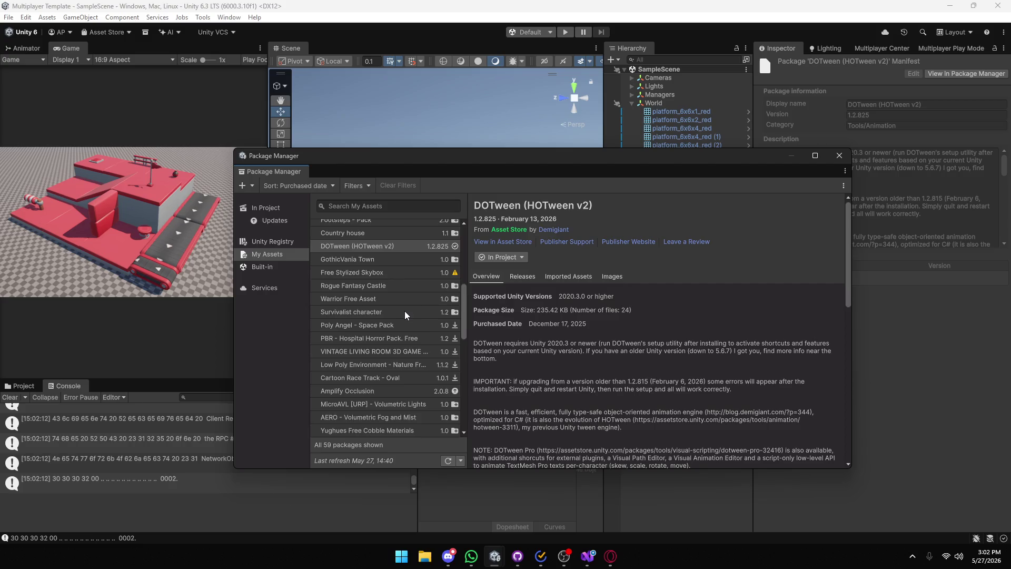
{"action": "scroll", "coordinate": [403, 311], "scroll_direction": "down", "scroll_amount": 3}
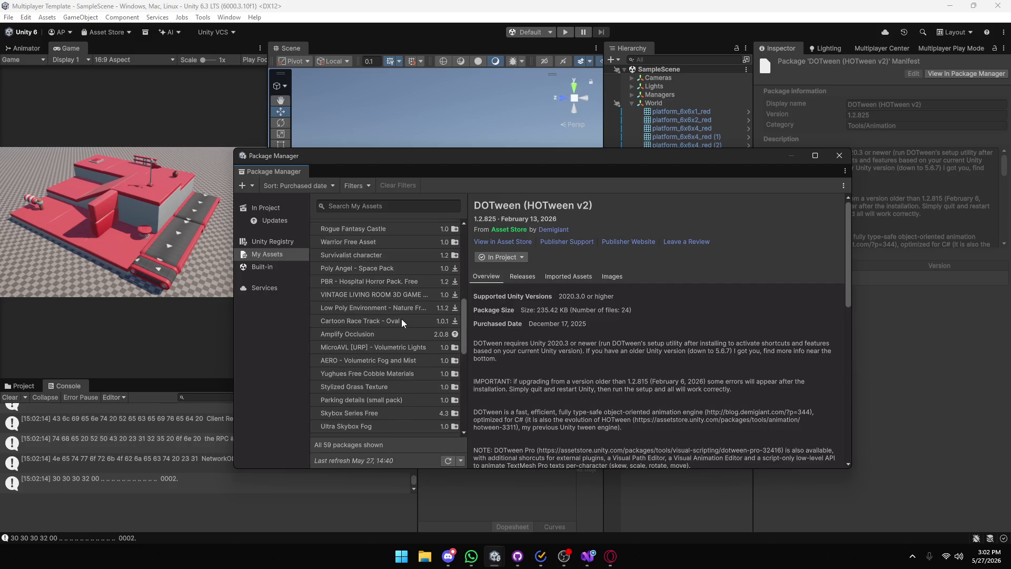
{"action": "scroll", "coordinate": [401, 318], "scroll_direction": "down", "scroll_amount": 9}
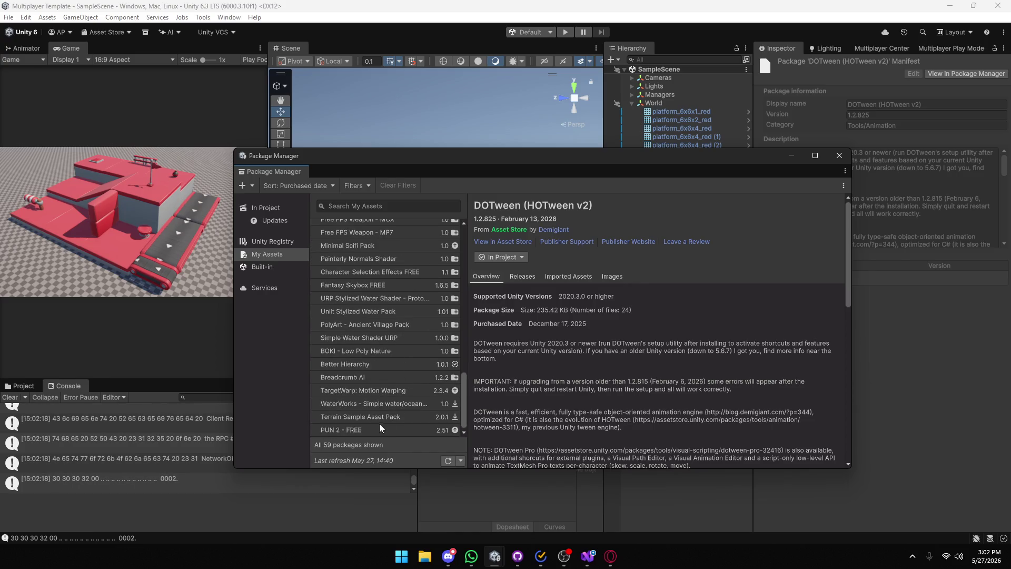
{"action": "scroll", "coordinate": [333, 368], "scroll_direction": "up", "scroll_amount": 6}
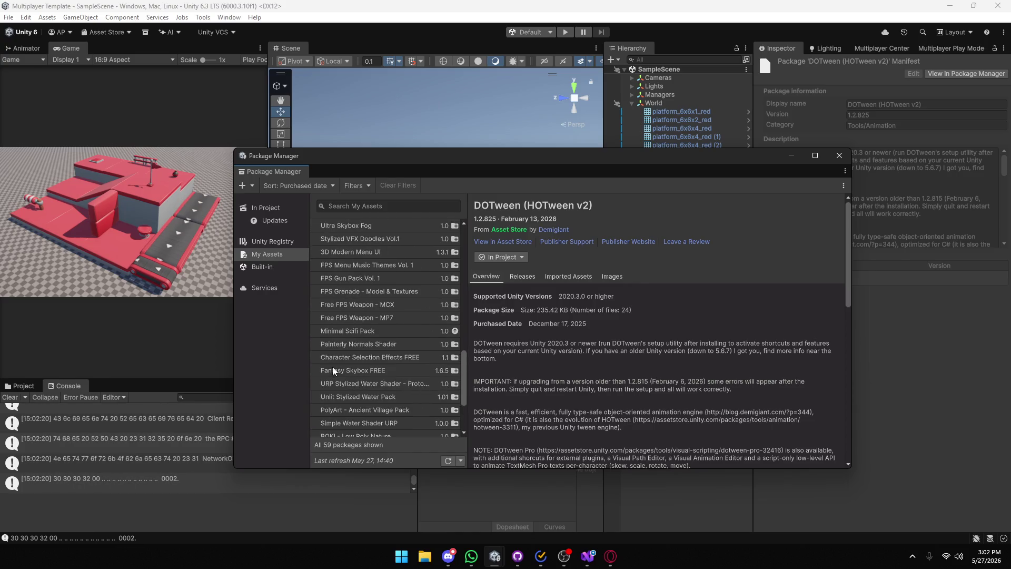
{"action": "scroll", "coordinate": [342, 356], "scroll_direction": "up", "scroll_amount": 3}
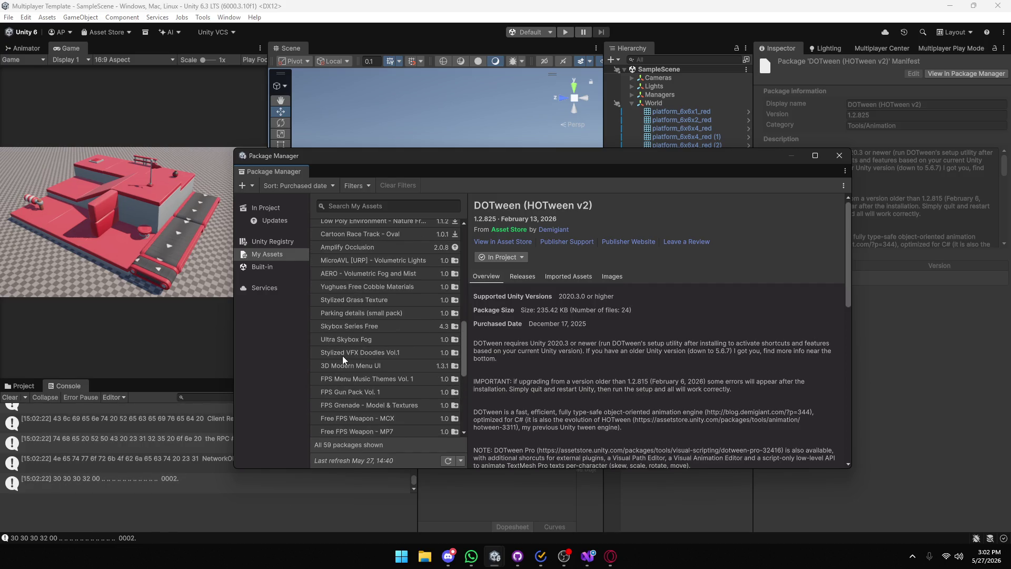
{"action": "scroll", "coordinate": [342, 355], "scroll_direction": "up", "scroll_amount": 5}
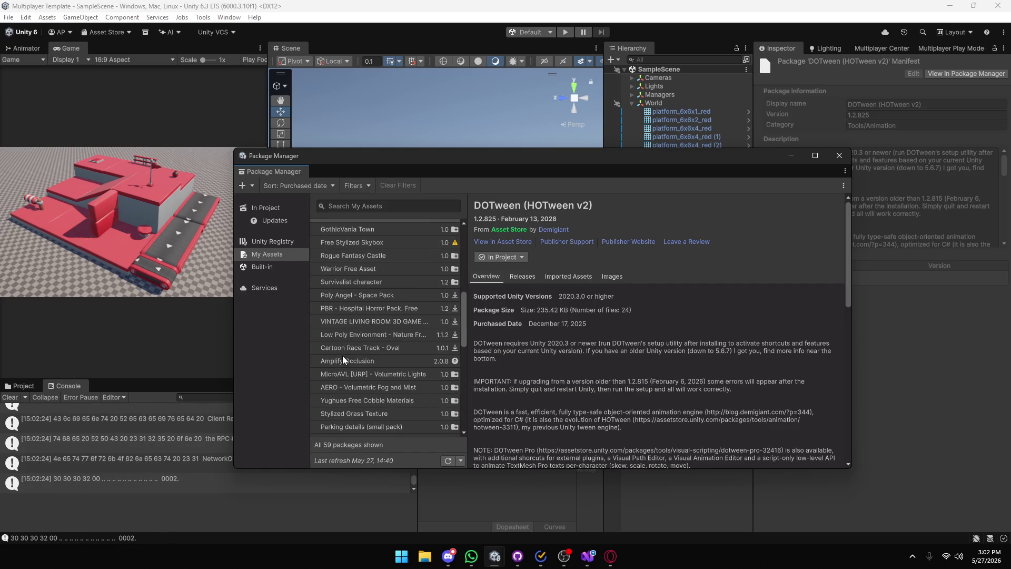
{"action": "scroll", "coordinate": [343, 355], "scroll_direction": "up", "scroll_amount": 6}
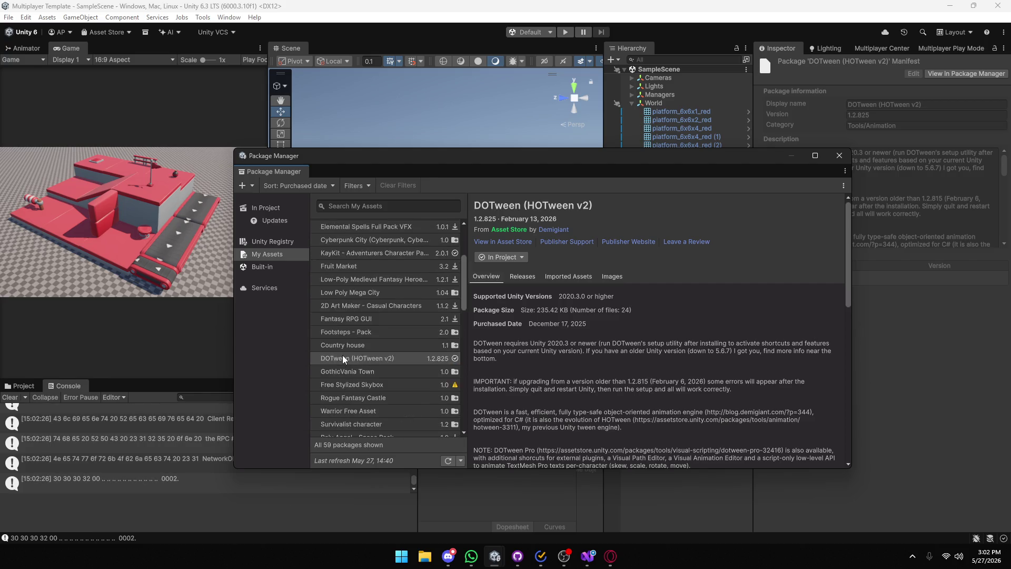
{"action": "scroll", "coordinate": [343, 352], "scroll_direction": "up", "scroll_amount": 1}
Search My Assets for 'hot' to find DOTween (HOTween v2) 1.2.825, then close the Package Manager.
{"action": "left_click", "coordinate": [358, 205]}
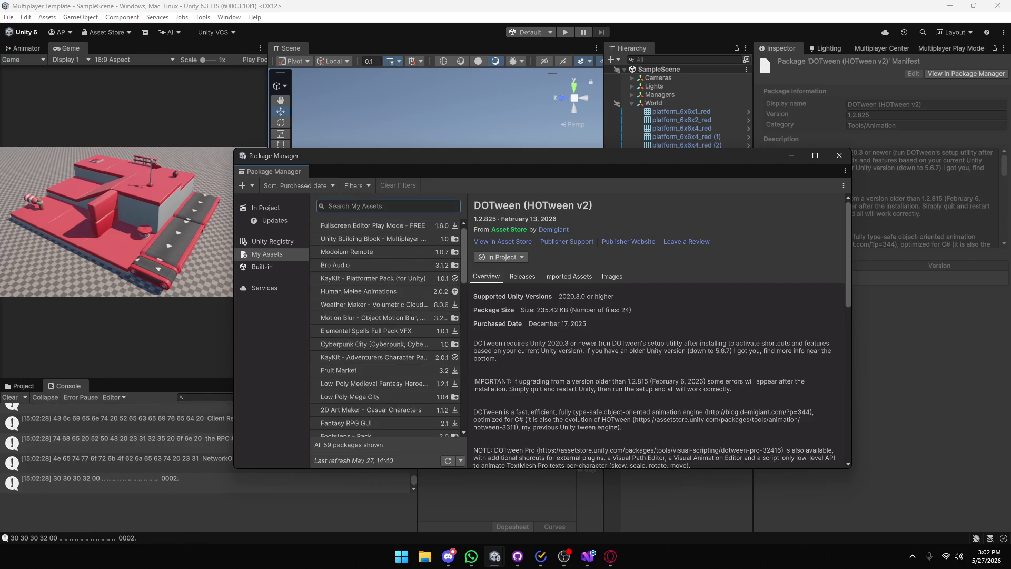
{"action": "type", "text": "hot"}
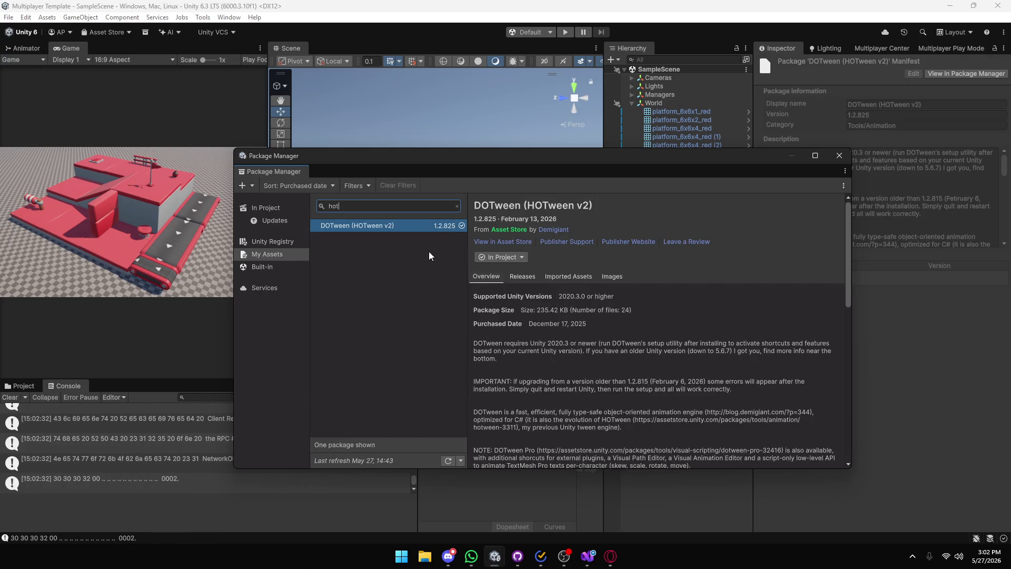
{"action": "left_click", "coordinate": [839, 155]}
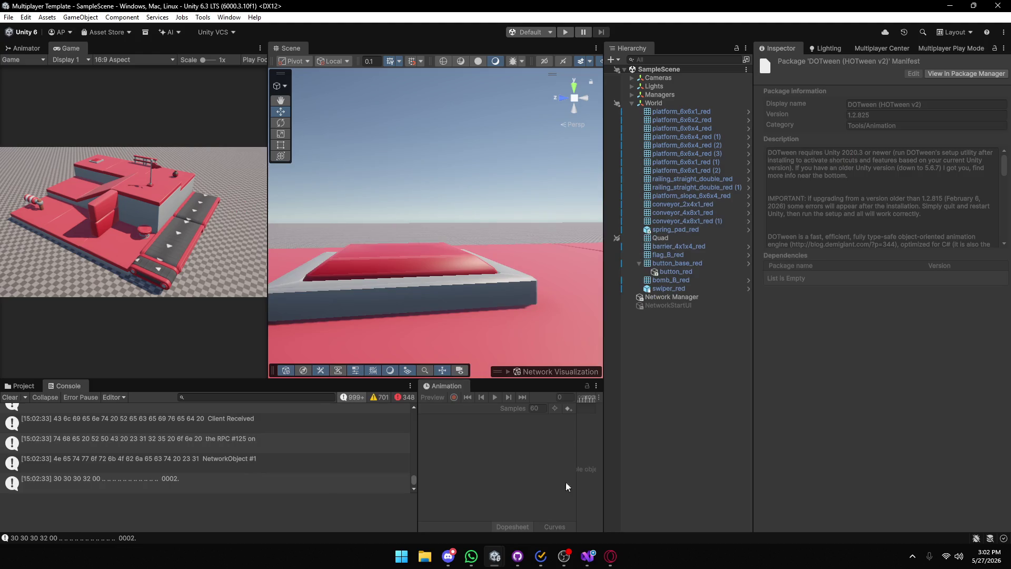
In Opera, web-search 'unity ass' in a new tab and open the Unity Asset Store.
{"action": "left_click", "coordinate": [610, 554]}
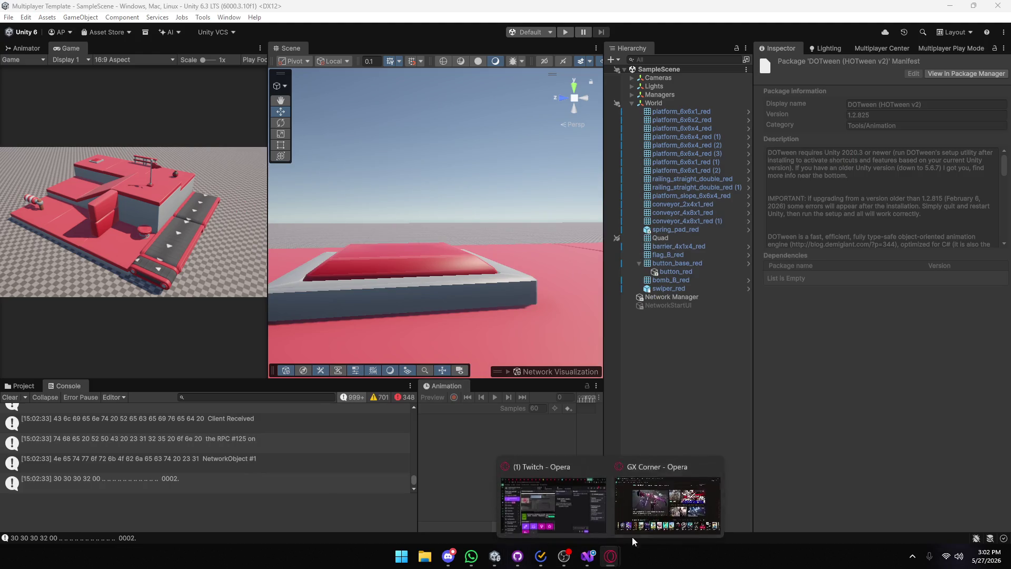
{"action": "left_click", "coordinate": [632, 532]}
{"action": "left_click", "coordinate": [394, 12]}
{"action": "left_click", "coordinate": [453, 11]}
{"action": "type", "text": "un"}
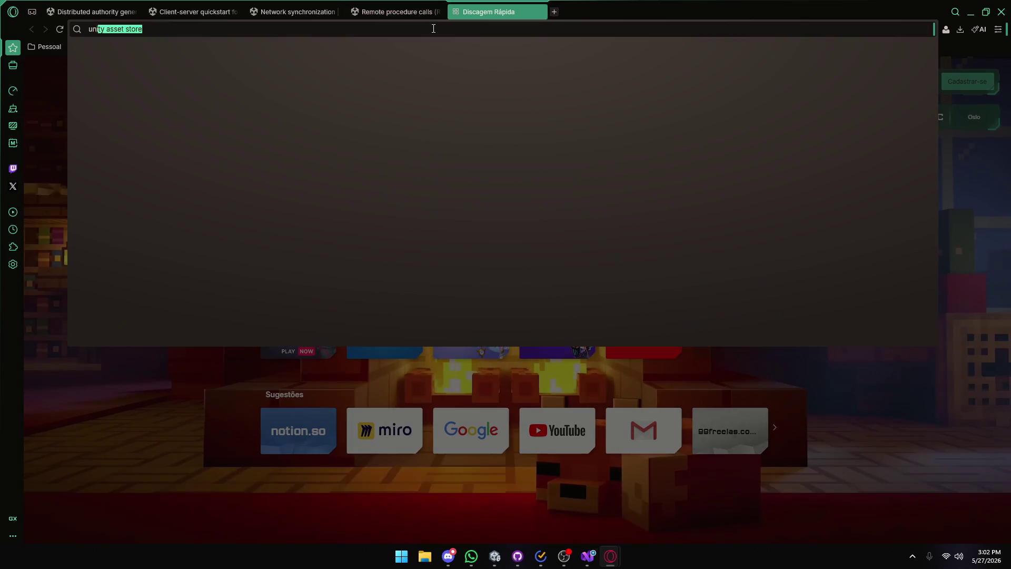
{"action": "type", "text": "ity ass"}
{"action": "key", "text": "Return"}
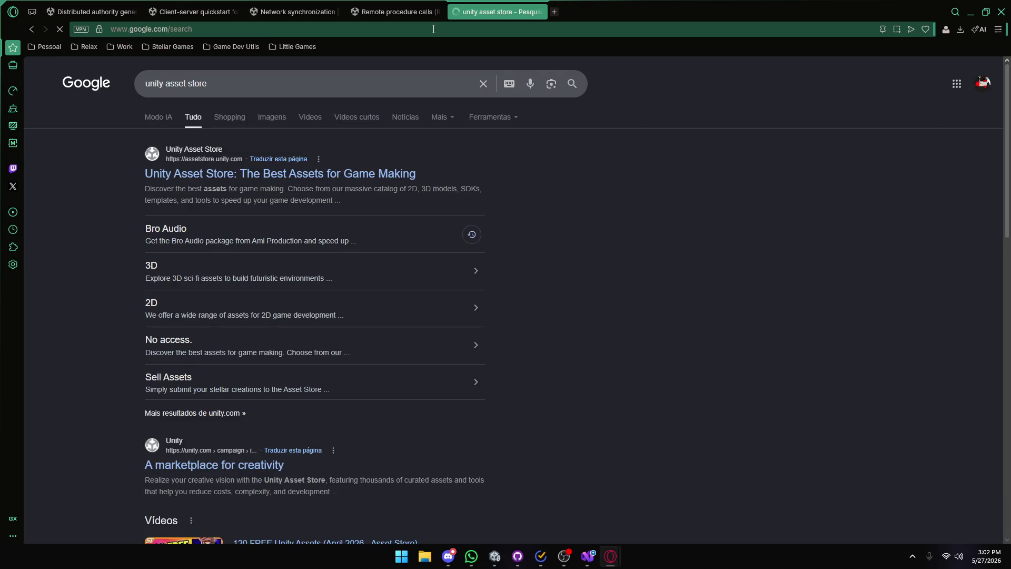
{"action": "left_click", "coordinate": [270, 174]}
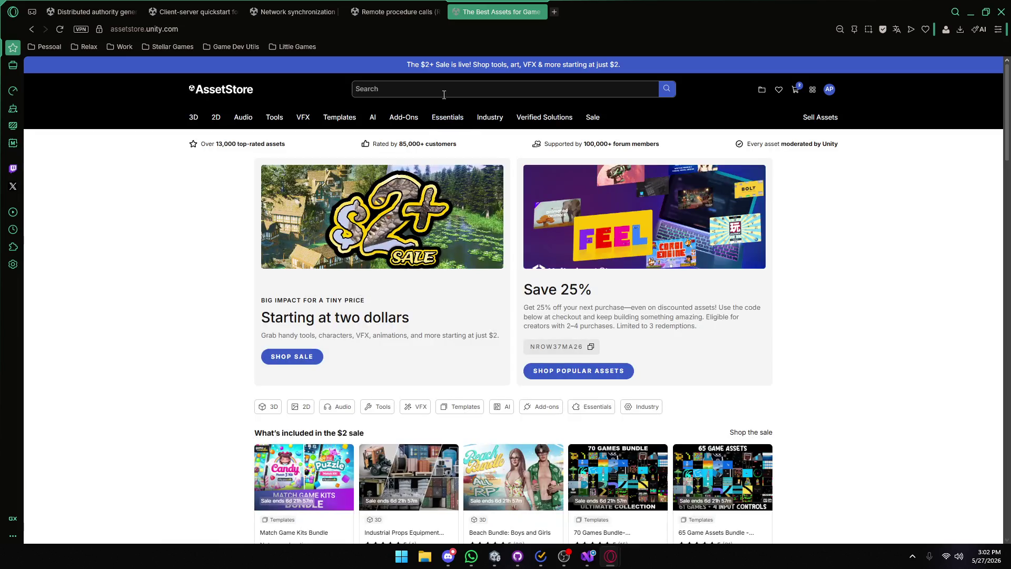
Search the Asset Store for hot reload and open the Hot Reload asset in a new tab.
{"action": "left_click", "coordinate": [444, 95]}
{"action": "type", "text": "hot reol"}
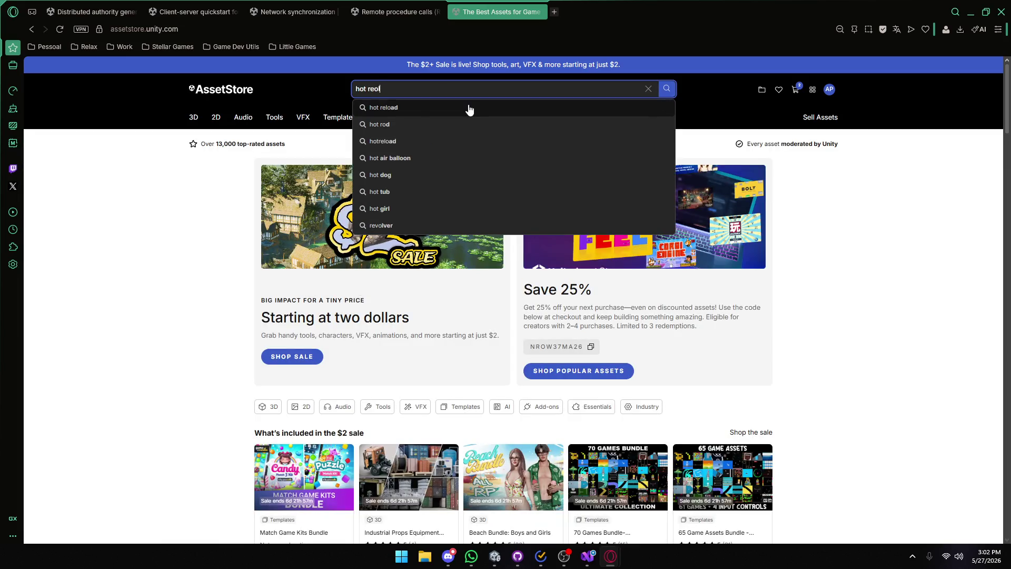
{"action": "left_click", "coordinate": [467, 108]}
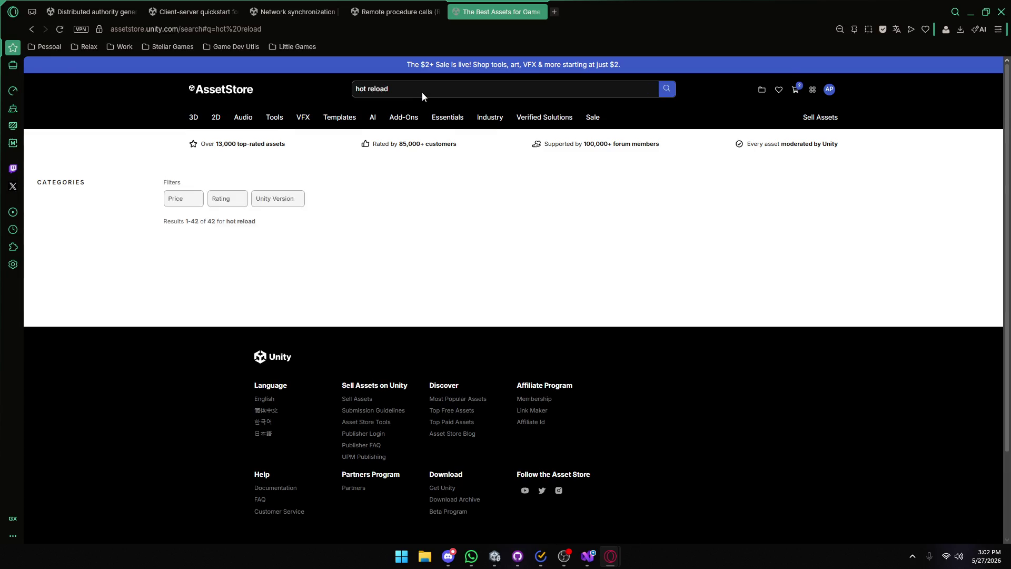
{"action": "scroll", "coordinate": [322, 197], "scroll_direction": "down", "scroll_amount": 3}
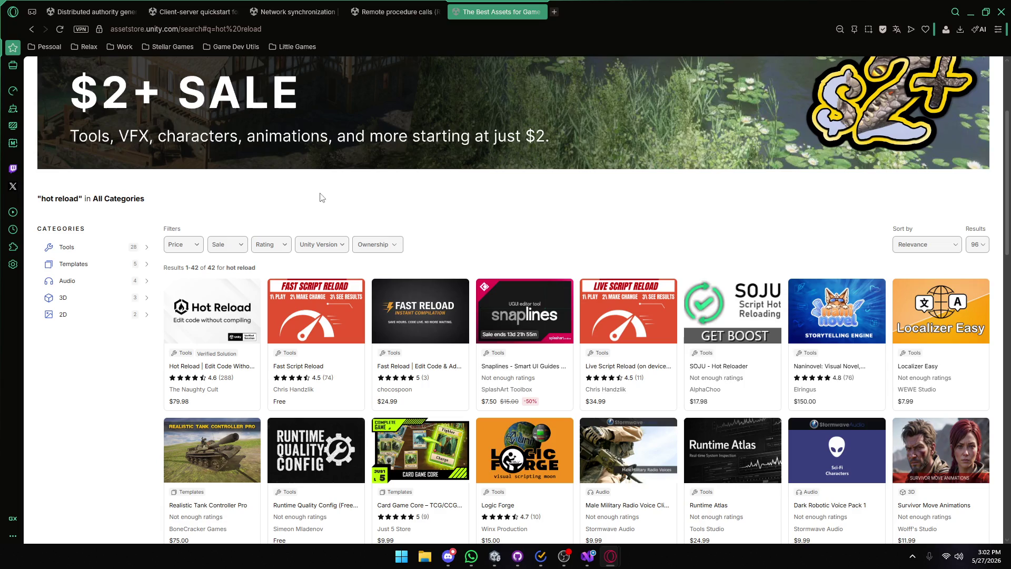
{"action": "left_click", "coordinate": [234, 351]}
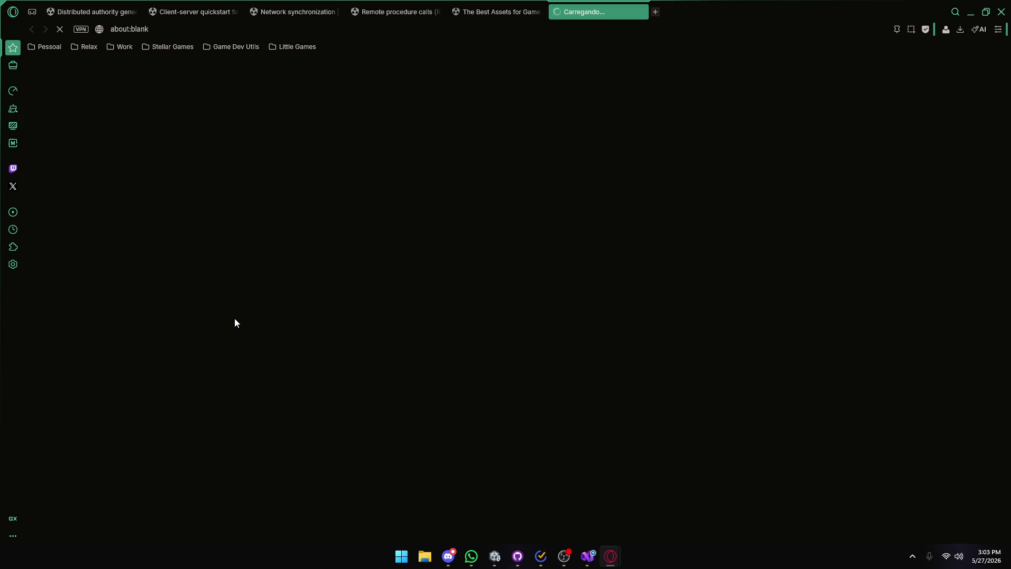
Browse the Hot Reload gallery (Trusted By, FAST speed comparison, Unity Awards images), then close its page.
{"action": "left_click", "coordinate": [484, 11]}
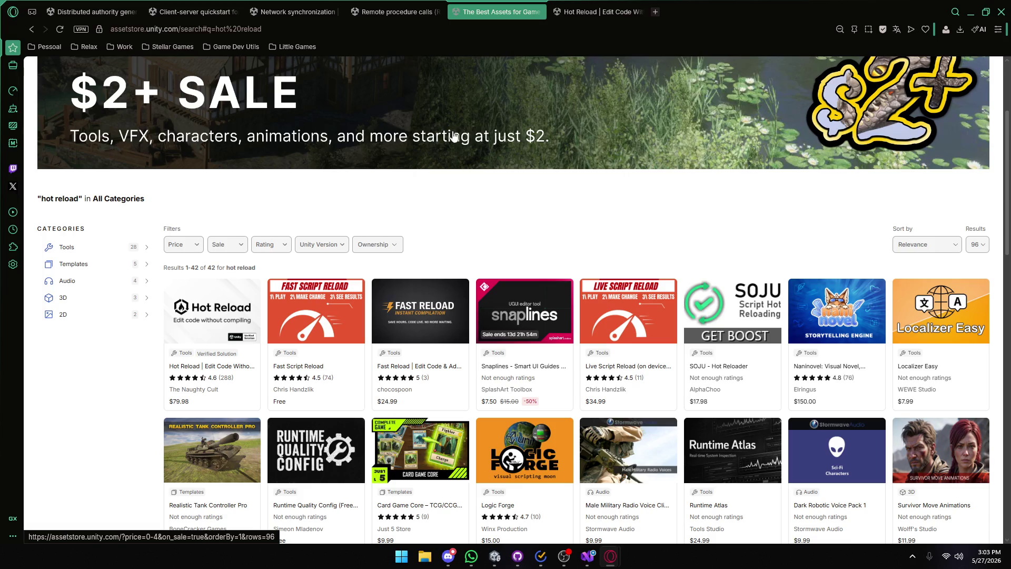
{"action": "left_click", "coordinate": [614, 4]}
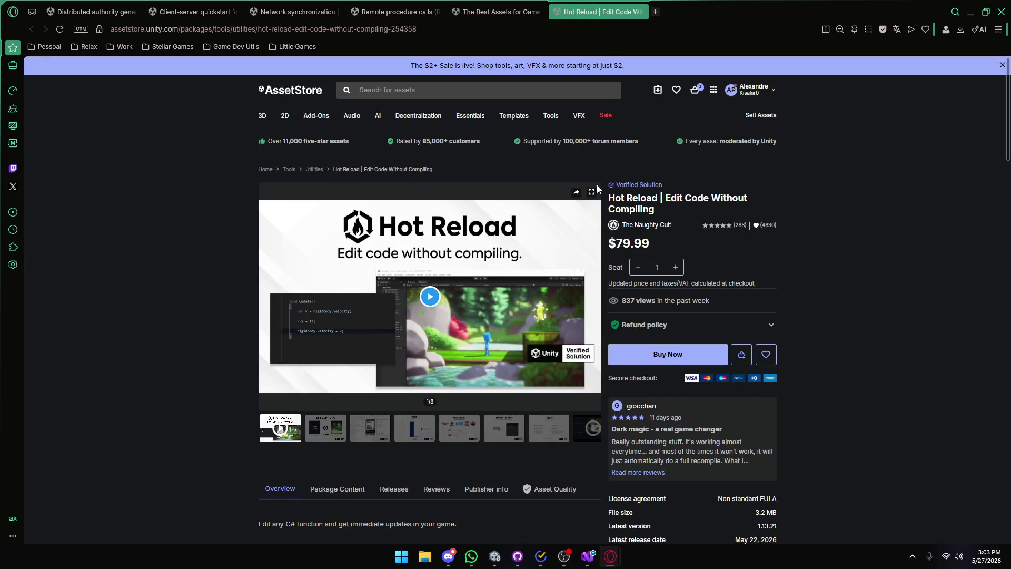
{"action": "left_click", "coordinate": [457, 430]}
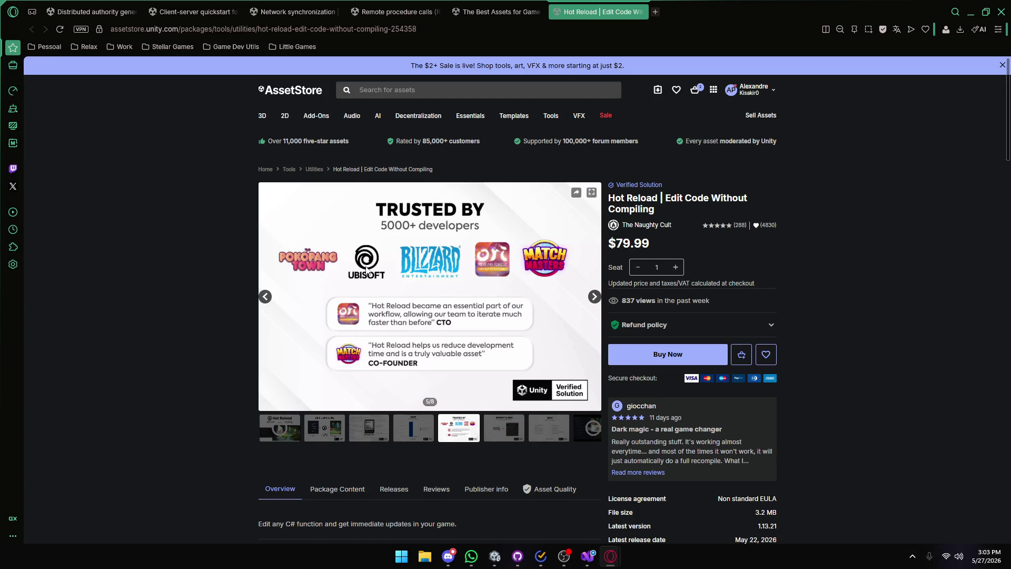
{"action": "left_click", "coordinate": [421, 428]}
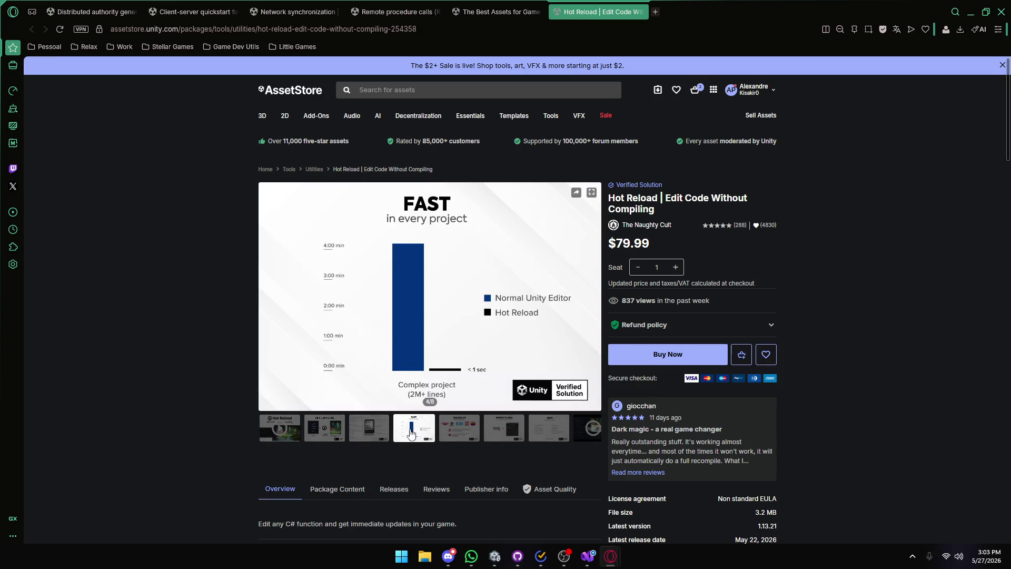
{"action": "left_click", "coordinate": [380, 429]}
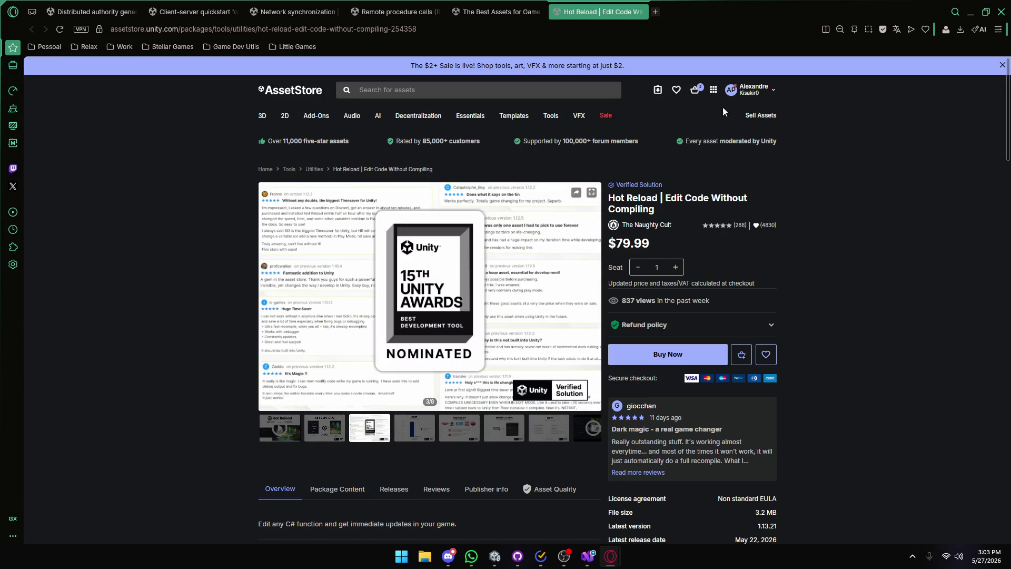
{"action": "left_click", "coordinate": [642, 11]}
{"action": "left_click", "coordinate": [476, 560]}
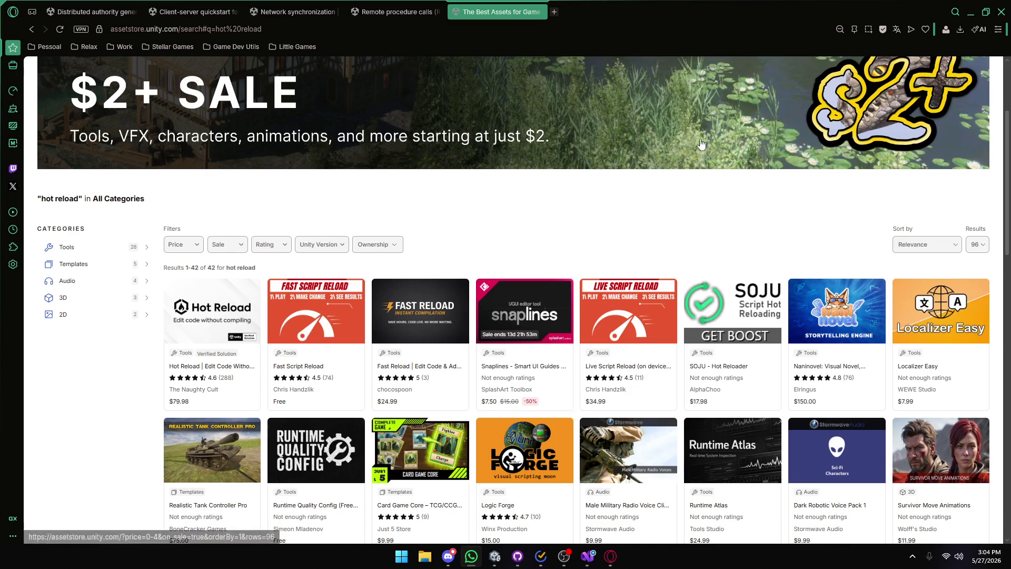
Minimize Opera so the Unity Editor with SampleScene is in front.
{"action": "left_click", "coordinate": [971, 12]}
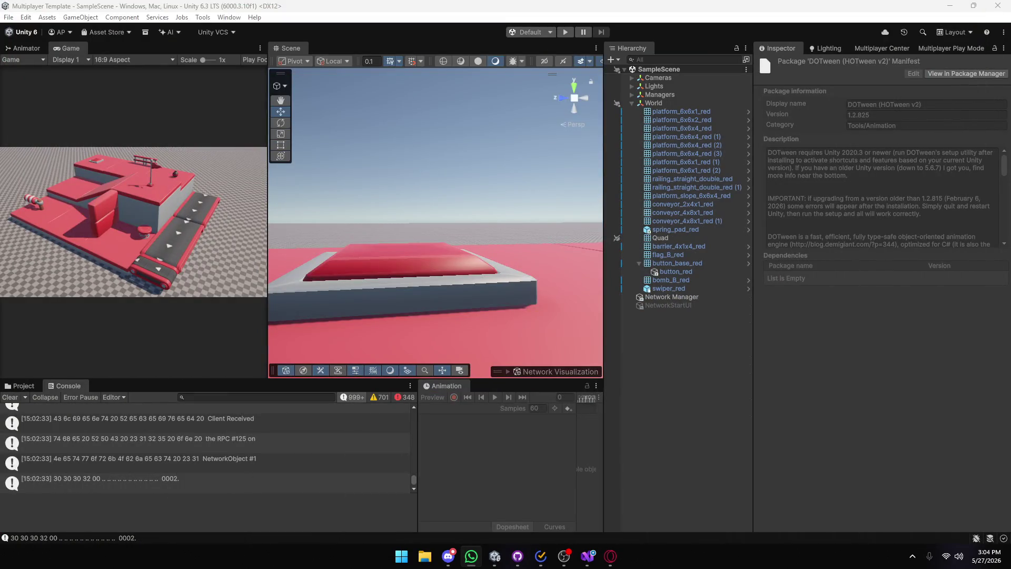
{"action": "left_click", "coordinate": [610, 556]}
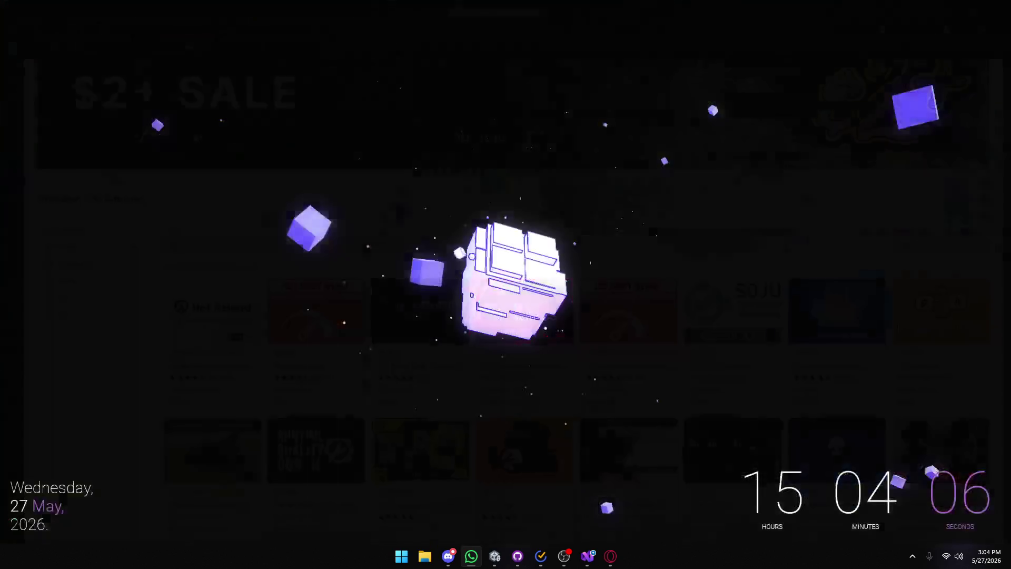
{"action": "left_click", "coordinate": [611, 556]}
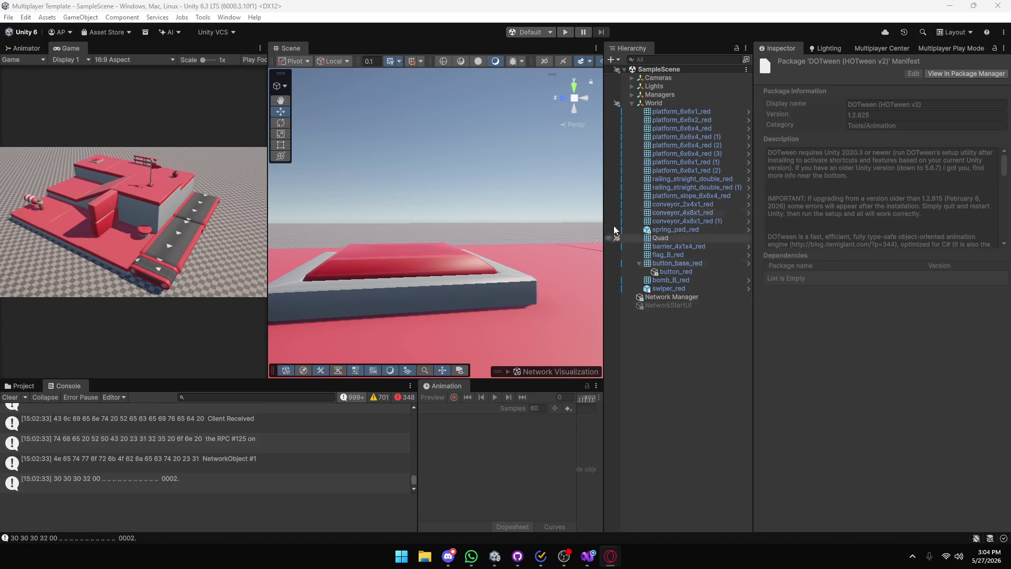
Enter Play mode, use 'asd' as Profile Name and Session Name, and create or join the session.
{"action": "left_click", "coordinate": [563, 30]}
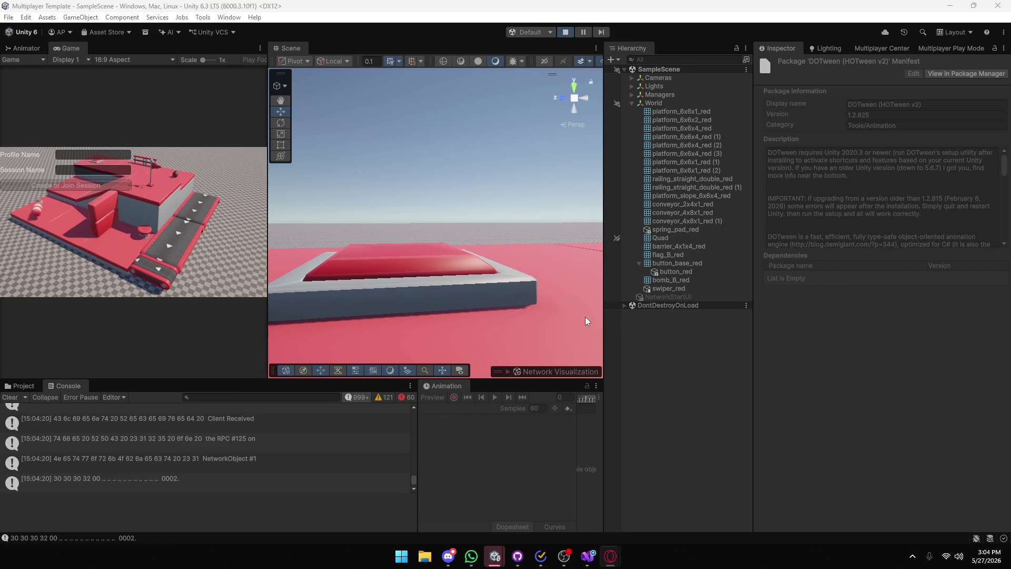
{"action": "left_click", "coordinate": [82, 153]}
{"action": "type", "text": "asd"}
{"action": "left_click", "coordinate": [90, 171]}
{"action": "type", "text": "asd"}
{"action": "left_click", "coordinate": [74, 182]}
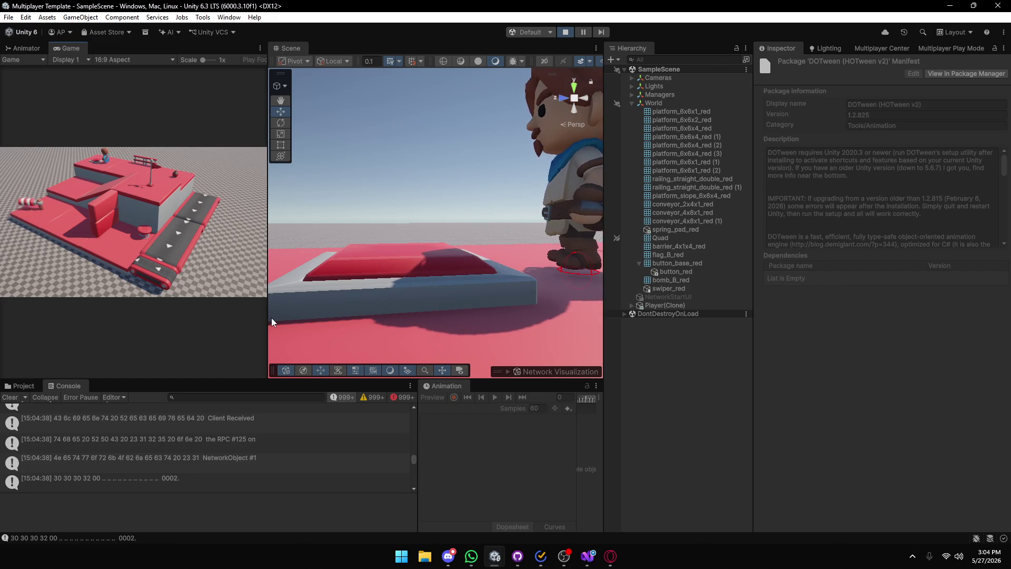
Clear and maximize the Console, then copy the full ALLOC_TEMP_TLS error message text.
{"action": "left_click", "coordinate": [5, 399]}
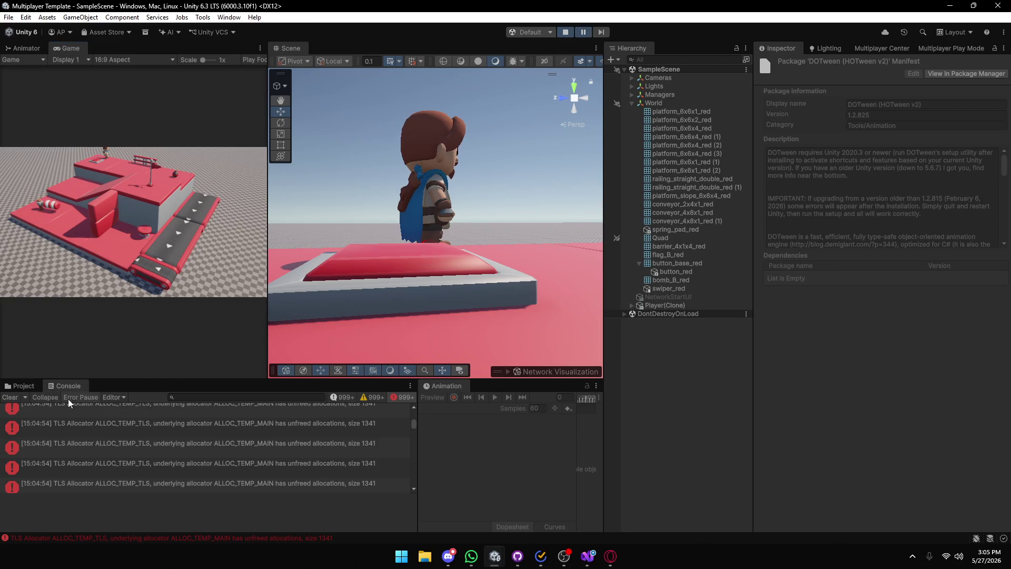
{"action": "double_click", "coordinate": [71, 384]}
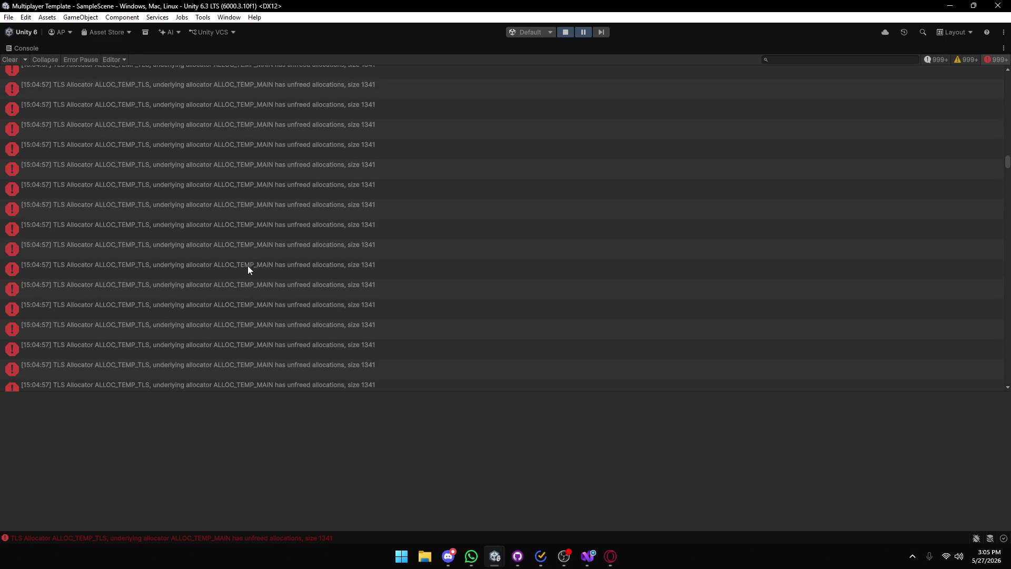
{"action": "left_click", "coordinate": [250, 258]}
{"action": "left_click_drag", "start_coordinate": [311, 396], "coordinate": [1, 397]}
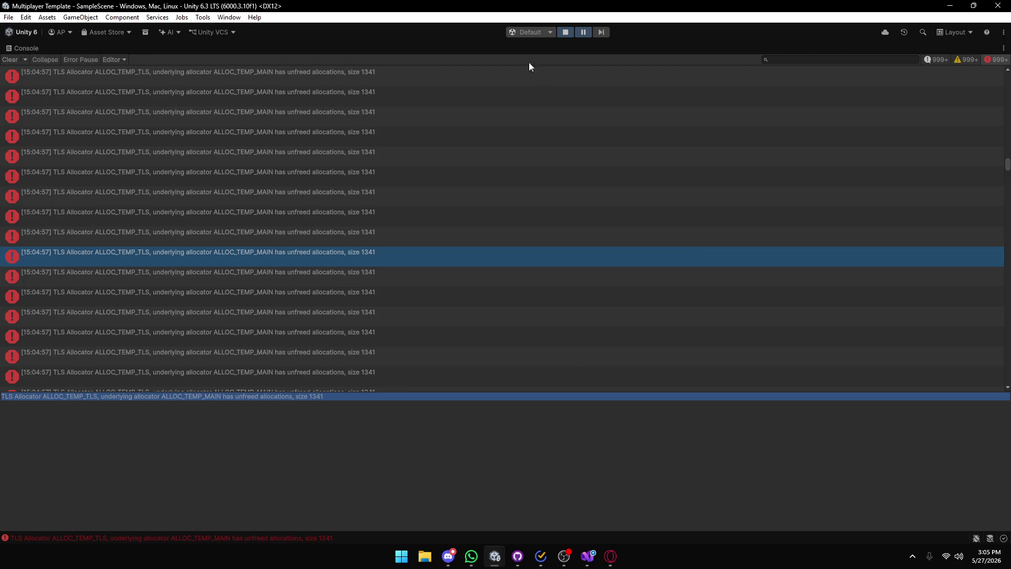
{"action": "double_click", "coordinate": [27, 49]}
{"action": "left_click", "coordinate": [610, 555]}
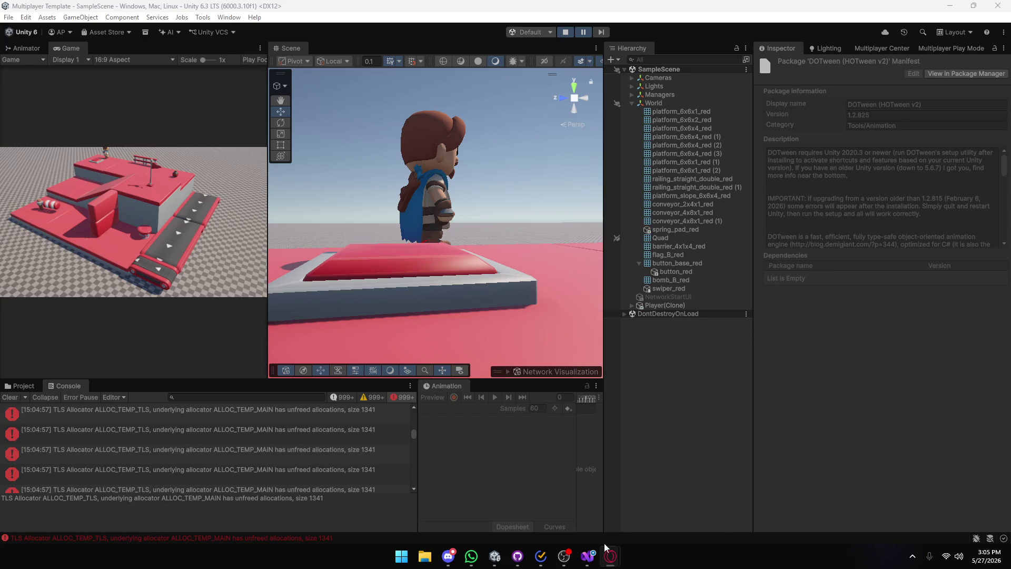
Google the pasted TLS Allocator error message in Opera.
{"action": "mouse_move", "coordinate": [606, 547]}
{"action": "left_click", "coordinate": [668, 490]}
{"action": "left_click", "coordinate": [488, 29]}
{"action": "type", "text": "TLS Allocator ALLOC_TEMP_TLS, underlying allocator ALLOC_TEMP_MAIN has unfreed allocations, size 1341"}
{"action": "key", "text": "Return"}
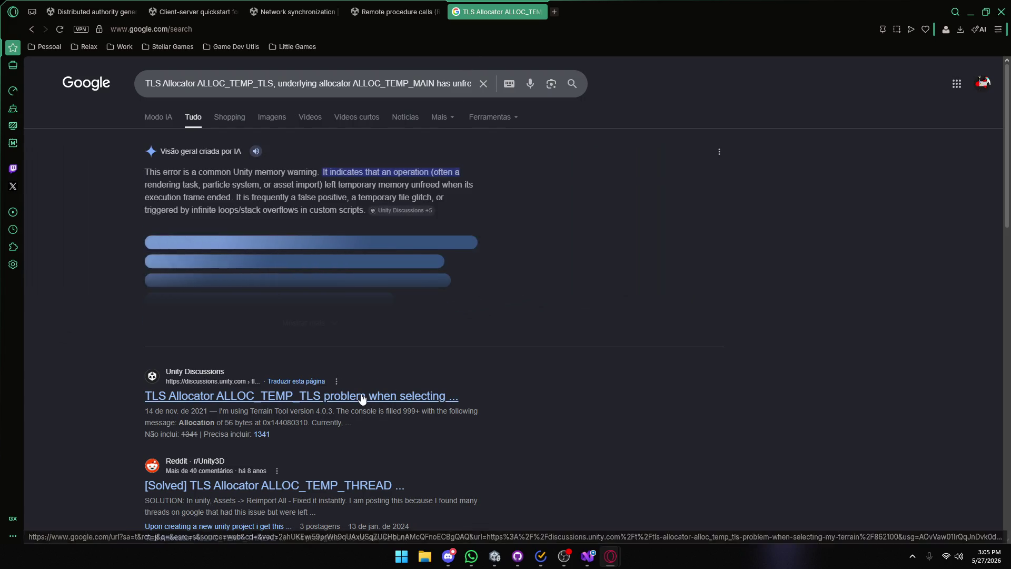
Read the Unity Discussions thread on the error, then return to the Unity Editor.
{"action": "left_click", "coordinate": [362, 398]}
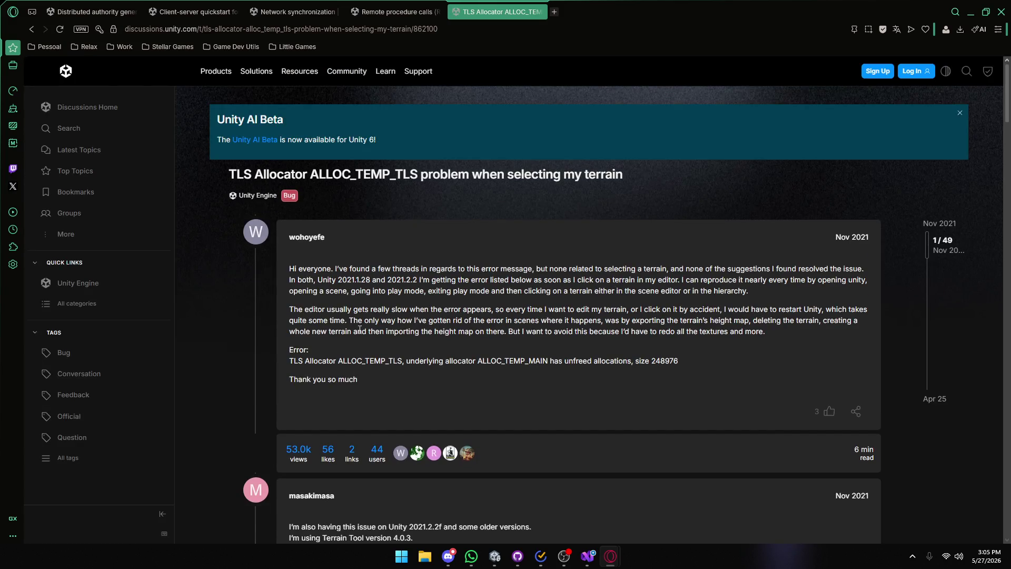
{"action": "scroll", "coordinate": [360, 329], "scroll_direction": "down", "scroll_amount": 1}
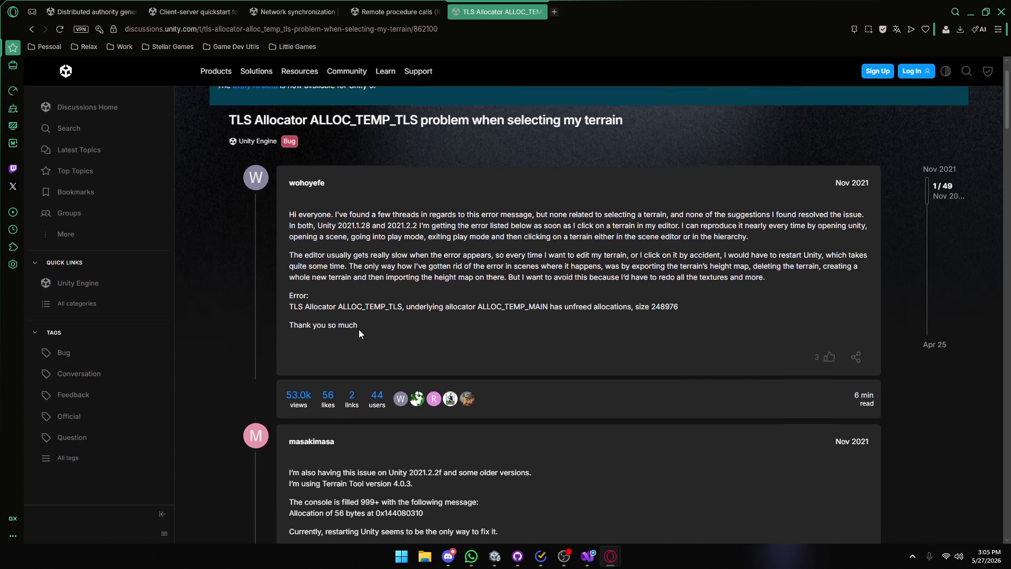
{"action": "scroll", "coordinate": [359, 330], "scroll_direction": "down", "scroll_amount": 3}
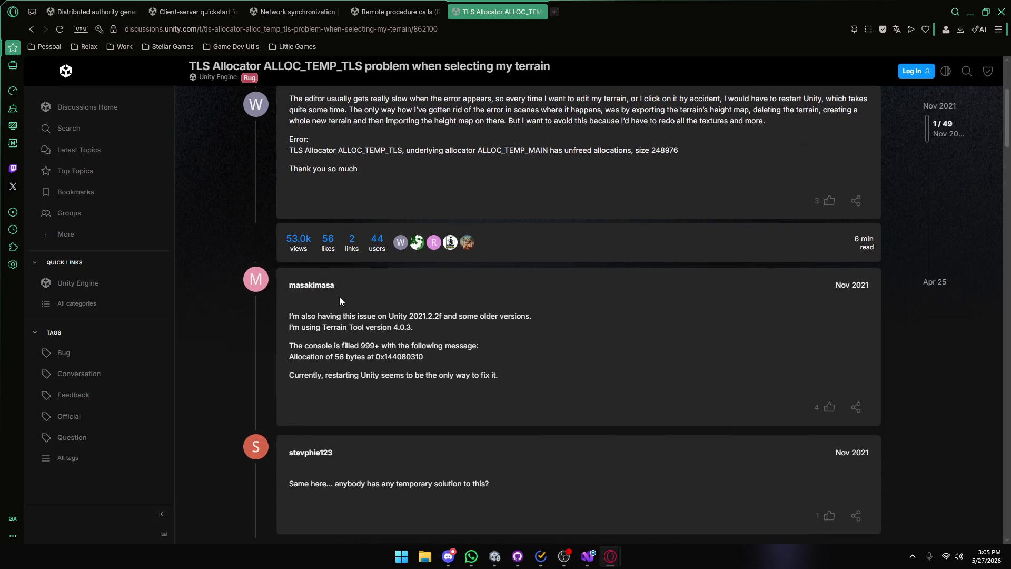
{"action": "key", "text": "alt+Left"}
{"action": "mouse_move", "coordinate": [494, 556]}
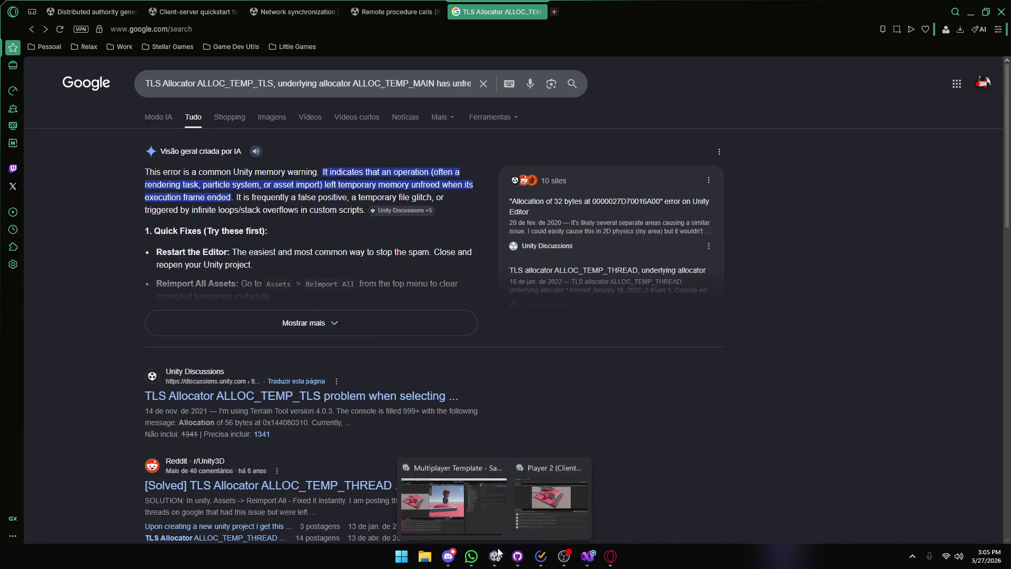
{"action": "left_click", "coordinate": [491, 500]}
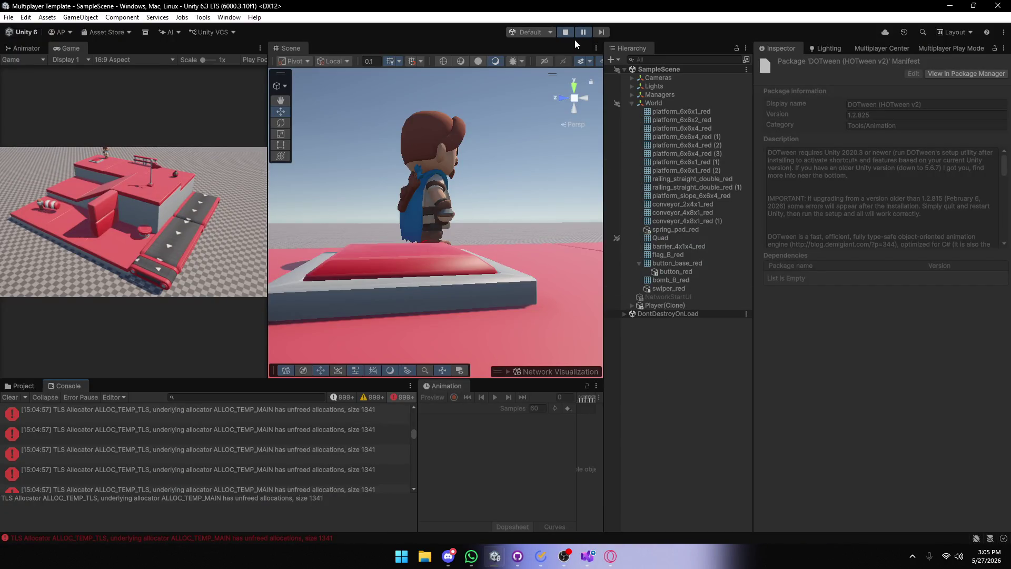
Stop play mode and reopen the Multiplayer Template project through Unity Hub.
{"action": "key", "text": "ctrl+p"}
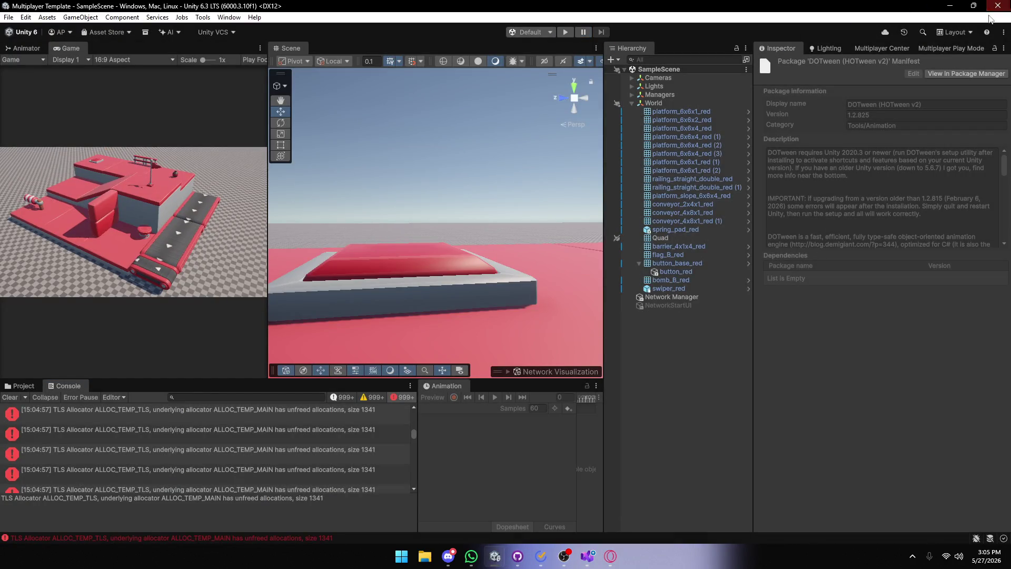
{"action": "left_click", "coordinate": [1007, 5]}
{"action": "key", "text": "super"}
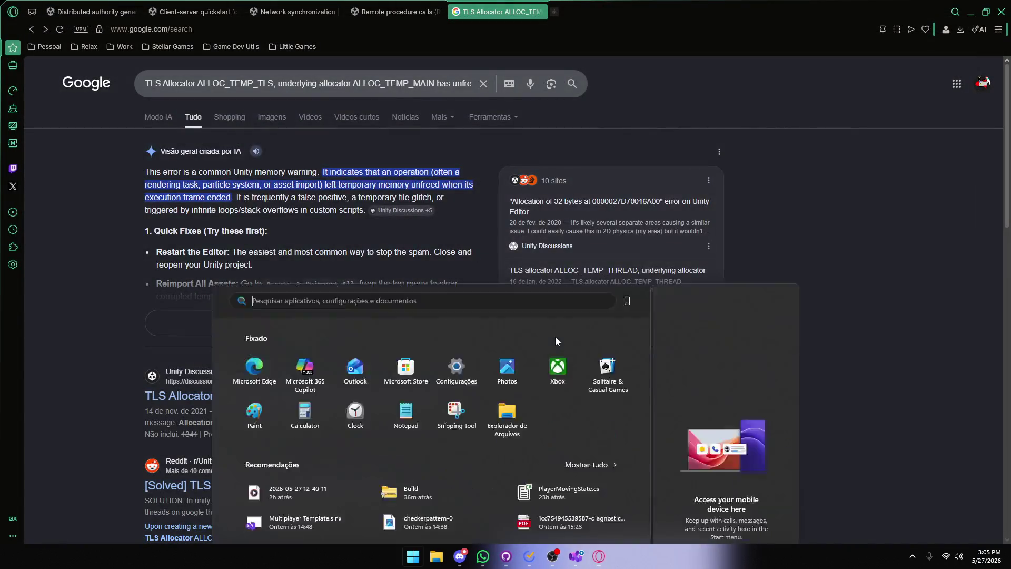
{"action": "type", "text": "un"}
{"action": "key", "text": "Return"}
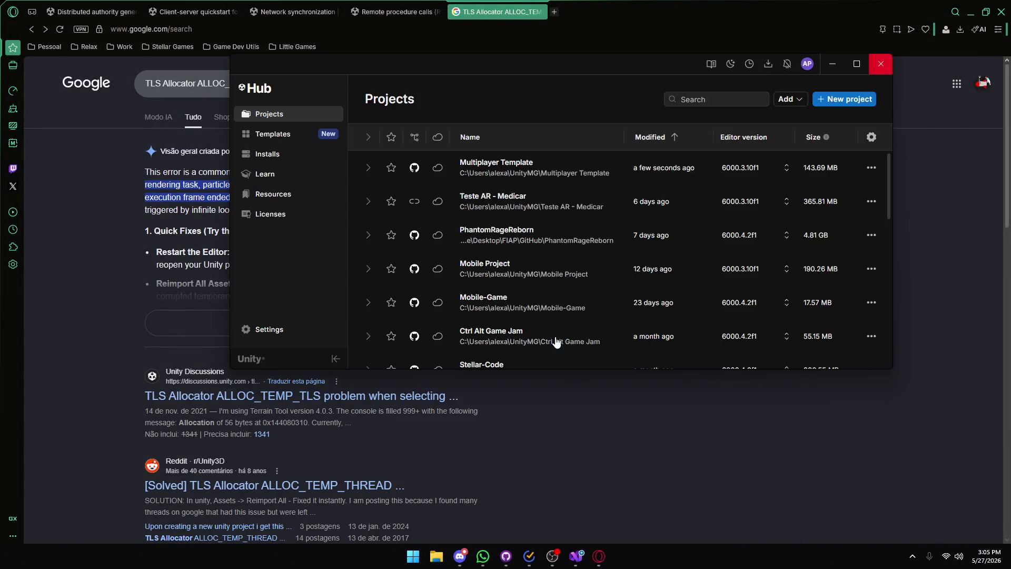
{"action": "left_click", "coordinate": [520, 170]}
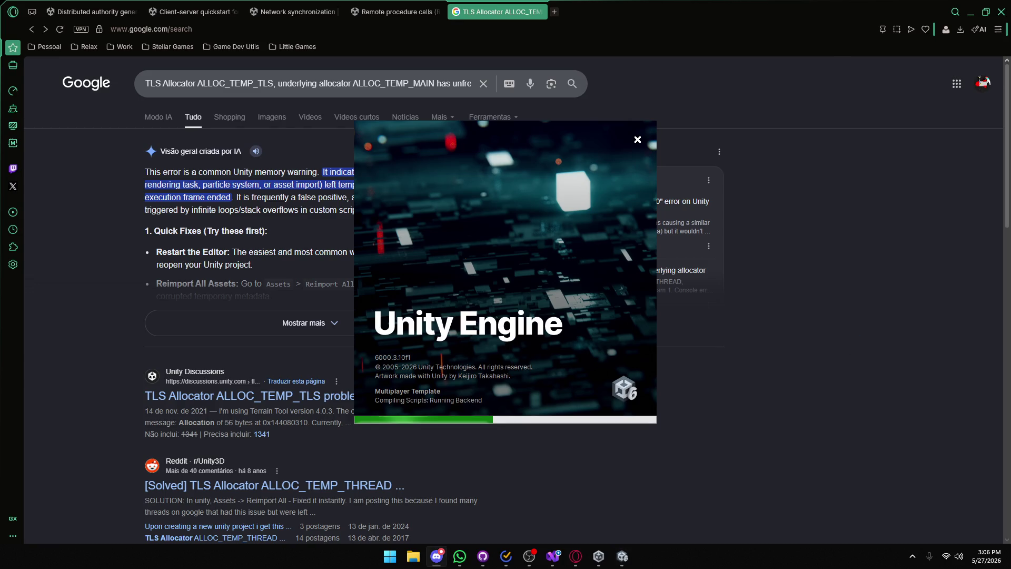
Move the Discord call window off the Unity Editor.
{"action": "mouse_move", "coordinate": [1010, 324]}
{"action": "left_mouse_down"}
{"action": "mouse_move", "coordinate": [886, 325]}
{"action": "mouse_move", "coordinate": [331, 81]}
{"action": "mouse_move", "coordinate": [384, 73]}
{"action": "left_mouse_up"}
{"action": "mouse_move", "coordinate": [630, 202]}
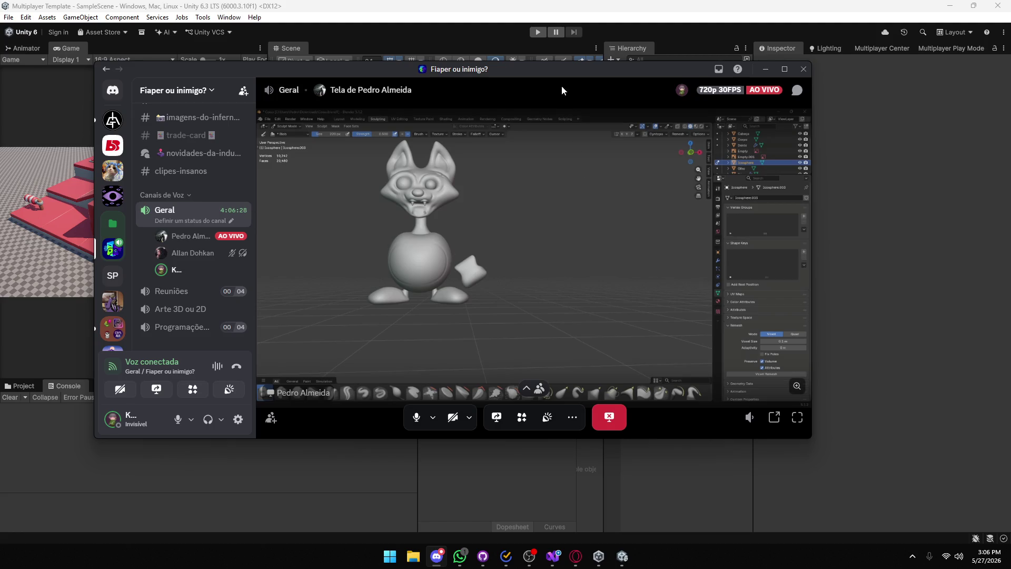
{"action": "left_click_drag", "start_coordinate": [551, 76], "coordinate": [1000, 235]}
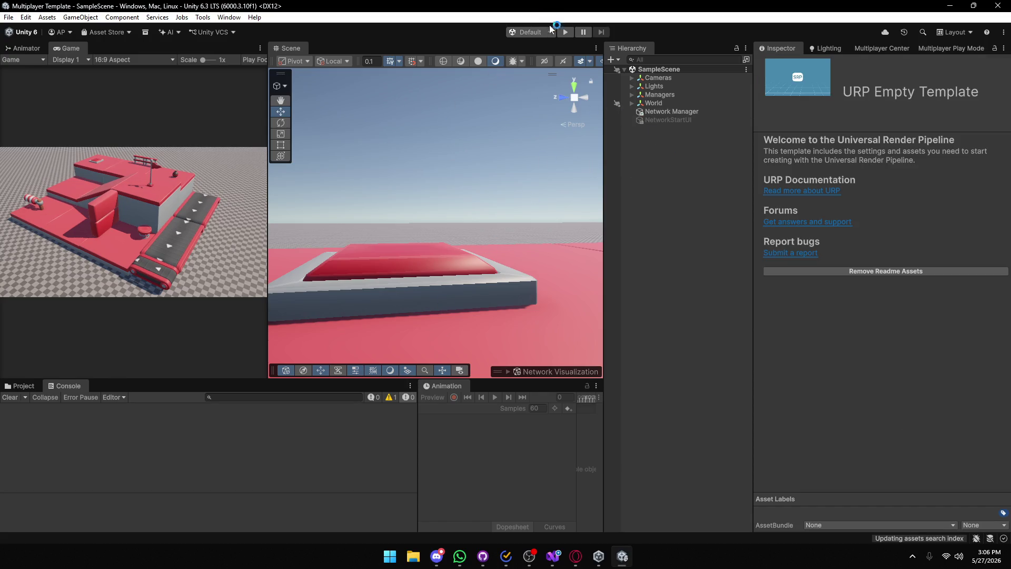
Play the scene, enter 'asd' for the profile and session names, and create or join the session.
{"action": "left_click", "coordinate": [565, 32]}
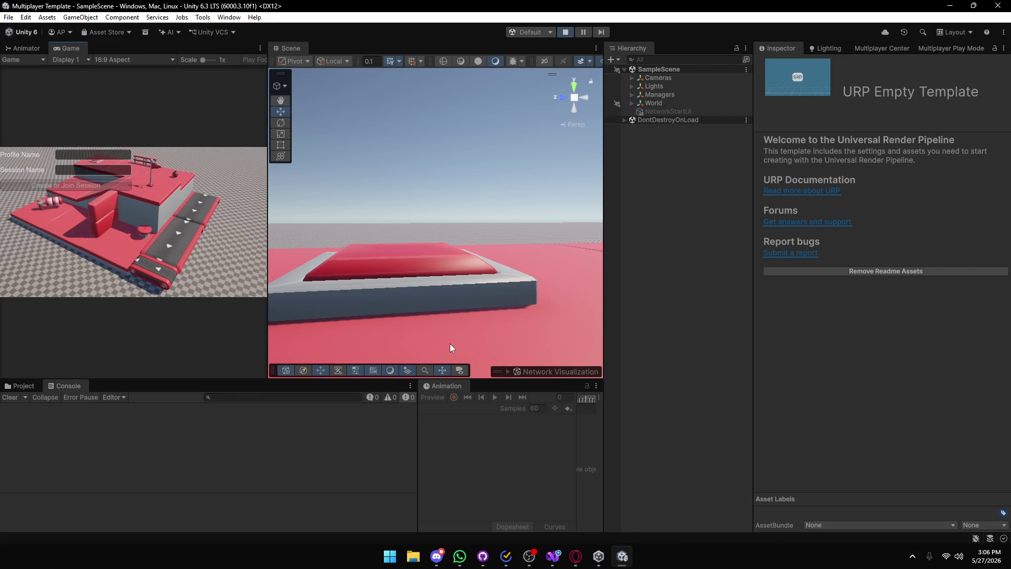
{"action": "type", "text": "asd"}
{"action": "left_click", "coordinate": [75, 165]}
{"action": "type", "text": "asd"}
{"action": "left_click", "coordinate": [58, 185]}
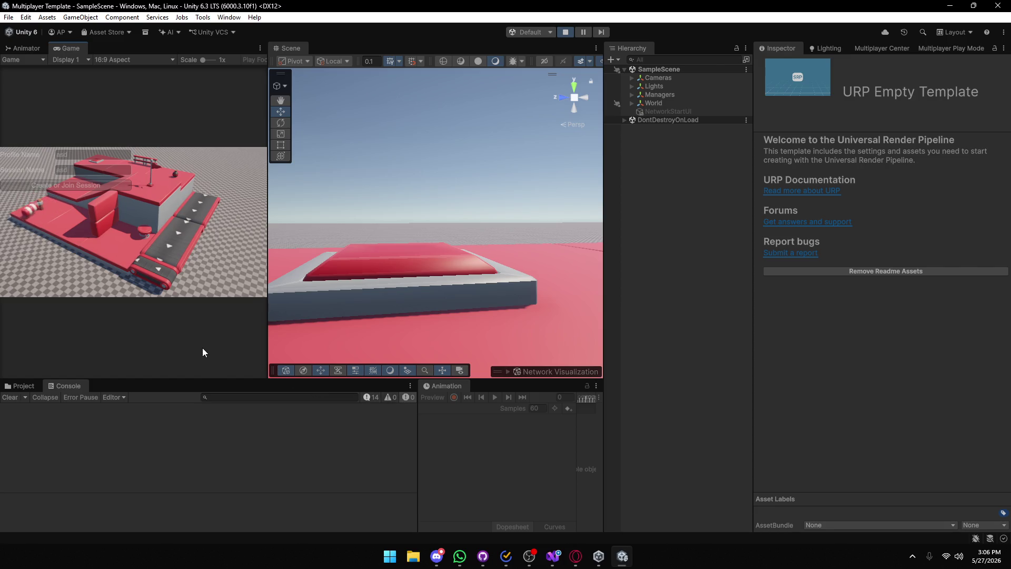
Show all Console messages and inspect the concave Mesh Collider warning for swiper_red.
{"action": "left_click", "coordinate": [366, 399]}
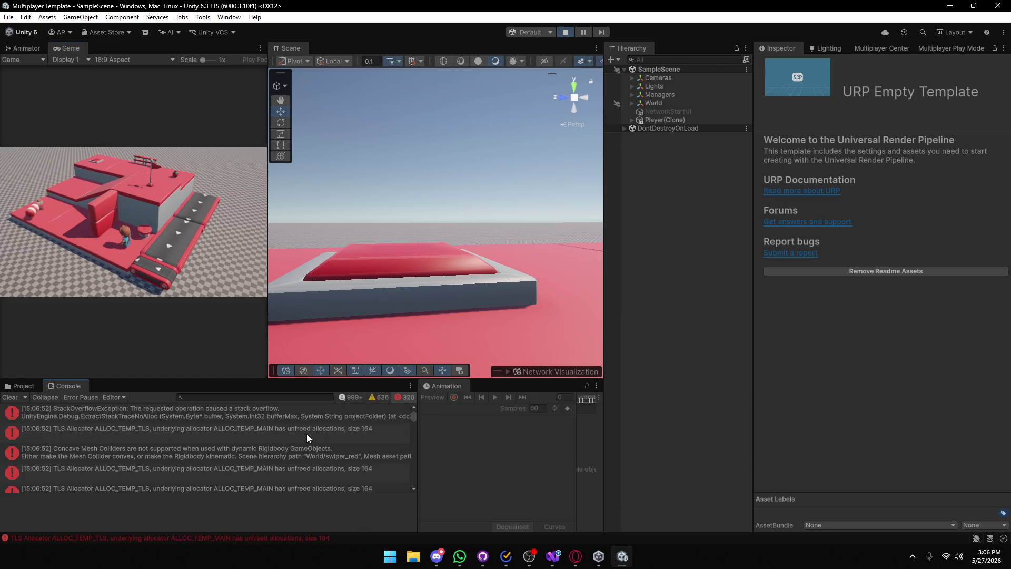
{"action": "scroll", "coordinate": [306, 434], "scroll_direction": "down", "scroll_amount": 1}
{"action": "left_click", "coordinate": [117, 426]}
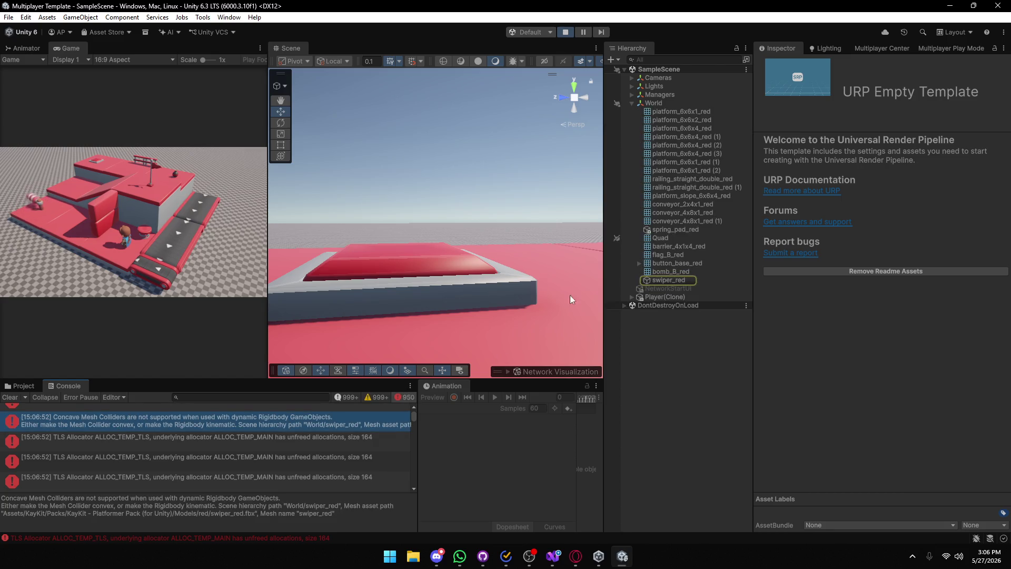
{"action": "left_click", "coordinate": [668, 280]}
Frame swiper_red in the Scene view, check a TLS Allocator error, and stop play mode.
{"action": "mouse_move", "coordinate": [405, 295]}
{"action": "left_mouse_down"}
{"action": "mouse_move", "coordinate": [404, 283]}
{"action": "mouse_move", "coordinate": [421, 285]}
{"action": "left_mouse_up"}
{"action": "key", "text": "f"}
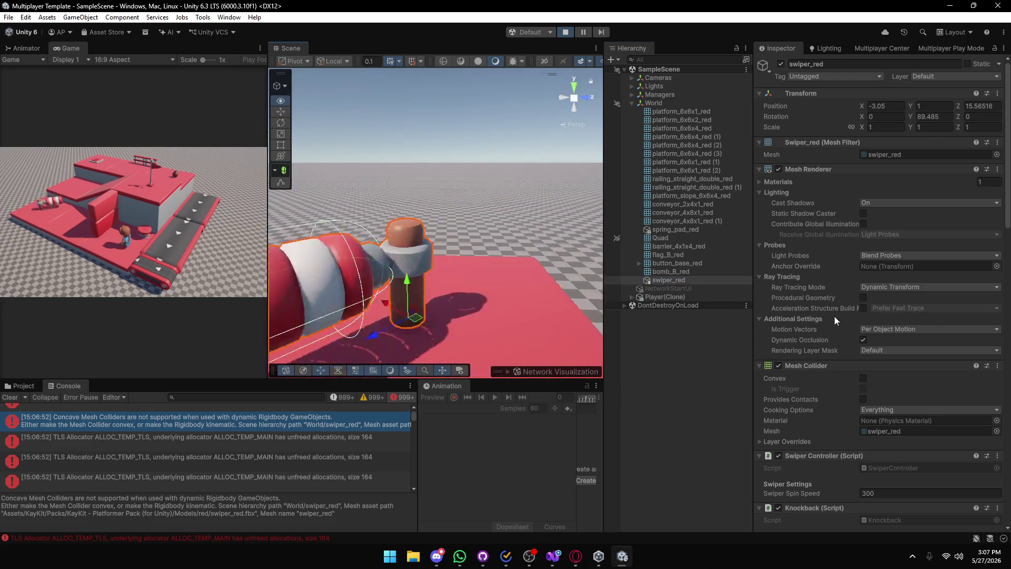
{"action": "left_click", "coordinate": [292, 447]}
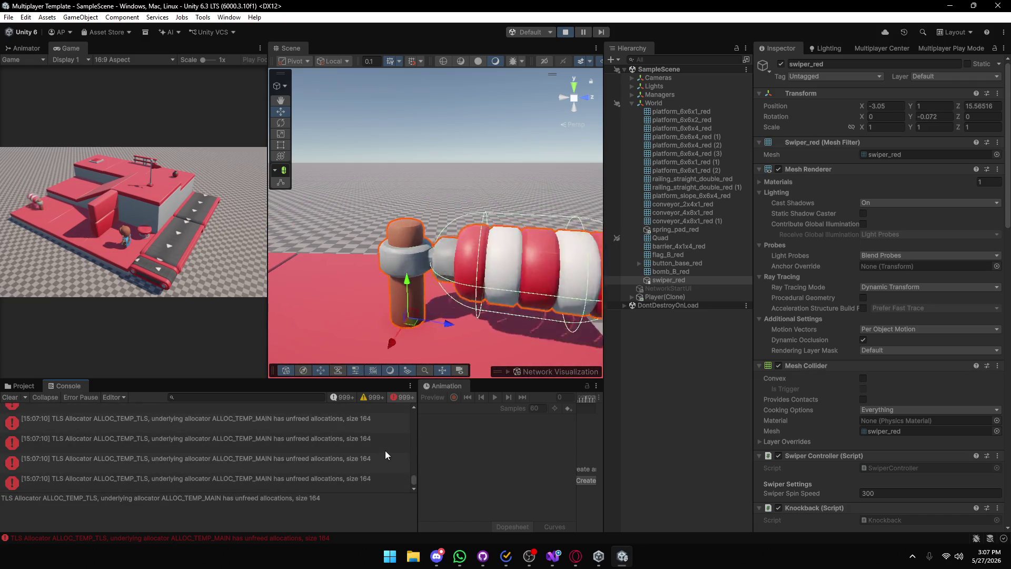
{"action": "left_click", "coordinate": [565, 32]}
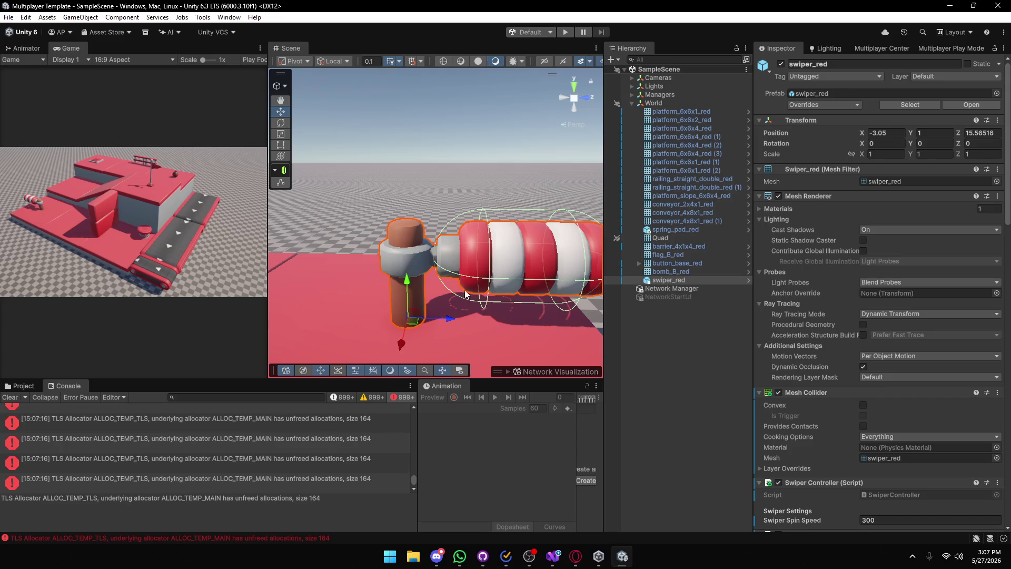
{"action": "key", "text": "f"}
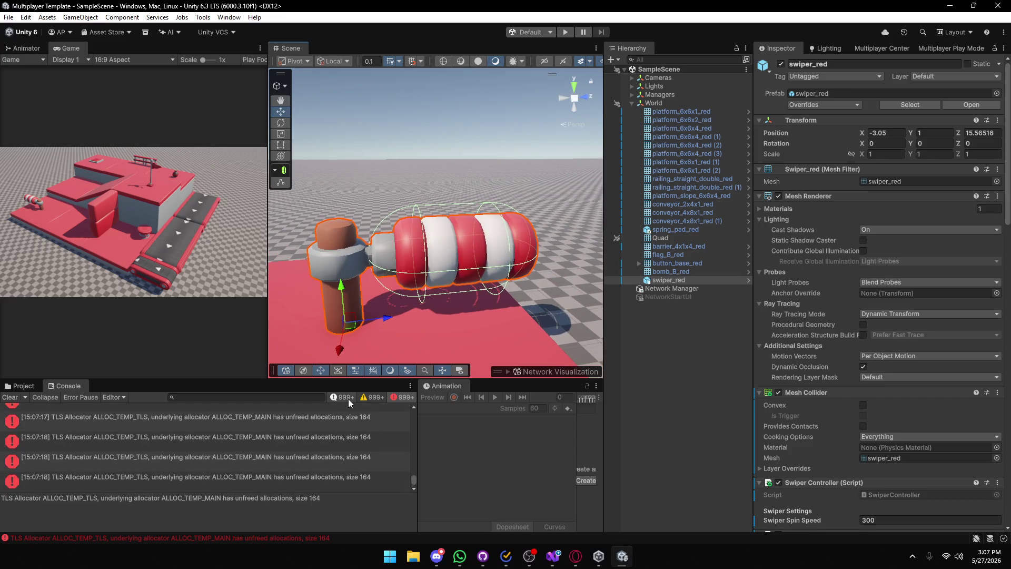
{"action": "mouse_move", "coordinate": [406, 260]}
{"action": "left_mouse_down"}
{"action": "mouse_move", "coordinate": [921, 250]}
{"action": "mouse_move", "coordinate": [61, 235]}
{"action": "mouse_move", "coordinate": [68, 363]}
{"action": "left_mouse_up"}
Select the full TLS Allocator error text in the Console details pane.
{"action": "left_click", "coordinate": [92, 444]}
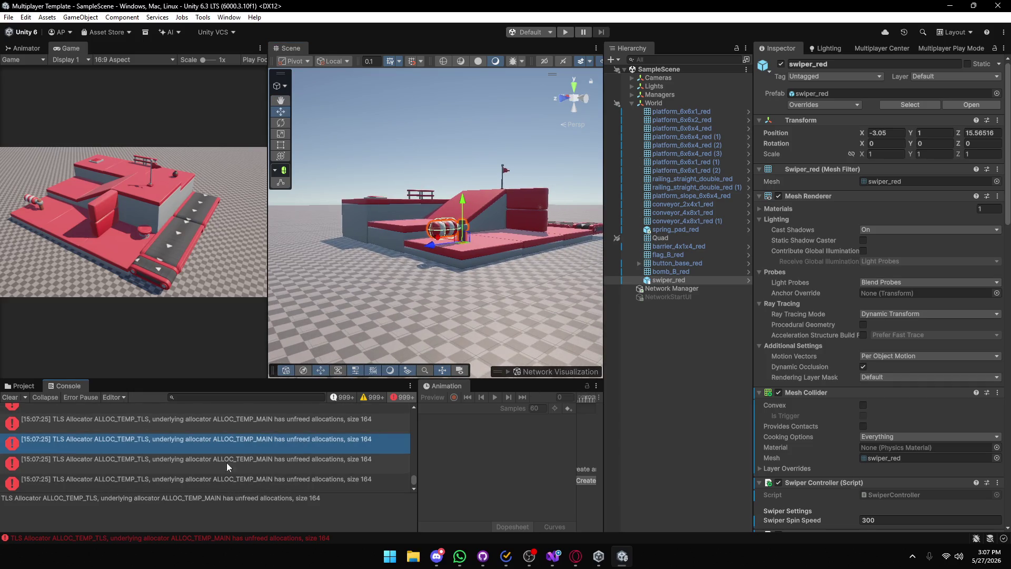
{"action": "left_click_drag", "start_coordinate": [326, 503], "coordinate": [1, 502]}
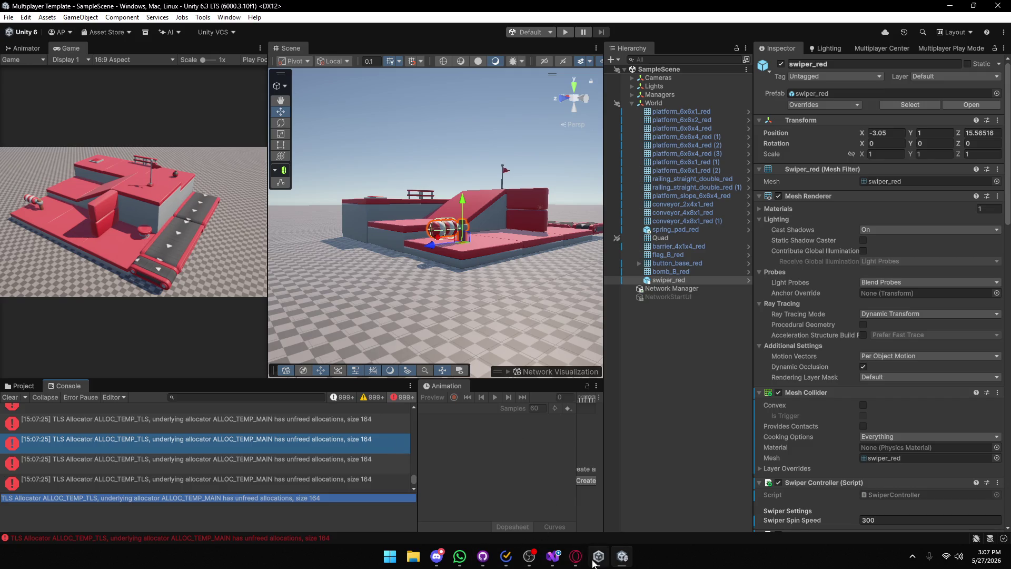
{"action": "left_click", "coordinate": [576, 555]}
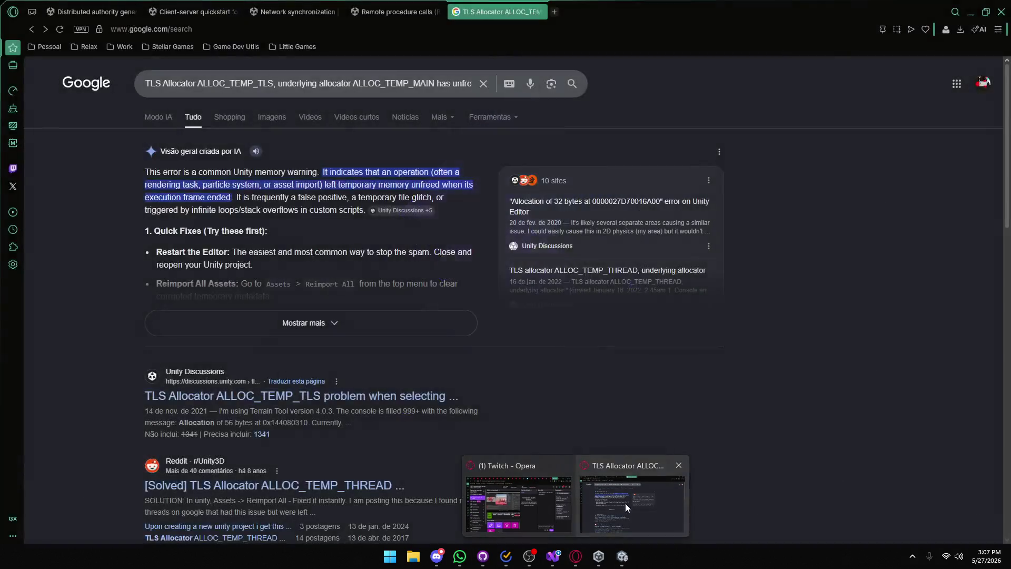
Replace the Google query with the pasted TLS Allocator error and search again.
{"action": "left_click", "coordinate": [625, 504]}
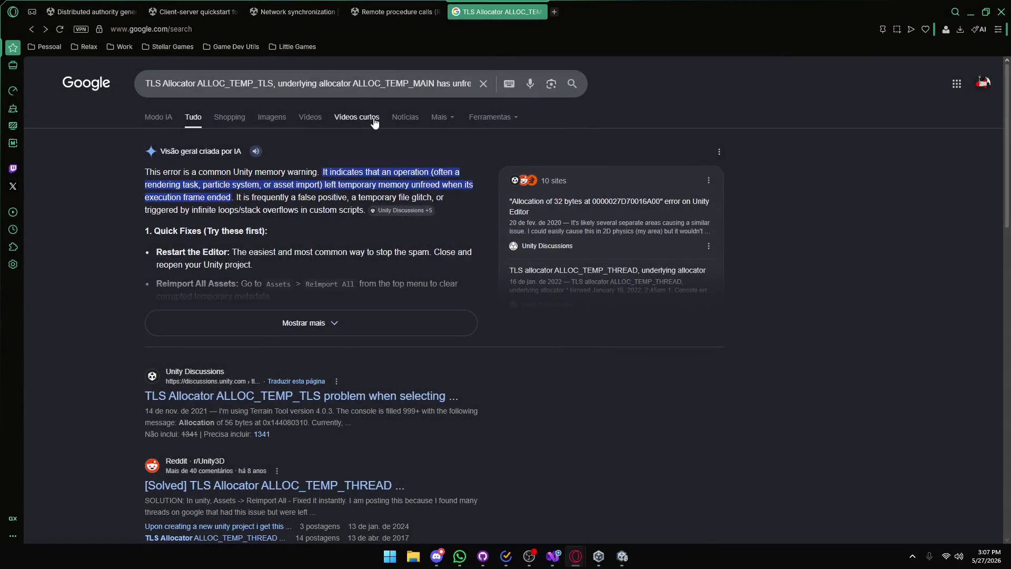
{"action": "left_click", "coordinate": [367, 86]}
{"action": "key", "text": "ctrl+a"}
{"action": "type", "text": "TLS Allocator ALLOC_TEMP_TLS, underlying allocator ALLOC_TEMP_MAIN has unfreed allocations, size 164"}
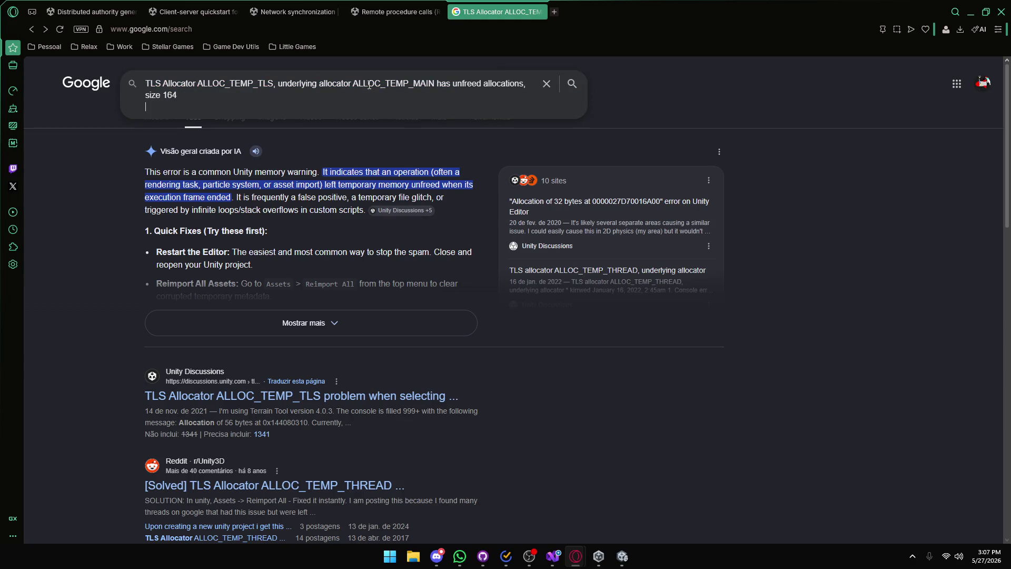
{"action": "key", "text": "Return"}
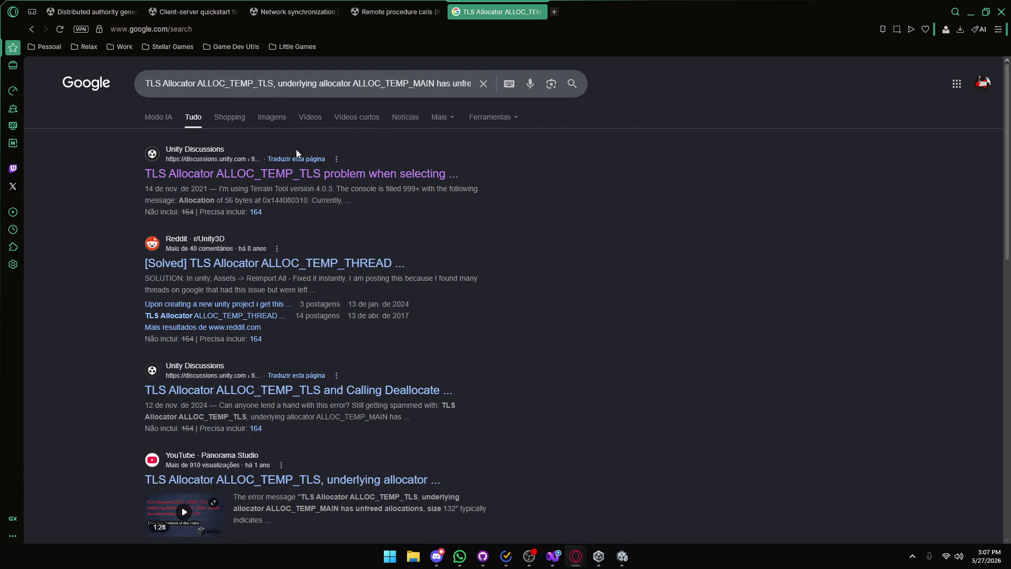
Read the Reddit [Solved] thread recommending reimporting all Assets, then go back to Unity.
{"action": "left_click", "coordinate": [239, 259]}
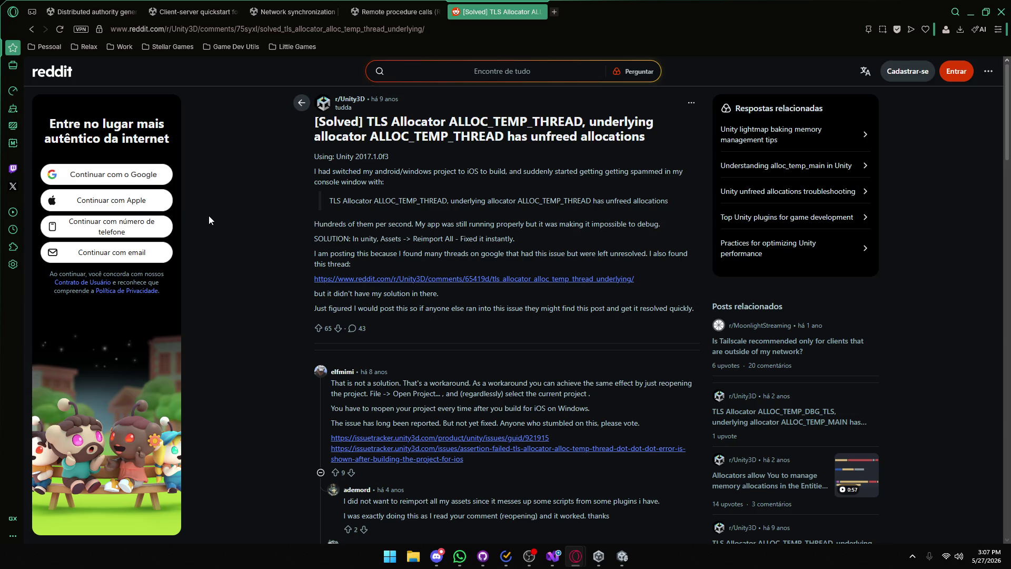
{"action": "double_click", "coordinate": [382, 240]}
{"action": "left_click", "coordinate": [347, 176]}
{"action": "left_click", "coordinate": [619, 555]}
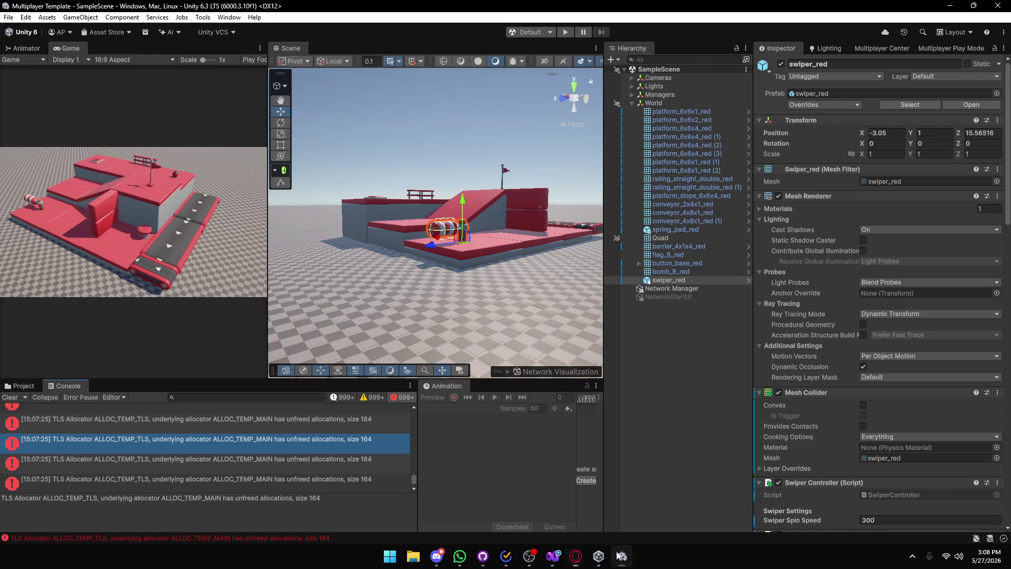
Run Assets > Reimport All and confirm with Reimport.
{"action": "left_click", "coordinate": [53, 20]}
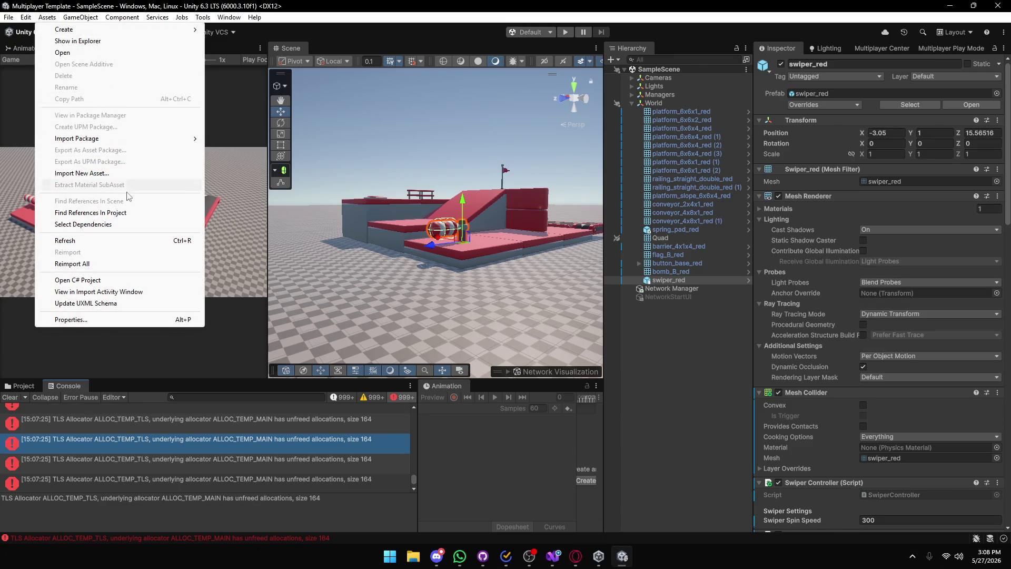
{"action": "left_click", "coordinate": [81, 265]}
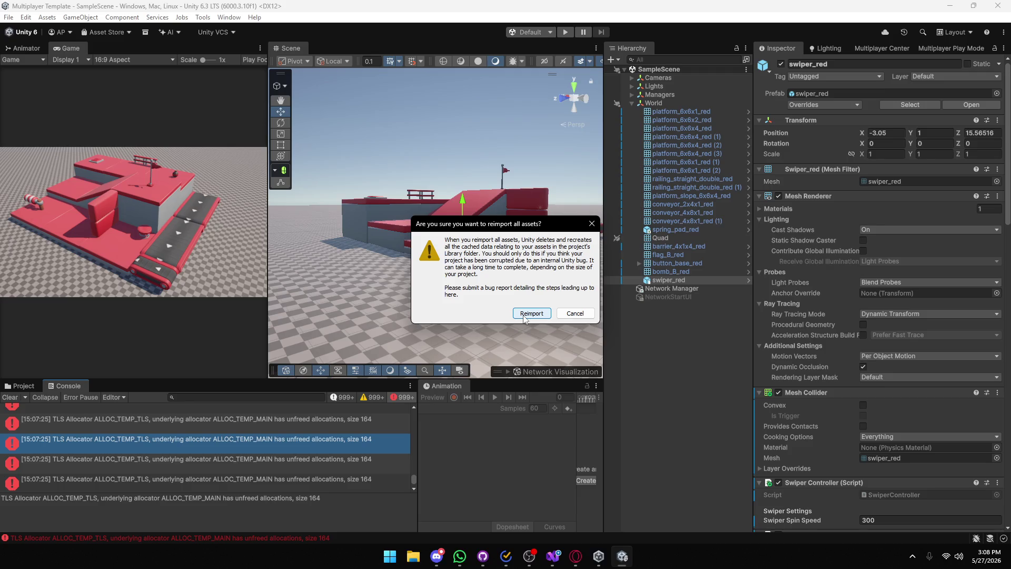
{"action": "left_click", "coordinate": [524, 316]}
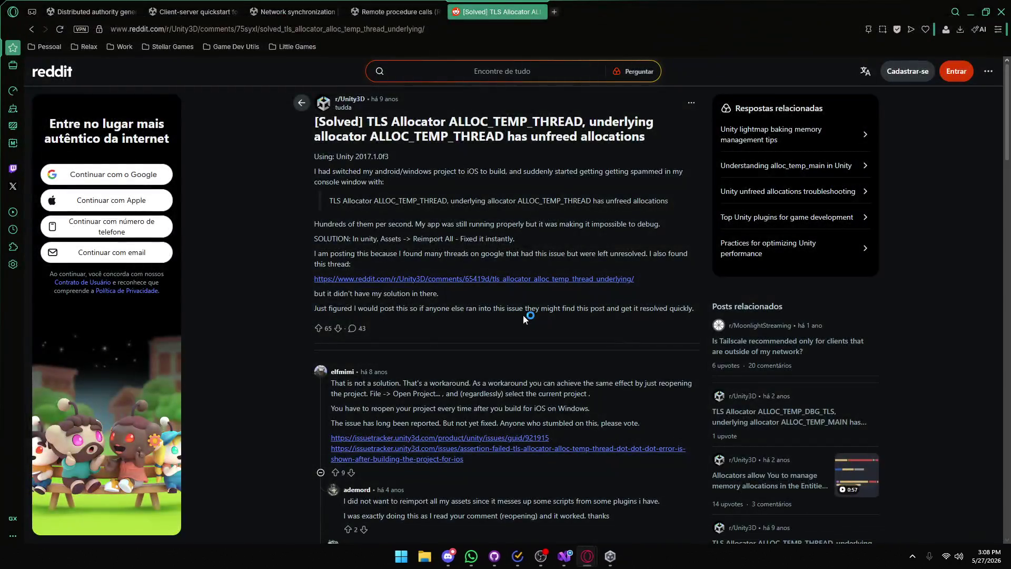
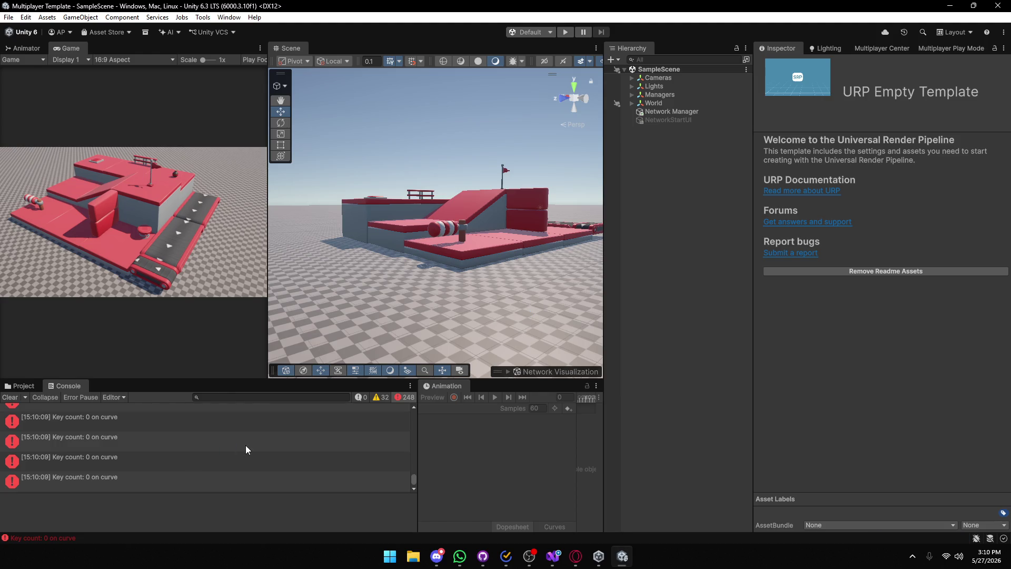
Clear the console, enter Play mode and create or join session 'asd' with profile 'asd'.
{"action": "left_click", "coordinate": [13, 399]}
{"action": "left_click", "coordinate": [564, 32]}
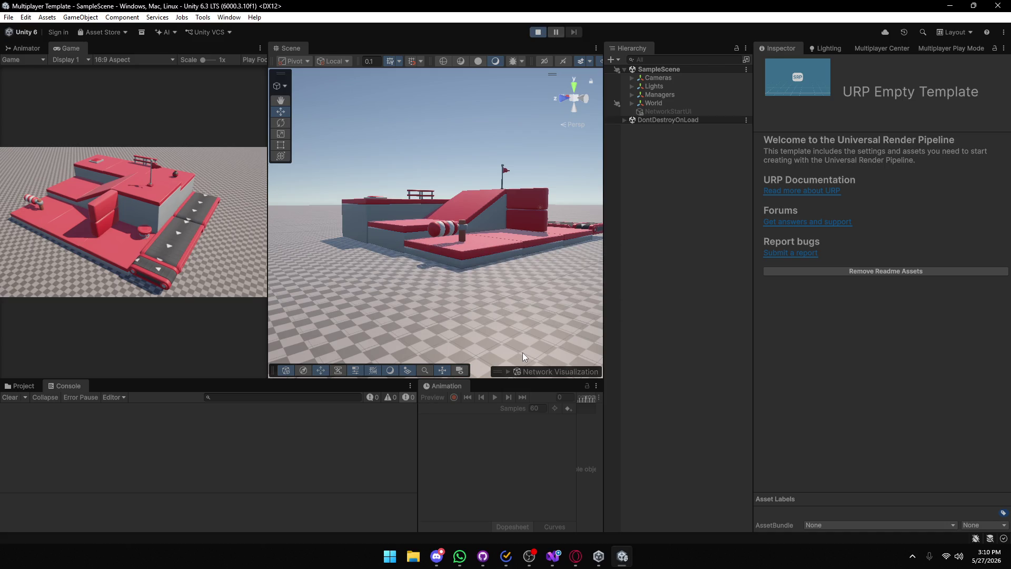
{"action": "left_click", "coordinate": [92, 154]}
{"action": "type", "text": "asd"}
{"action": "left_click", "coordinate": [92, 170]}
{"action": "type", "text": "asd"}
{"action": "left_click", "coordinate": [56, 185]}
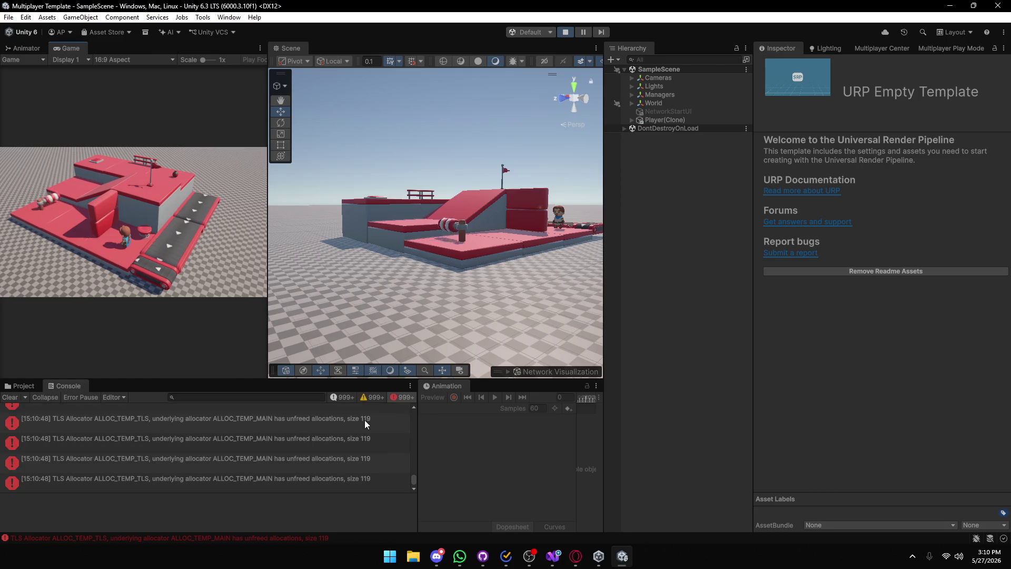
Stop Play mode, orbit the scene view, and bring up the Reddit thread on the error.
{"action": "left_click", "coordinate": [566, 33]}
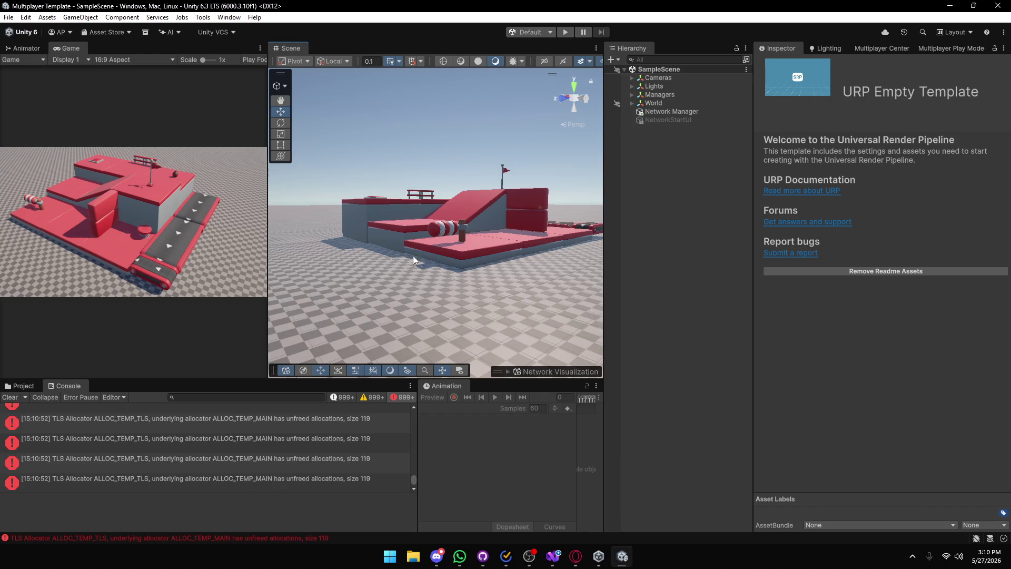
{"action": "left_click_drag", "start_coordinate": [473, 237], "coordinate": [544, 232]}
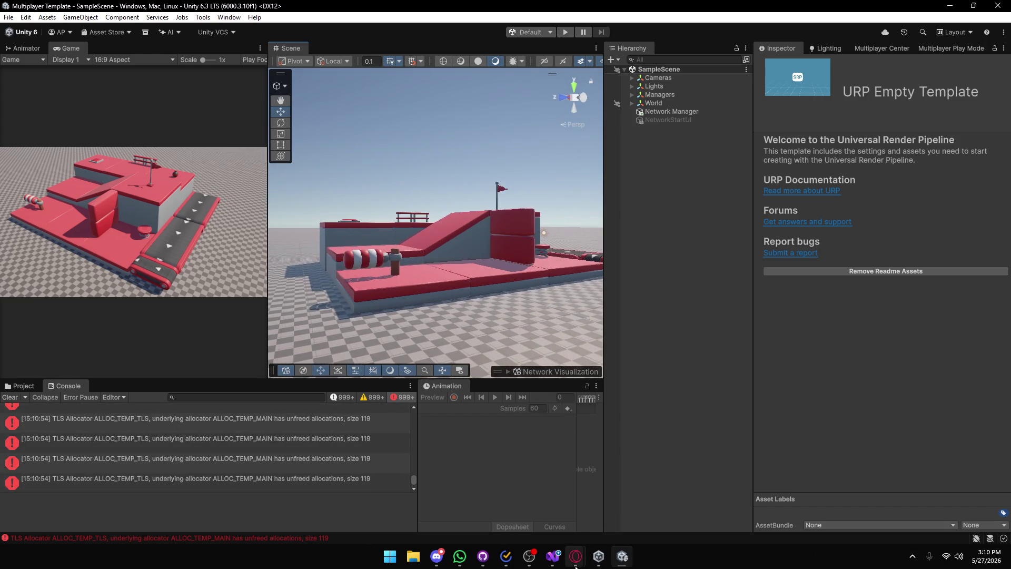
{"action": "mouse_move", "coordinate": [575, 556]}
{"action": "left_click", "coordinate": [619, 495]}
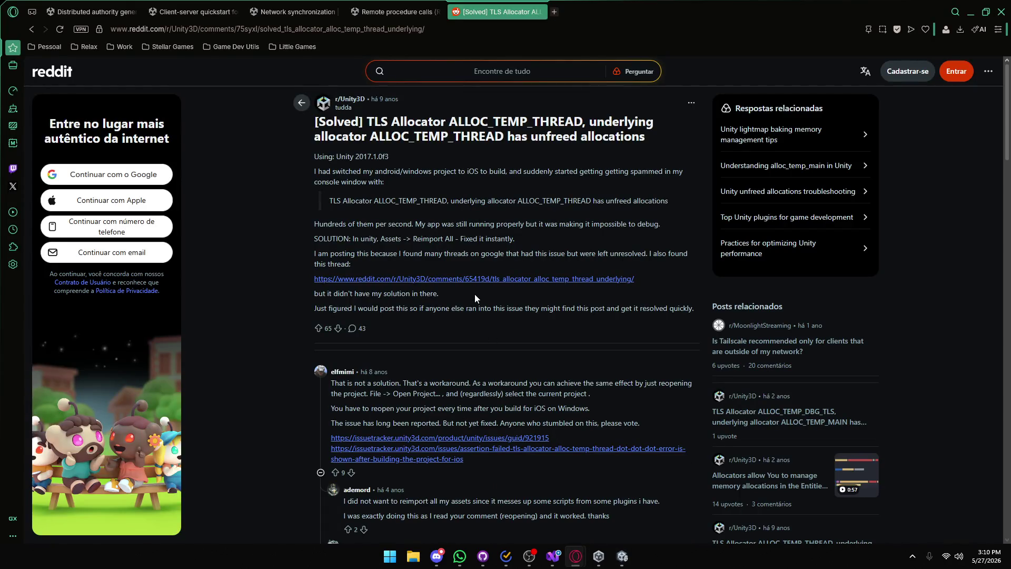
Highlight the Reddit reply's reopen-project workaround while reading it.
{"action": "mouse_move", "coordinate": [404, 383]}
{"action": "left_mouse_down"}
{"action": "mouse_move", "coordinate": [463, 395]}
{"action": "mouse_move", "coordinate": [471, 386]}
{"action": "mouse_move", "coordinate": [331, 382]}
{"action": "left_mouse_up"}
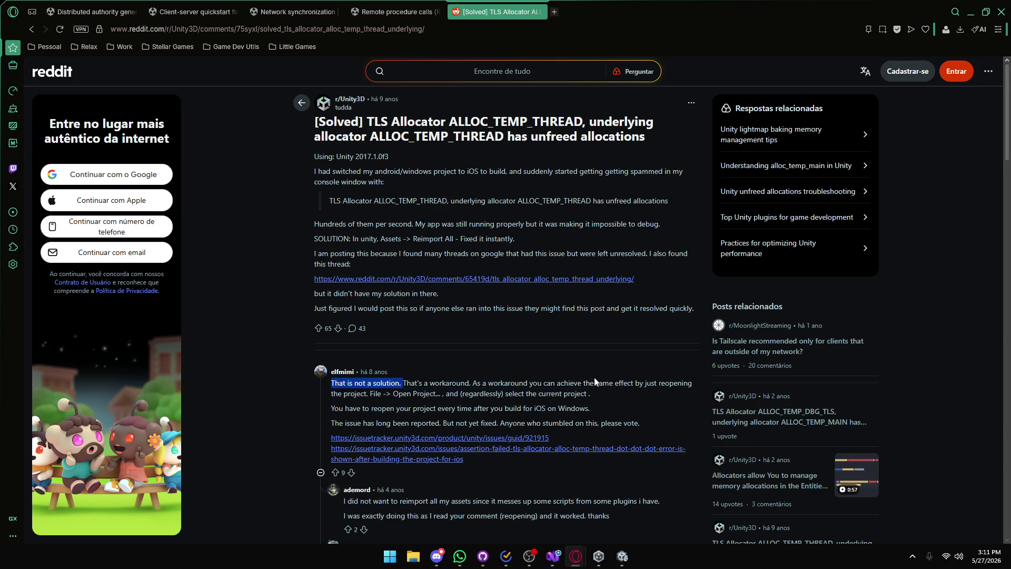
{"action": "left_click_drag", "start_coordinate": [596, 381], "coordinate": [653, 382]}
{"action": "left_click_drag", "start_coordinate": [361, 394], "coordinate": [493, 395]}
{"action": "left_click", "coordinate": [514, 396]}
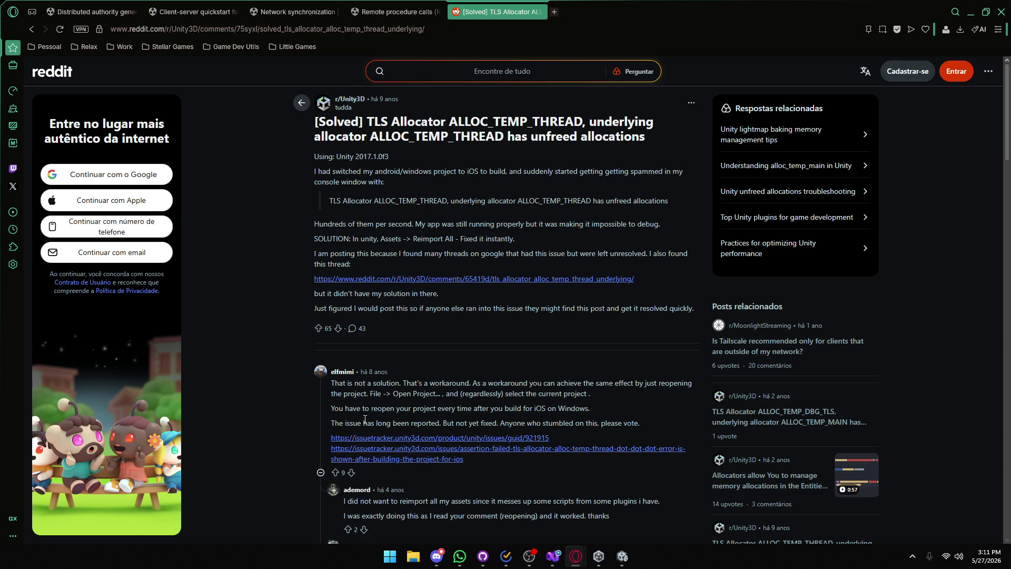
Scroll through the remaining comments, then go back to the Google results for the error.
{"action": "scroll", "coordinate": [382, 420], "scroll_direction": "down", "scroll_amount": 1}
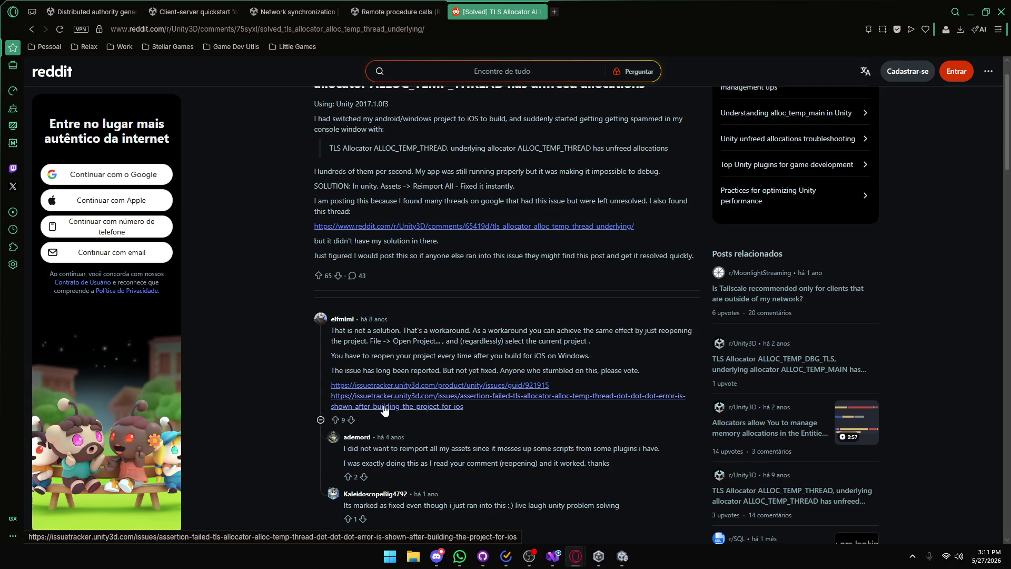
{"action": "scroll", "coordinate": [384, 410], "scroll_direction": "down", "scroll_amount": 2}
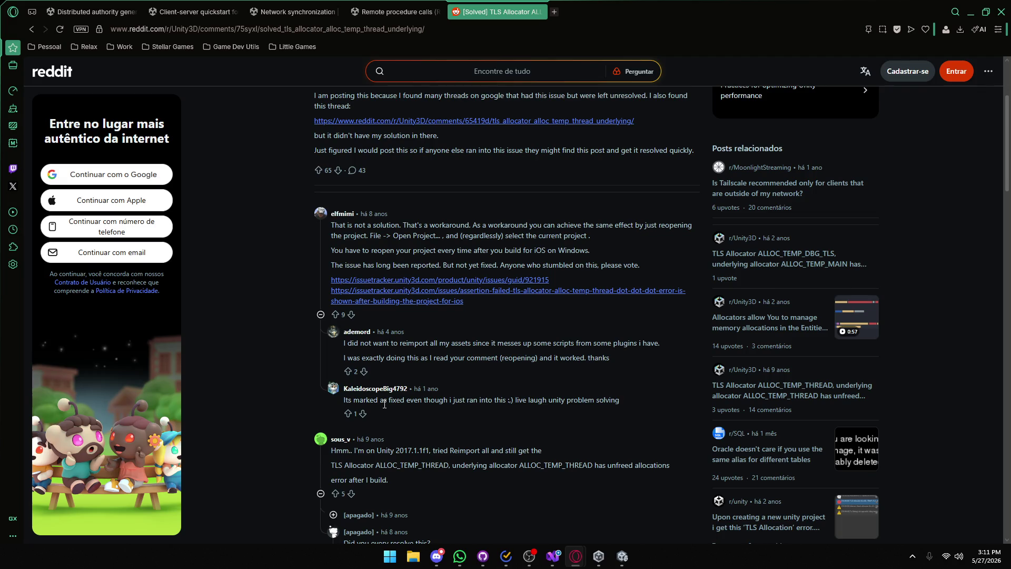
{"action": "scroll", "coordinate": [384, 404], "scroll_direction": "up", "scroll_amount": 3}
{"action": "scroll", "coordinate": [385, 404], "scroll_direction": "down", "scroll_amount": 7}
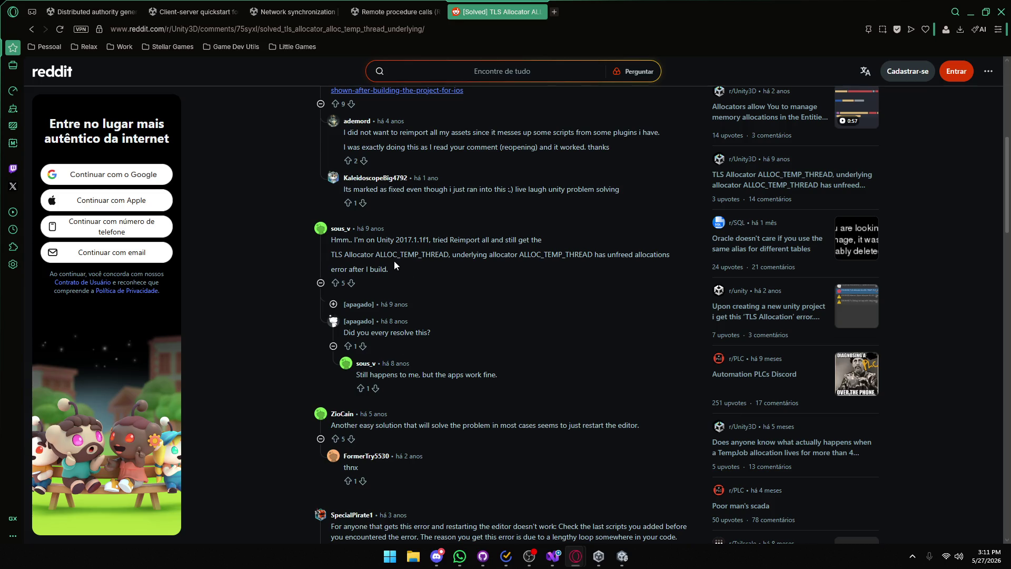
{"action": "key", "text": "alt+Left"}
{"action": "scroll", "coordinate": [392, 266], "scroll_direction": "down", "scroll_amount": 4}
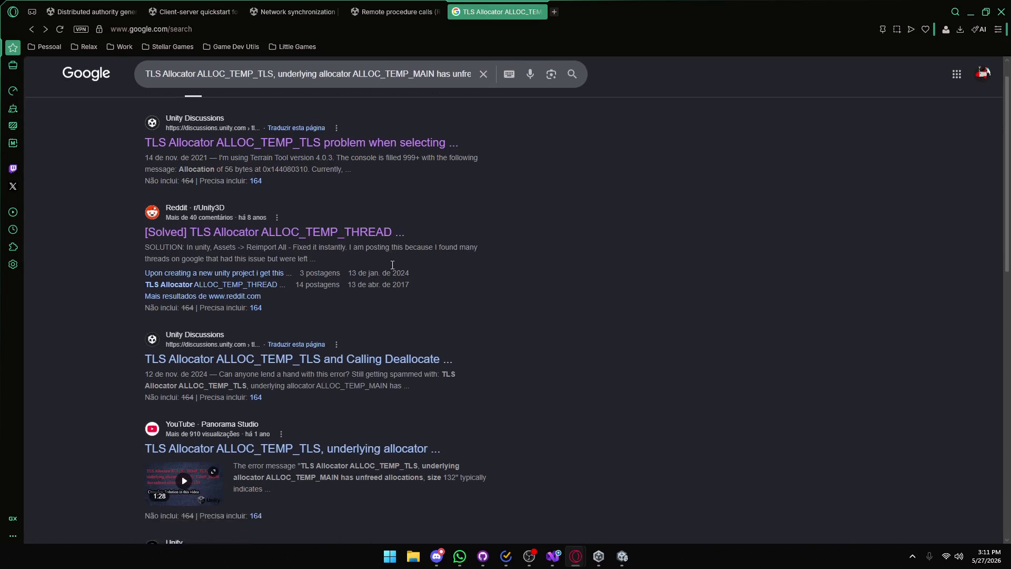
Open the Unity Discussions 'TLS Allocator ALLOC_TEMP_TLS and Calling Deallocate' thread and skim its first replies.
{"action": "scroll", "coordinate": [393, 269], "scroll_direction": "down", "scroll_amount": 1}
{"action": "scroll", "coordinate": [392, 269], "scroll_direction": "up", "scroll_amount": 3}
{"action": "scroll", "coordinate": [392, 269], "scroll_direction": "down", "scroll_amount": 2}
{"action": "scroll", "coordinate": [392, 273], "scroll_direction": "up", "scroll_amount": 2}
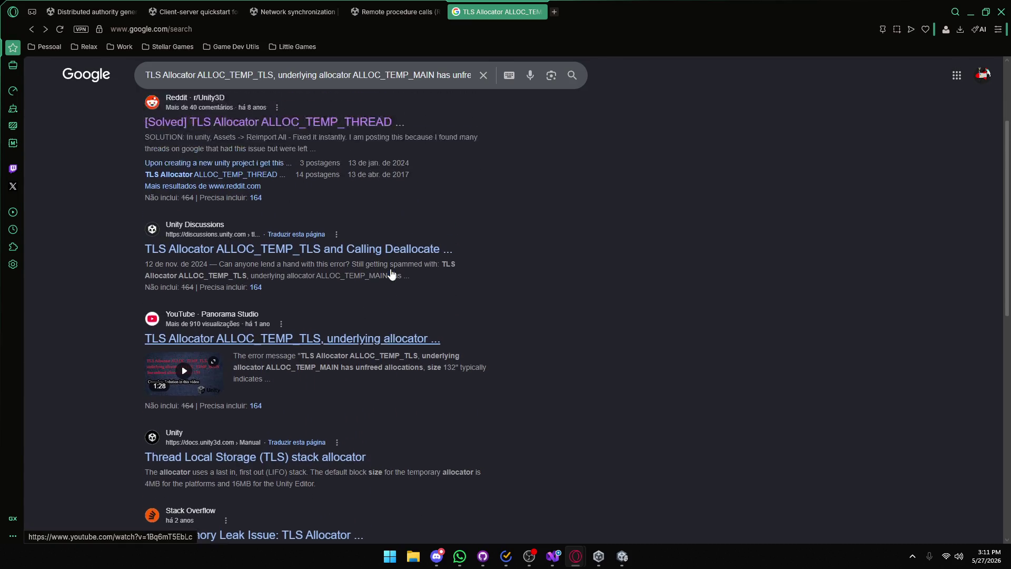
{"action": "left_click", "coordinate": [363, 285]}
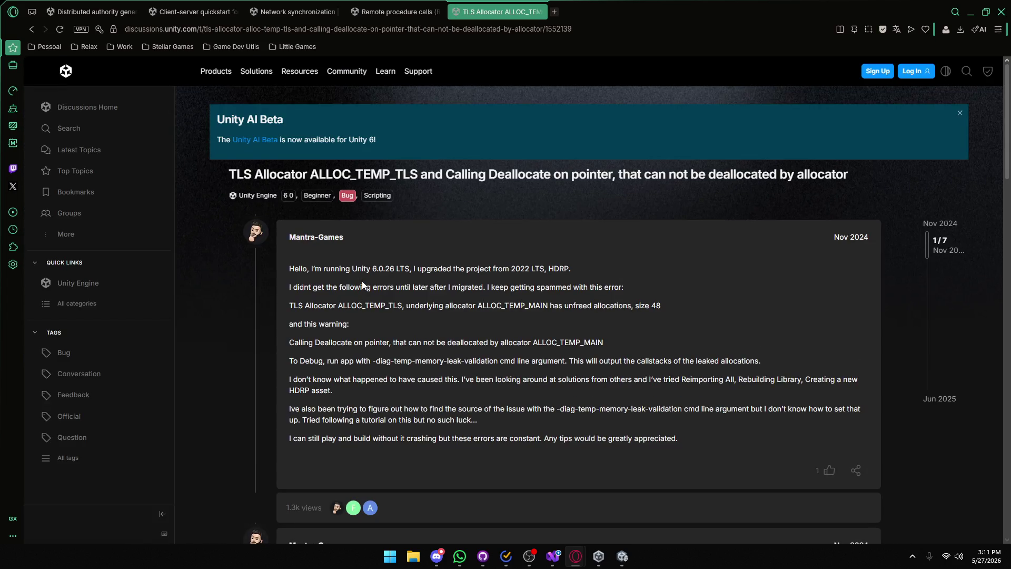
{"action": "scroll", "coordinate": [362, 283], "scroll_direction": "down", "scroll_amount": 5}
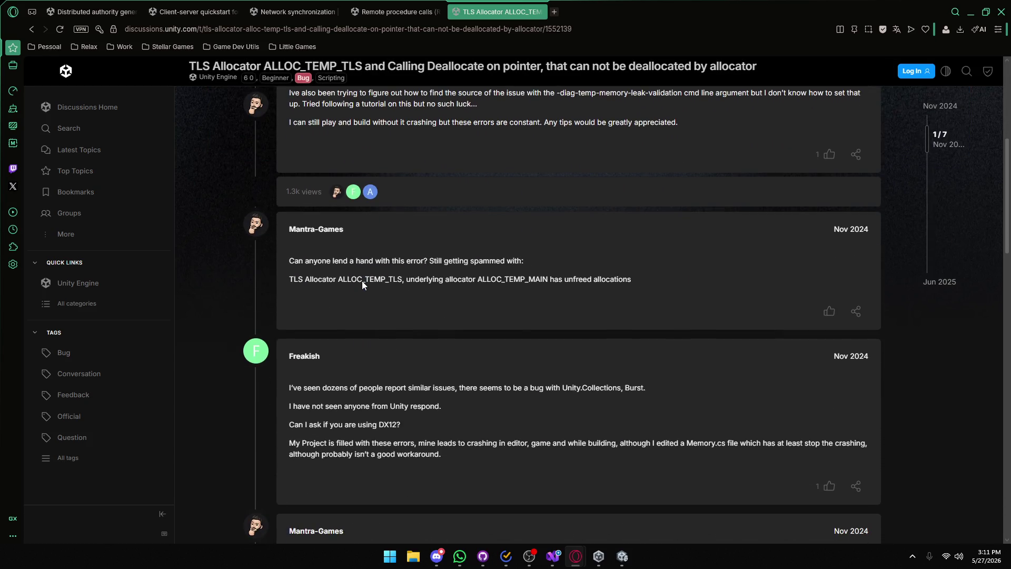
{"action": "scroll", "coordinate": [356, 287], "scroll_direction": "down", "scroll_amount": 1}
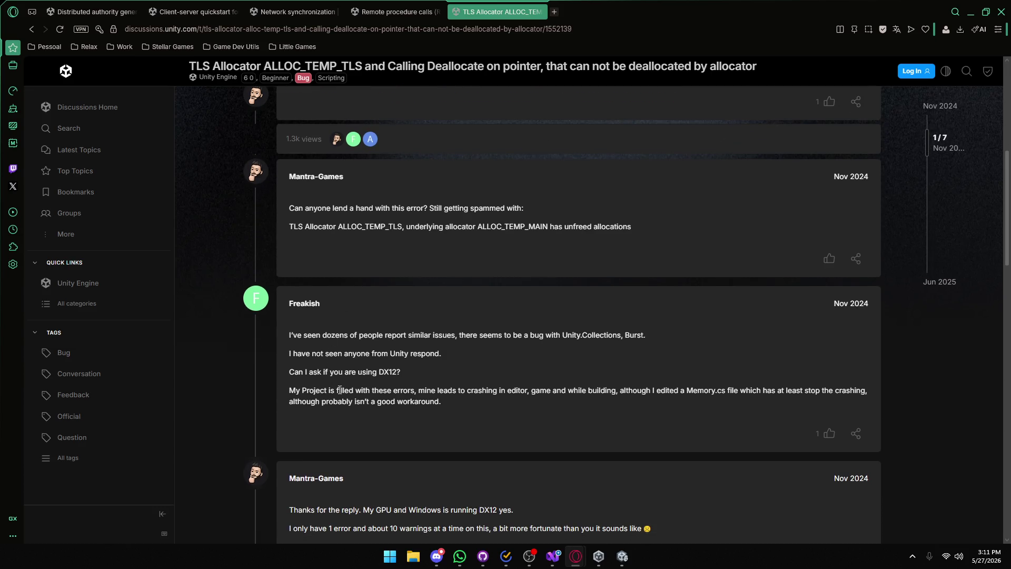
{"action": "left_click", "coordinate": [631, 563]}
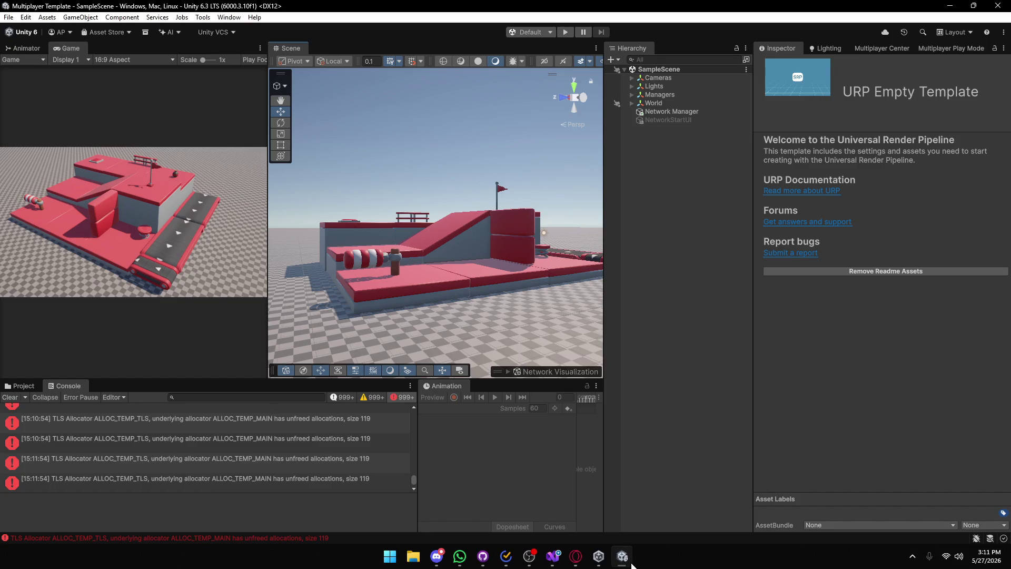
Scroll the forum thread to the reply and select the -diag-job-temp-memory-leak-validation argument.
{"action": "left_click", "coordinate": [631, 563]}
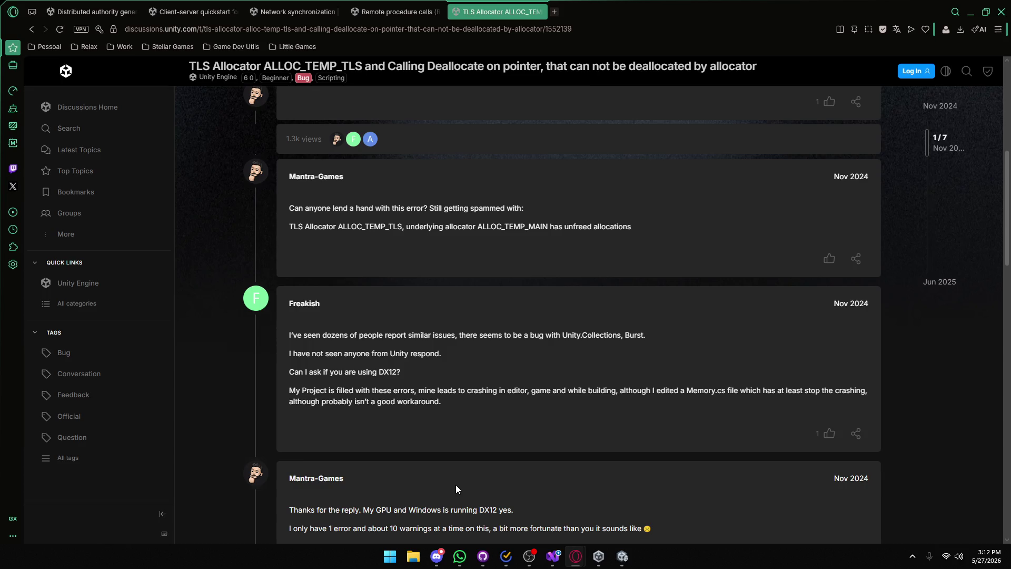
{"action": "scroll", "coordinate": [456, 484], "scroll_direction": "down", "scroll_amount": 3}
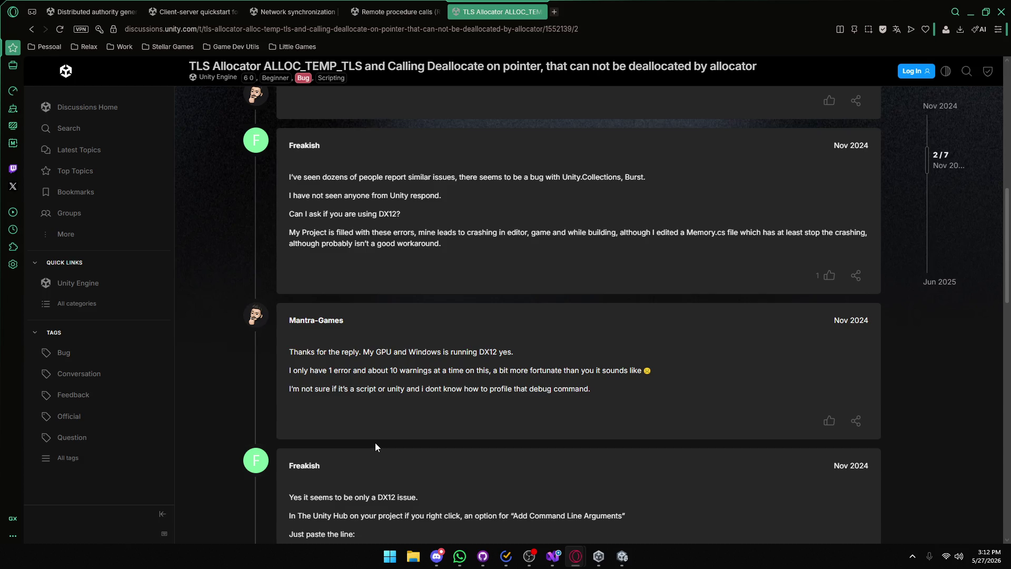
{"action": "scroll", "coordinate": [375, 445], "scroll_direction": "down", "scroll_amount": 1}
{"action": "scroll", "coordinate": [376, 442], "scroll_direction": "down", "scroll_amount": 2}
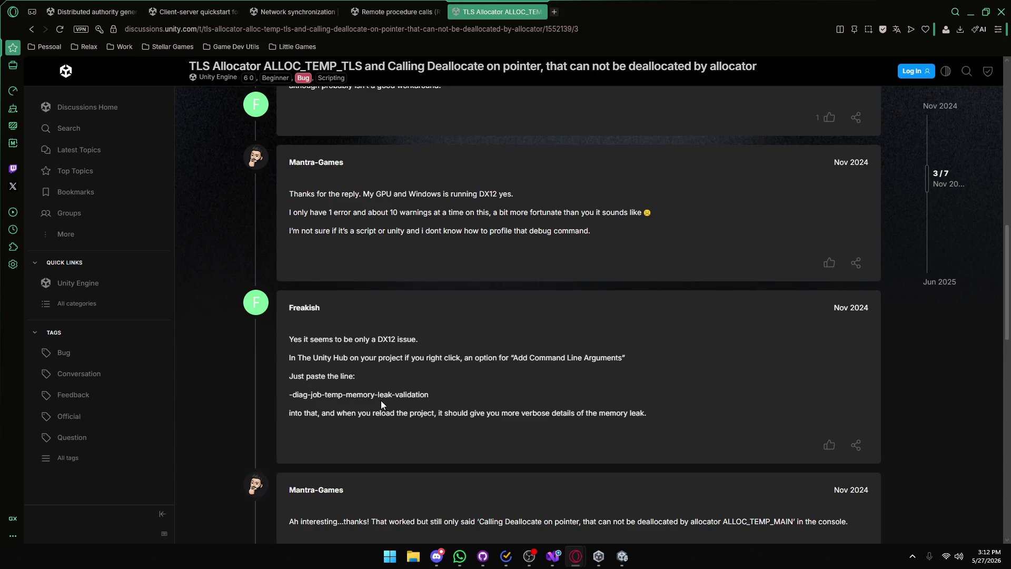
{"action": "scroll", "coordinate": [381, 403], "scroll_direction": "down", "scroll_amount": 1}
{"action": "scroll", "coordinate": [381, 403], "scroll_direction": "down", "scroll_amount": 1}
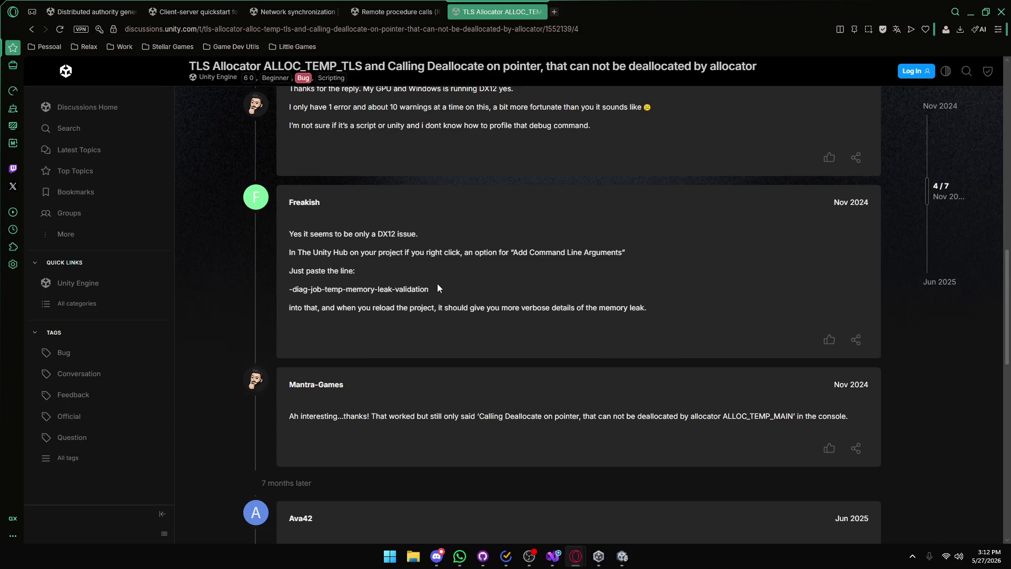
{"action": "left_click_drag", "start_coordinate": [399, 286], "coordinate": [295, 290]}
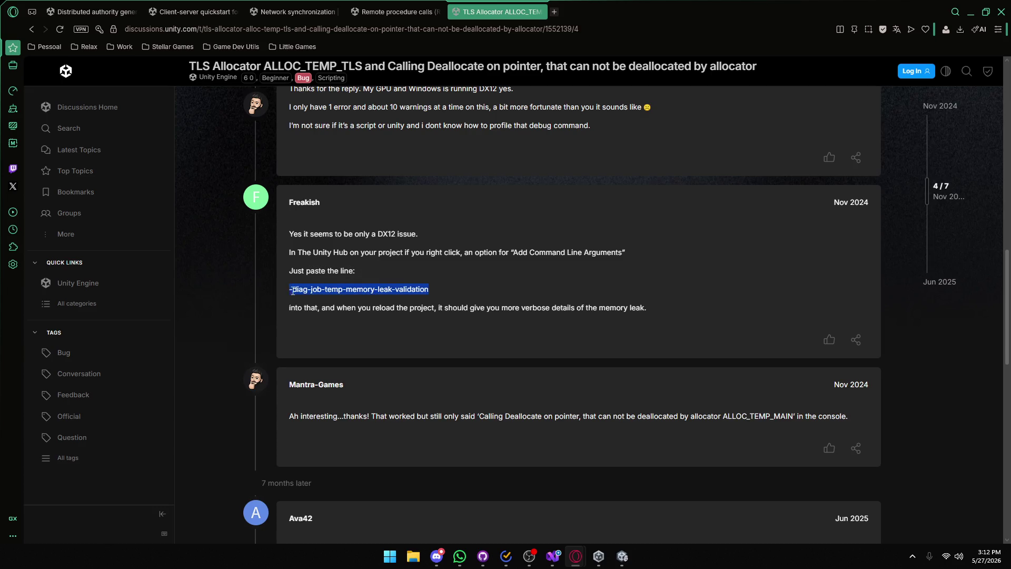
Close the Unity Editor and bring up Unity Hub's project list.
{"action": "left_click", "coordinate": [623, 555]}
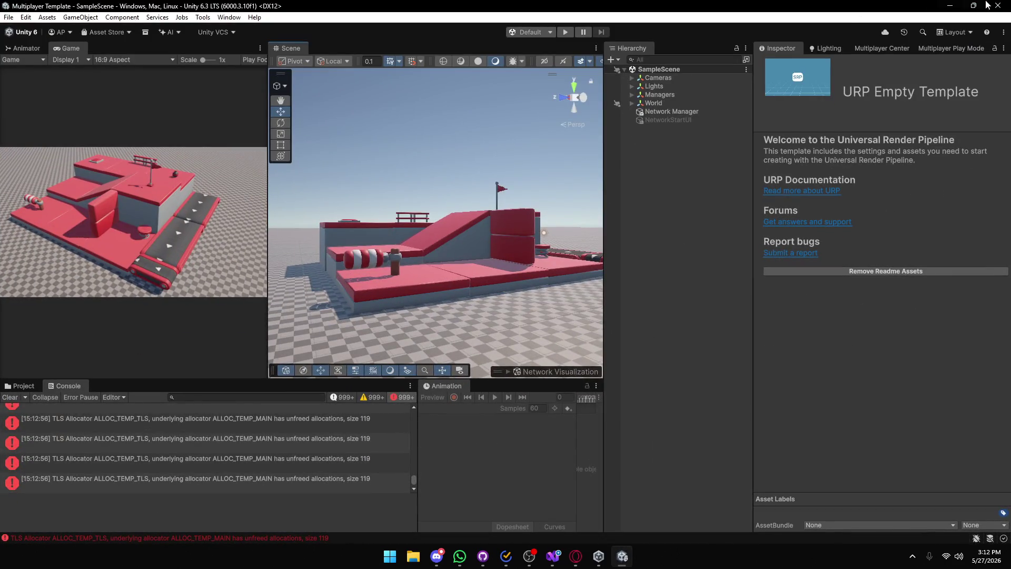
{"action": "left_click", "coordinate": [1000, 5]}
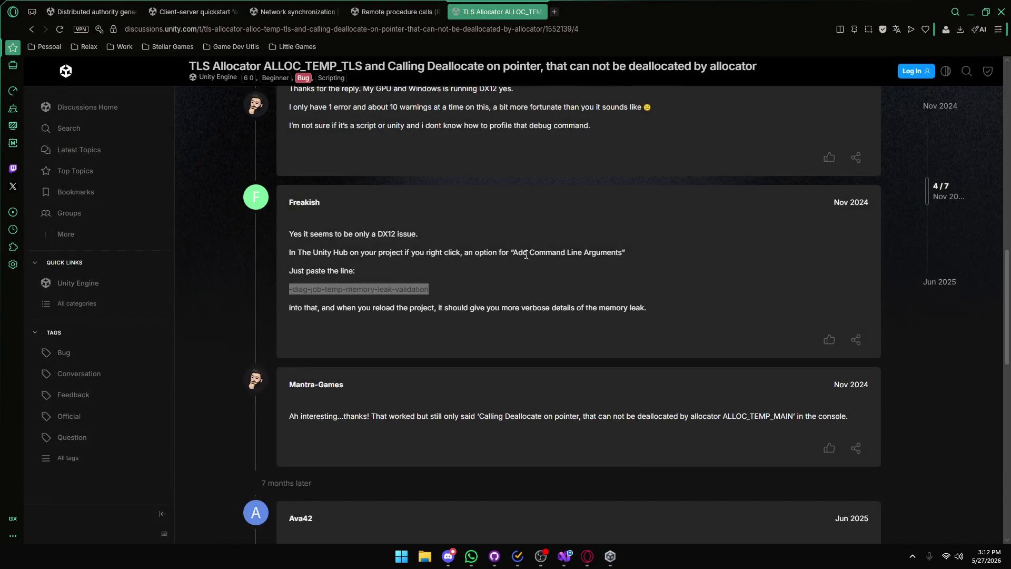
{"action": "left_click", "coordinate": [610, 555]}
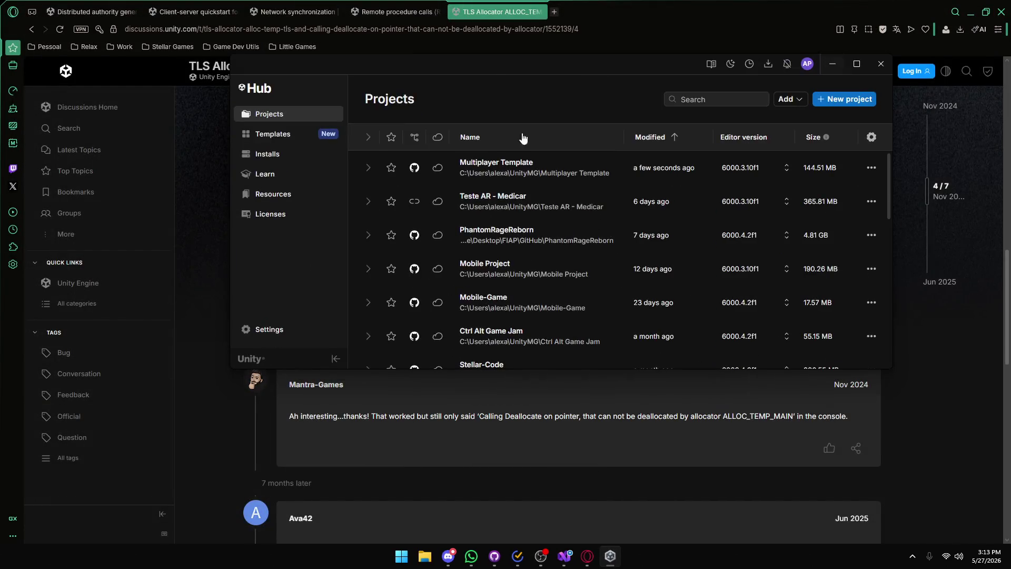
Save -diag-job-temp-memory-leak-validation as Multiplayer Template's command line argument and reopen the project.
{"action": "mouse_move", "coordinate": [500, 122]}
{"action": "left_mouse_down"}
{"action": "mouse_move", "coordinate": [551, 208]}
{"action": "mouse_move", "coordinate": [500, 200]}
{"action": "mouse_move", "coordinate": [406, 325]}
{"action": "mouse_move", "coordinate": [462, 272]}
{"action": "left_mouse_up"}
{"action": "right_click", "coordinate": [557, 298]}
{"action": "left_click", "coordinate": [500, 402]}
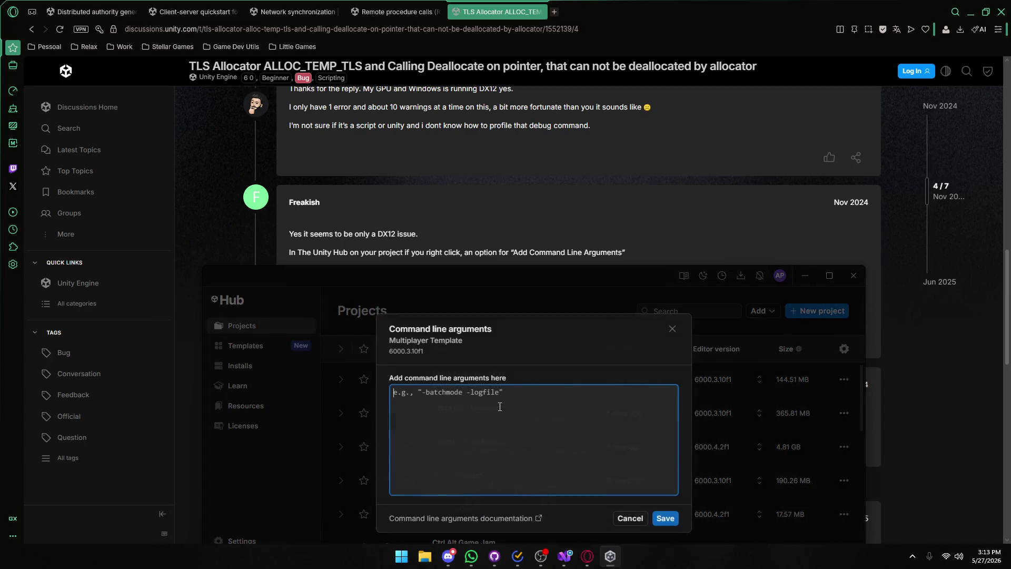
{"action": "type", "text": "-diag-job-temp-memory-leak-validation"}
{"action": "left_click", "coordinate": [666, 519]}
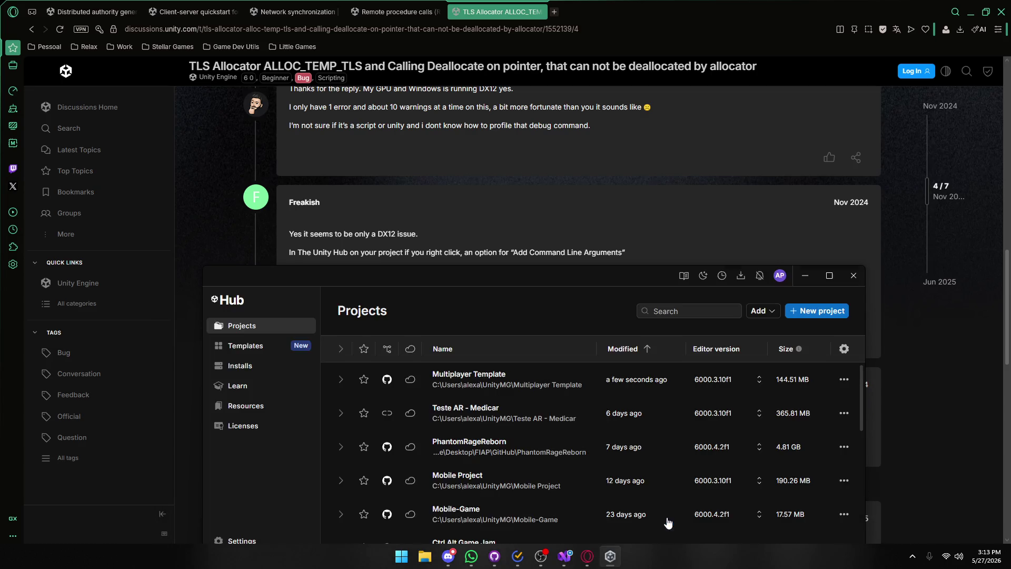
{"action": "left_click", "coordinate": [514, 377]}
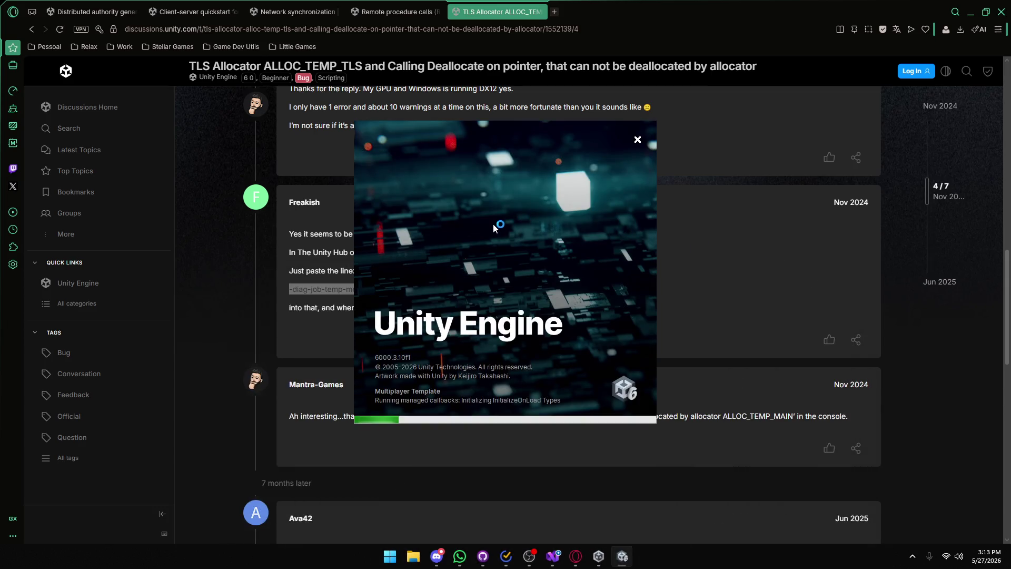
{"action": "left_click", "coordinate": [207, 298]}
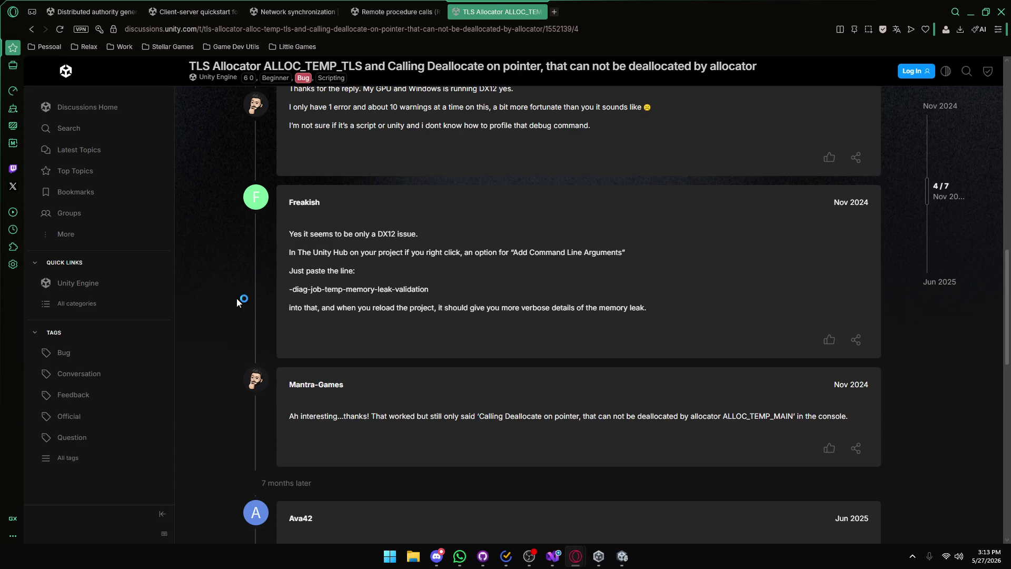
Scroll further down the forum thread, then switch to the reopened Unity Editor.
{"action": "scroll", "coordinate": [366, 392], "scroll_direction": "down", "scroll_amount": 3}
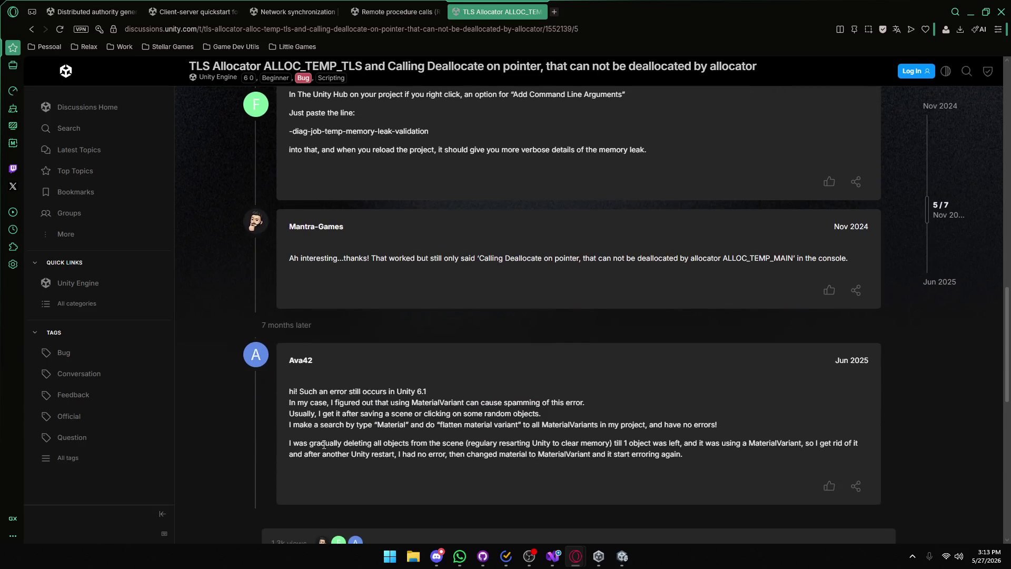
{"action": "scroll", "coordinate": [270, 403], "scroll_direction": "down", "scroll_amount": 2}
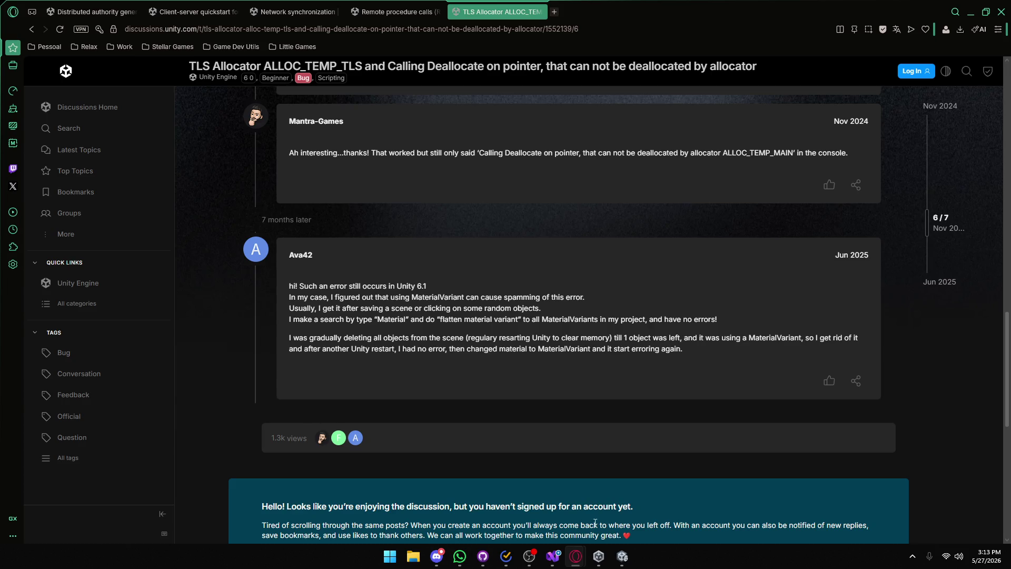
{"action": "left_click", "coordinate": [622, 556]}
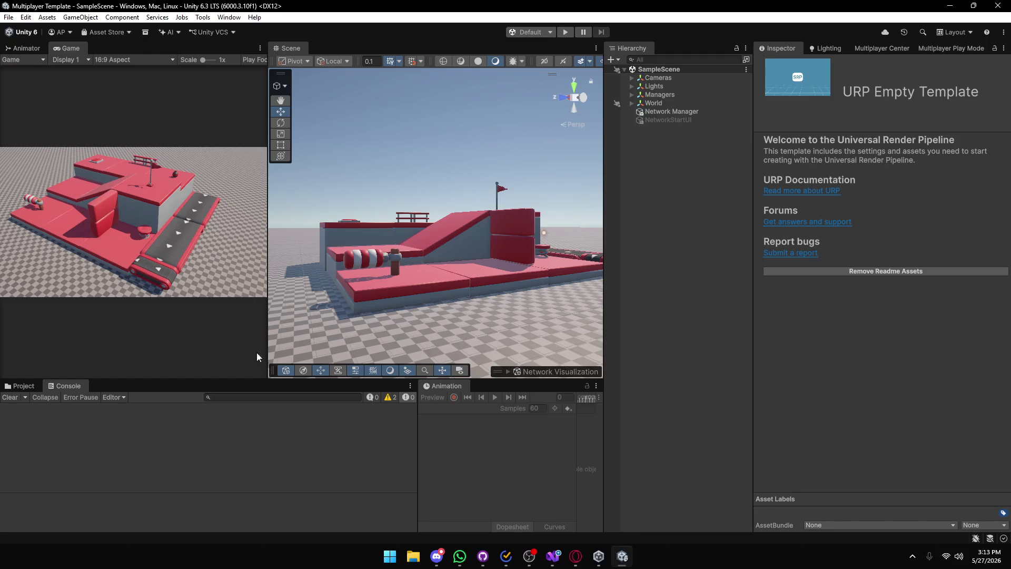
Show console warnings, read the diagnostics warning, clear the console and enter Play mode.
{"action": "left_click", "coordinate": [387, 398]}
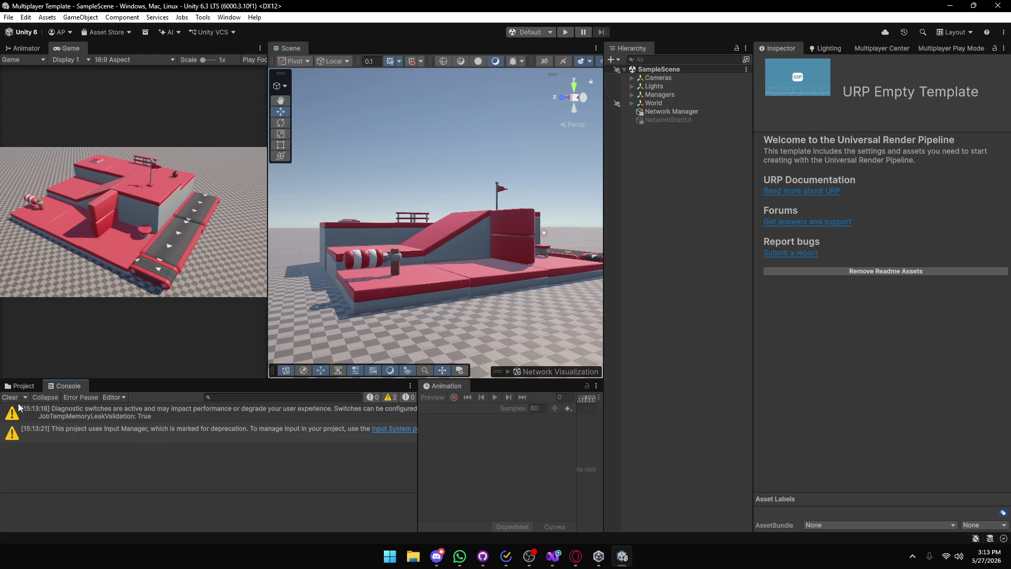
{"action": "left_click", "coordinate": [115, 416]}
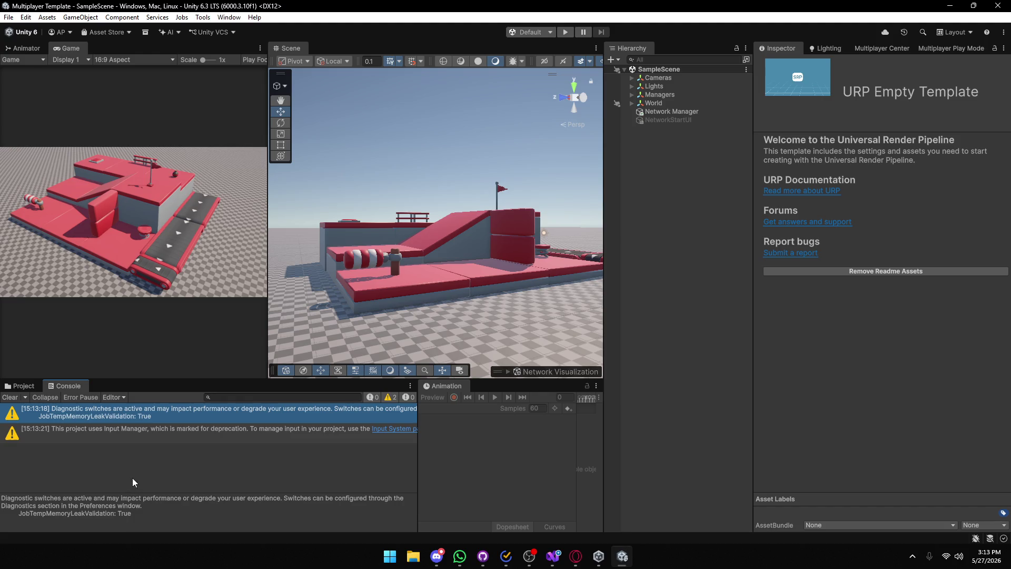
{"action": "left_click", "coordinate": [10, 397]}
{"action": "left_click", "coordinate": [564, 32]}
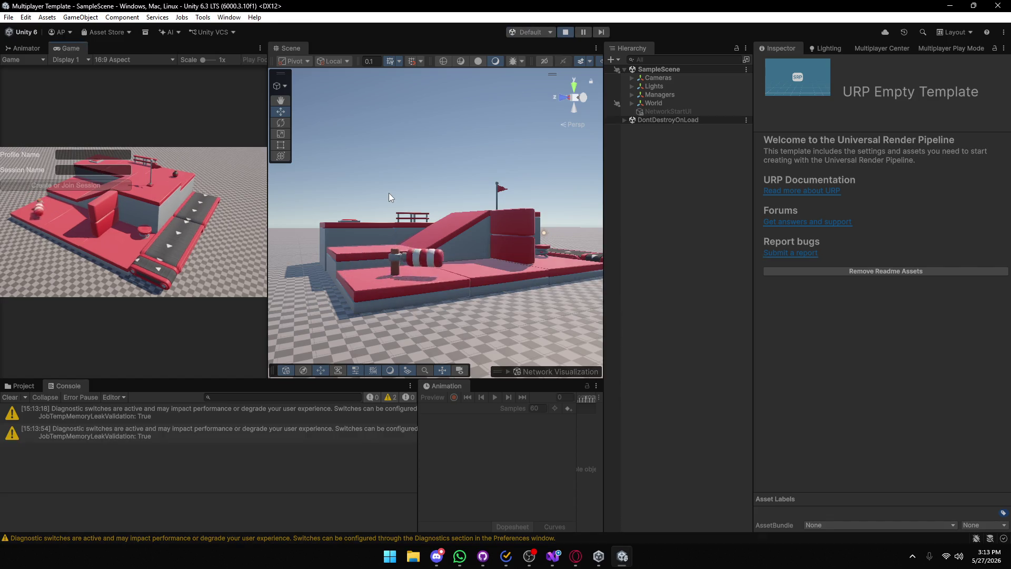
Create or join session 'asd' using profile name 'a'.
{"action": "left_click", "coordinate": [79, 156]}
{"action": "type", "text": "a"}
{"action": "left_click", "coordinate": [61, 168]}
{"action": "type", "text": "asd"}
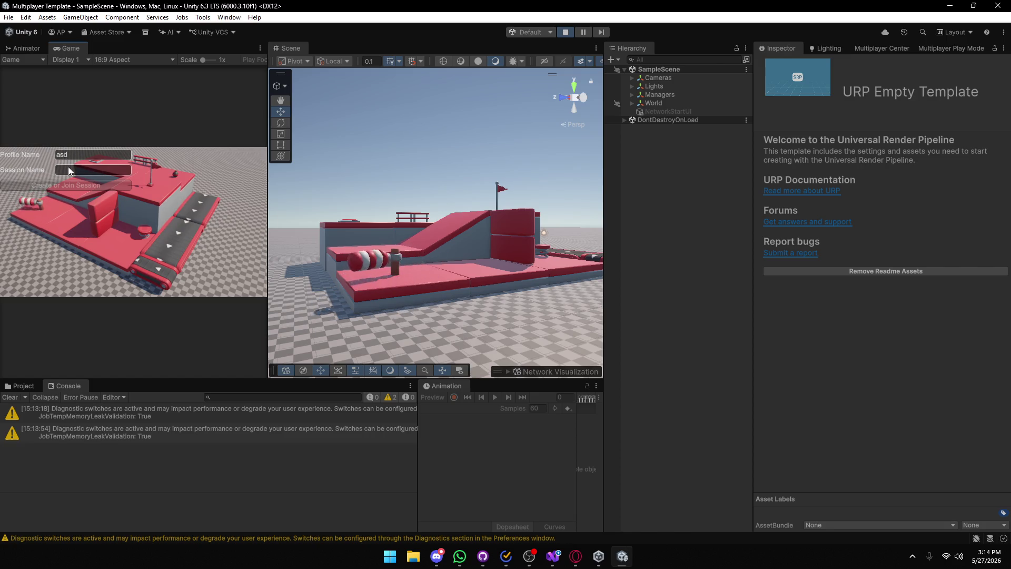
{"action": "left_click", "coordinate": [71, 180]}
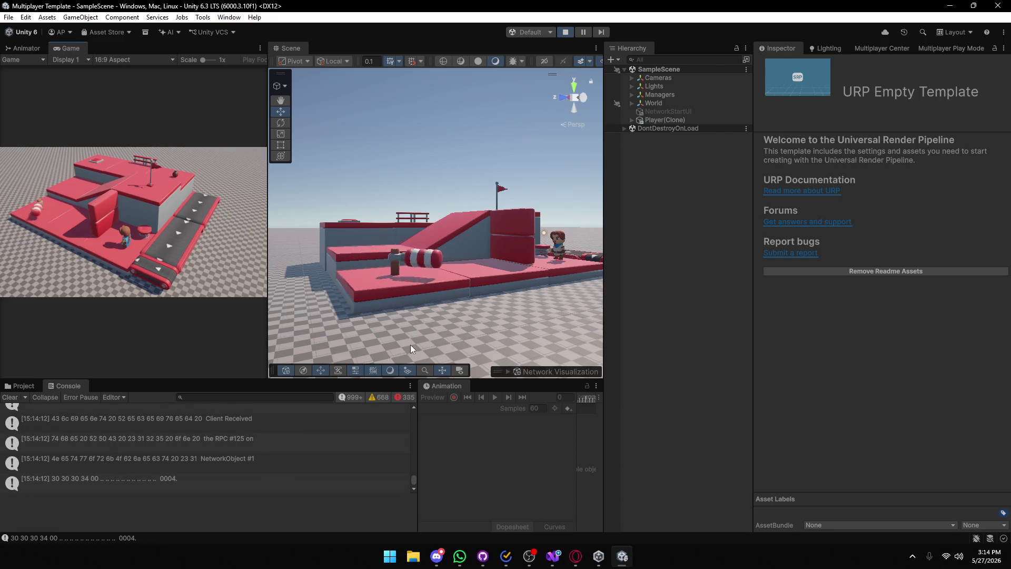
Stop Play mode, inspect a TLS Allocator error's details, and close the Unity Editor.
{"action": "left_click", "coordinate": [566, 33]}
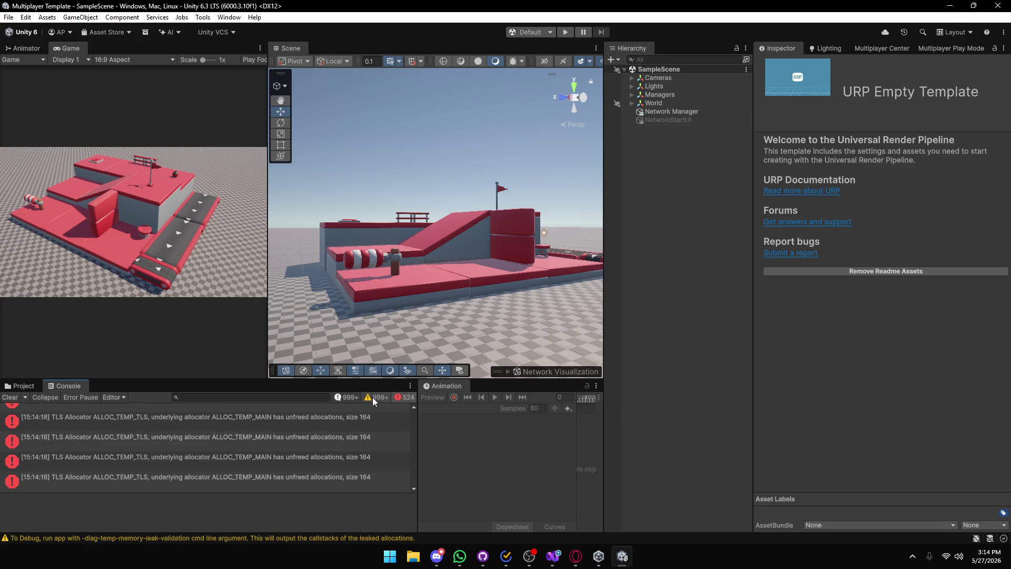
{"action": "left_click", "coordinate": [255, 437]}
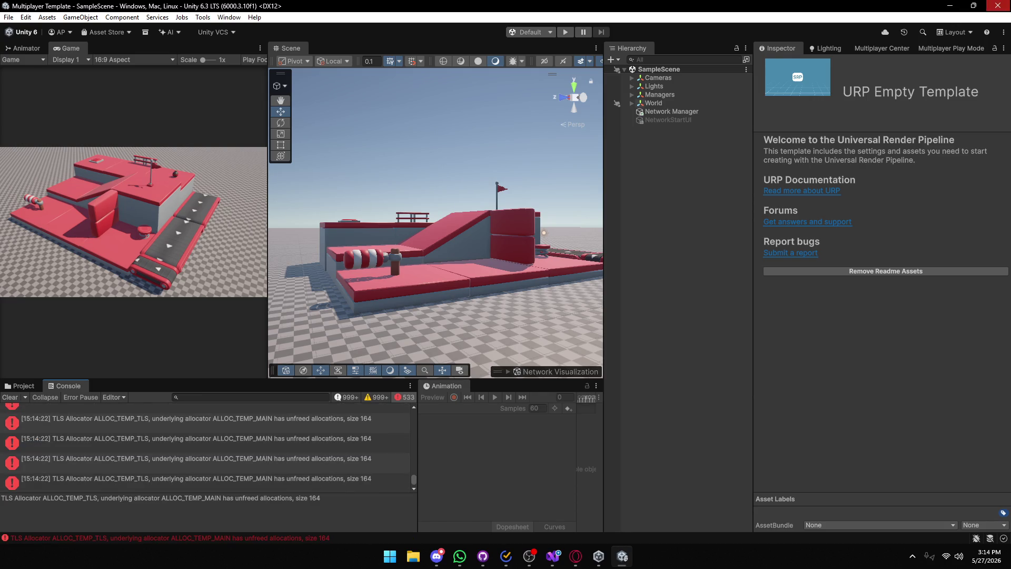
{"action": "left_click", "coordinate": [996, 5]}
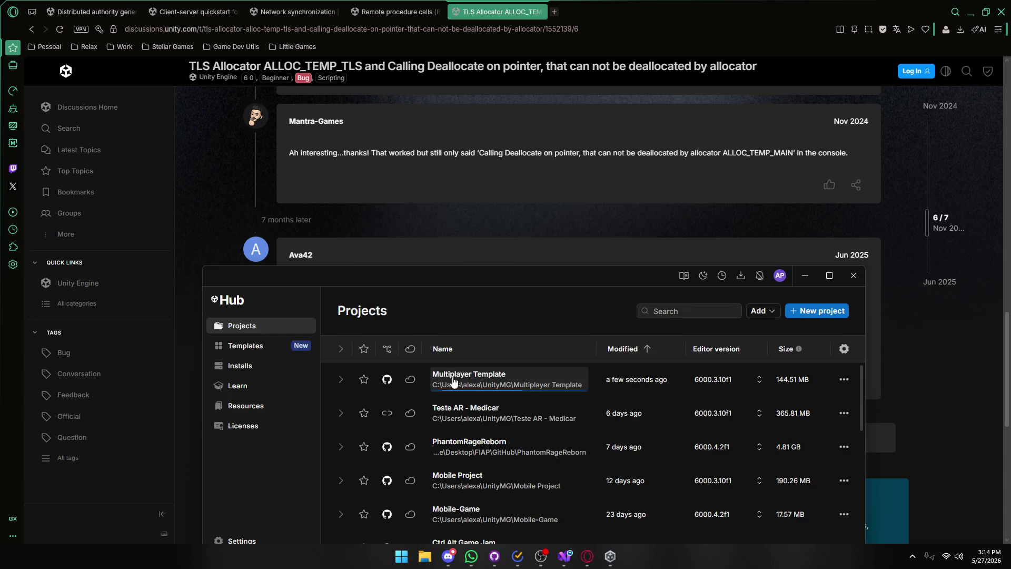
Reopen Multiplayer Template from Unity Hub and move the Discord window aside while it loads.
{"action": "left_click", "coordinate": [453, 379]}
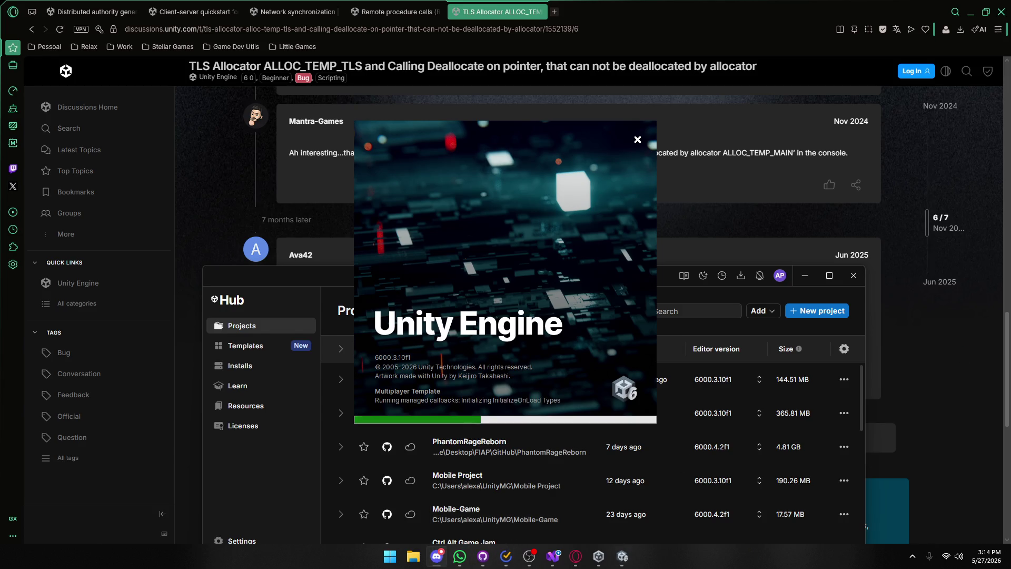
{"action": "left_click", "coordinate": [436, 556]}
{"action": "mouse_move", "coordinate": [479, 101]}
{"action": "left_mouse_down"}
{"action": "mouse_move", "coordinate": [475, 46]}
{"action": "mouse_move", "coordinate": [447, 87]}
{"action": "left_mouse_up"}
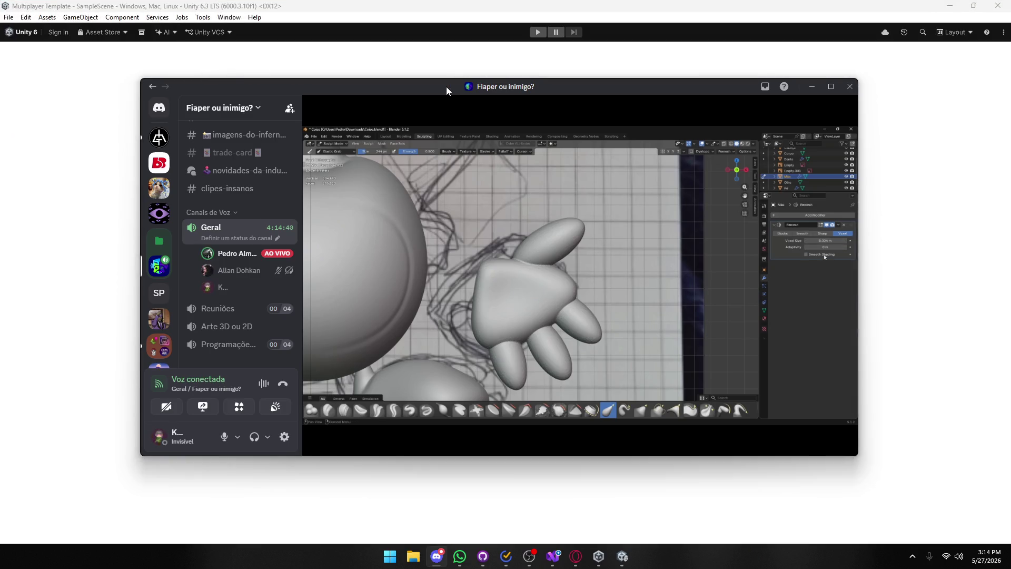
{"action": "left_click_drag", "start_coordinate": [446, 87], "coordinate": [451, 96]}
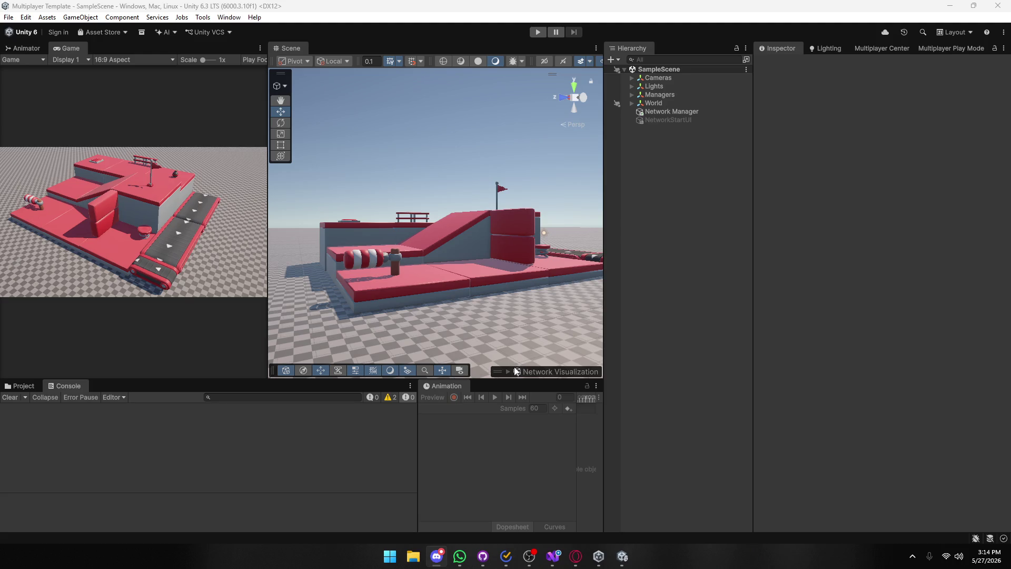
Drag the Player prefab from Assets > Prefabs > Player into SampleScene.
{"action": "left_click", "coordinate": [16, 386]}
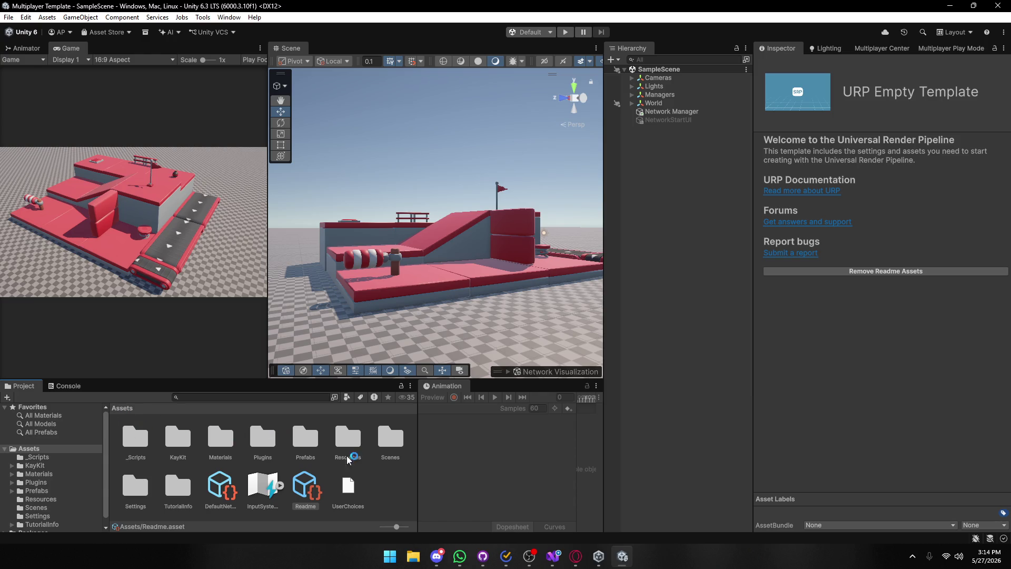
{"action": "double_click", "coordinate": [302, 448]}
{"action": "double_click", "coordinate": [144, 448]}
{"action": "left_click_drag", "start_coordinate": [144, 449], "coordinate": [692, 235]}
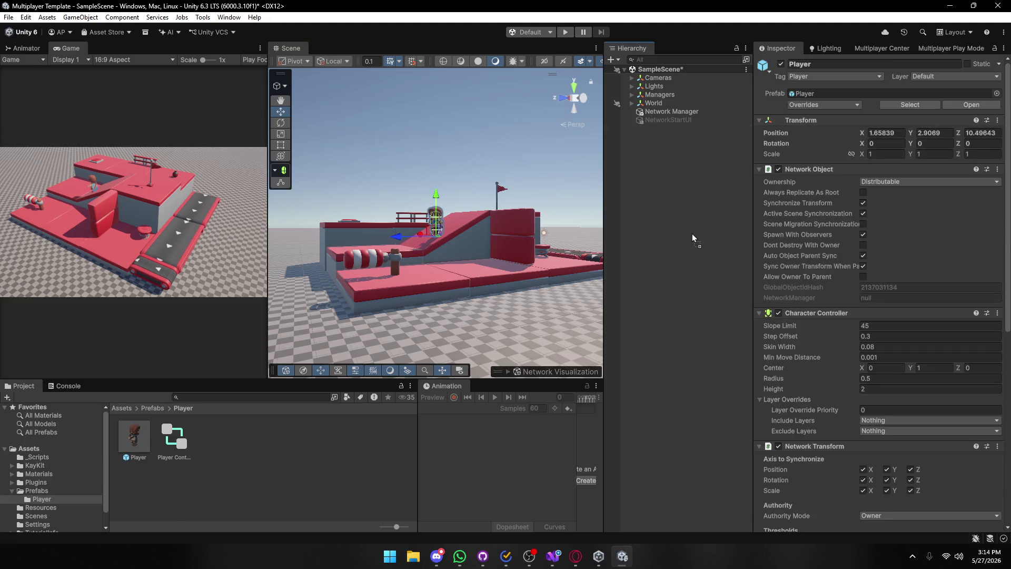
Orbit the Scene view to examine the Player up close, then delete it from the scene.
{"action": "left_click", "coordinate": [77, 387]}
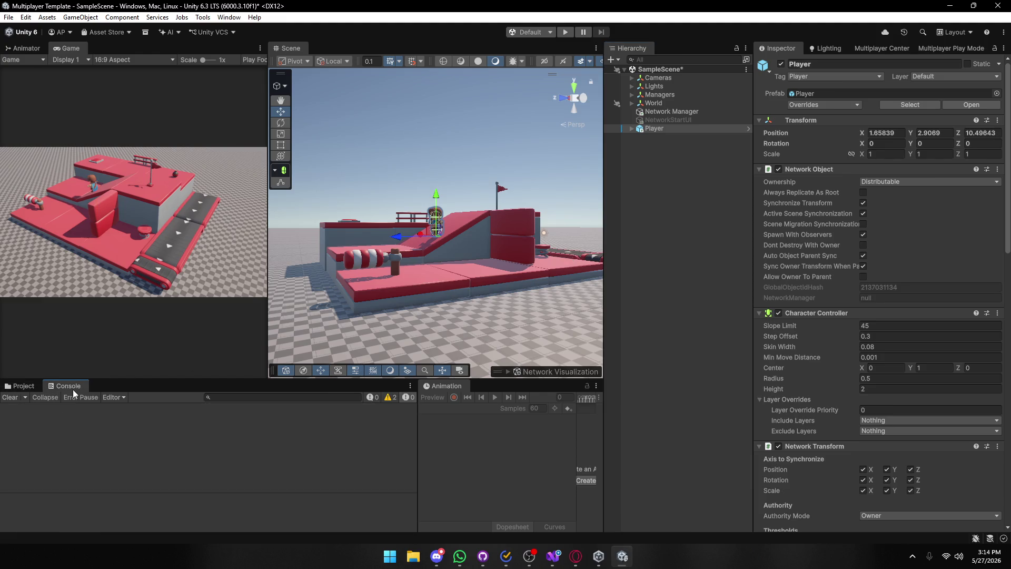
{"action": "scroll", "coordinate": [428, 256], "scroll_direction": "up", "scroll_amount": 5}
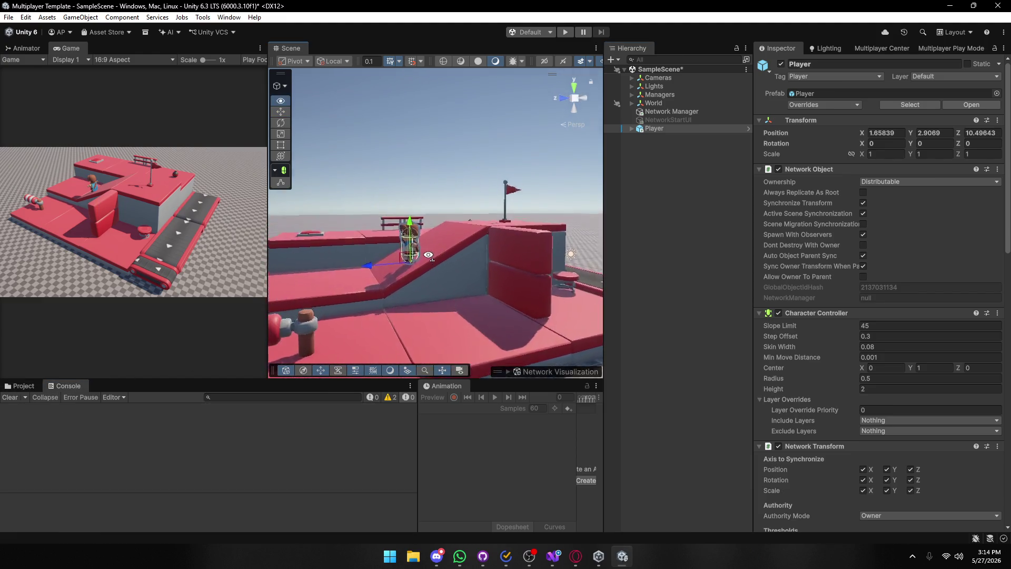
{"action": "scroll", "coordinate": [428, 256], "scroll_direction": "up", "scroll_amount": 10}
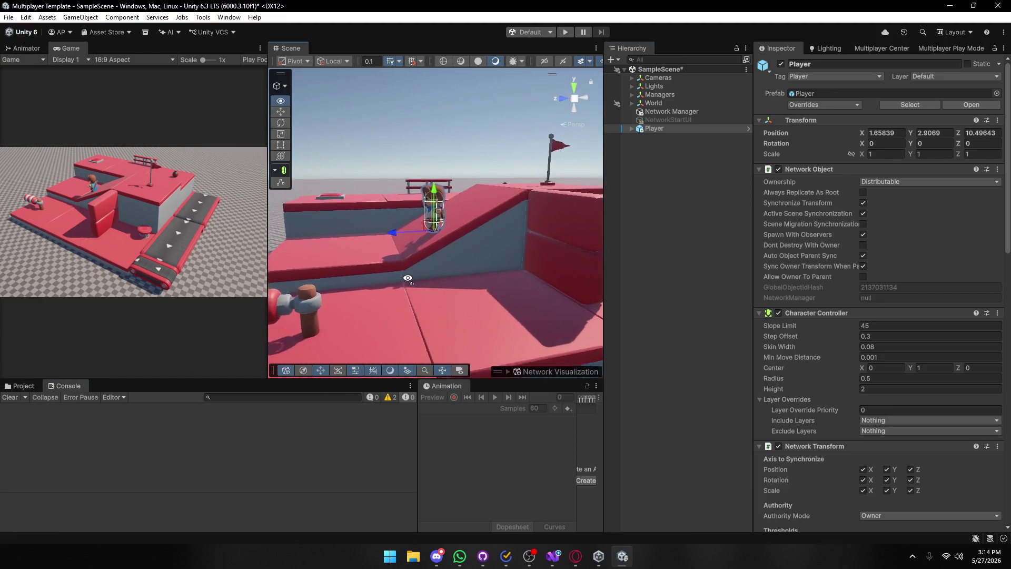
{"action": "left_click_drag", "start_coordinate": [442, 286], "coordinate": [616, 289]}
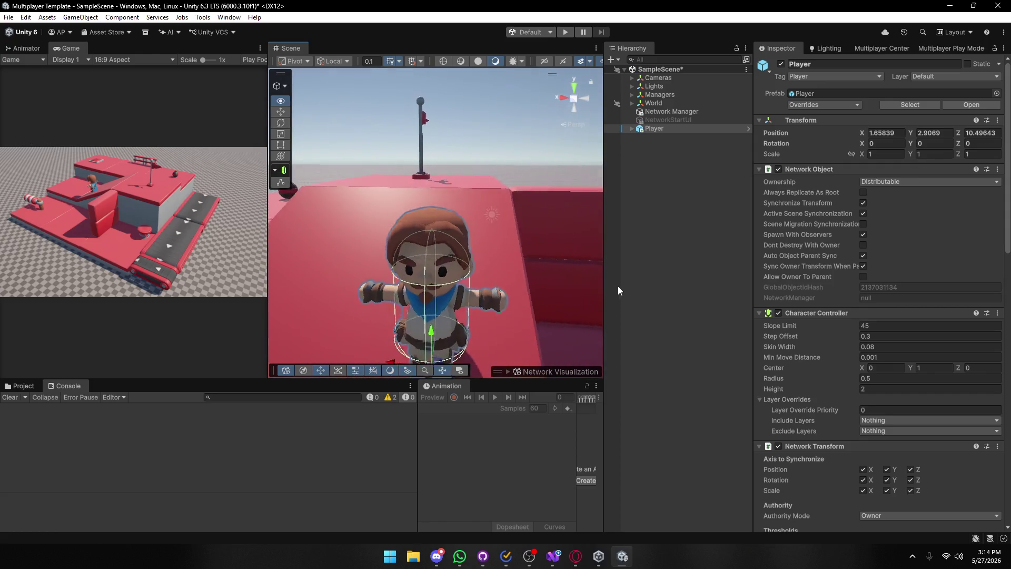
{"action": "scroll", "coordinate": [606, 292], "scroll_direction": "down", "scroll_amount": 3}
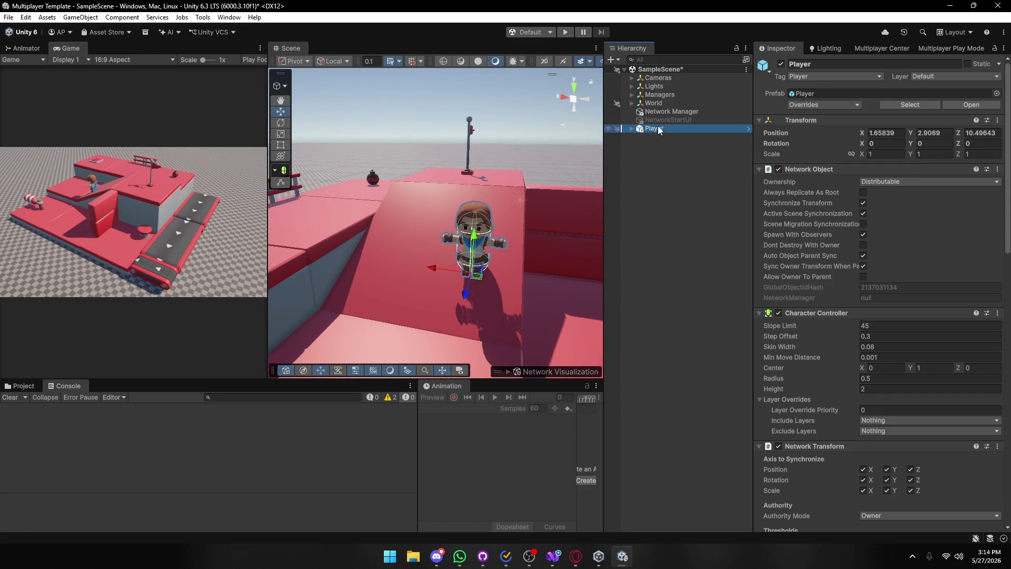
{"action": "key", "text": "Delete"}
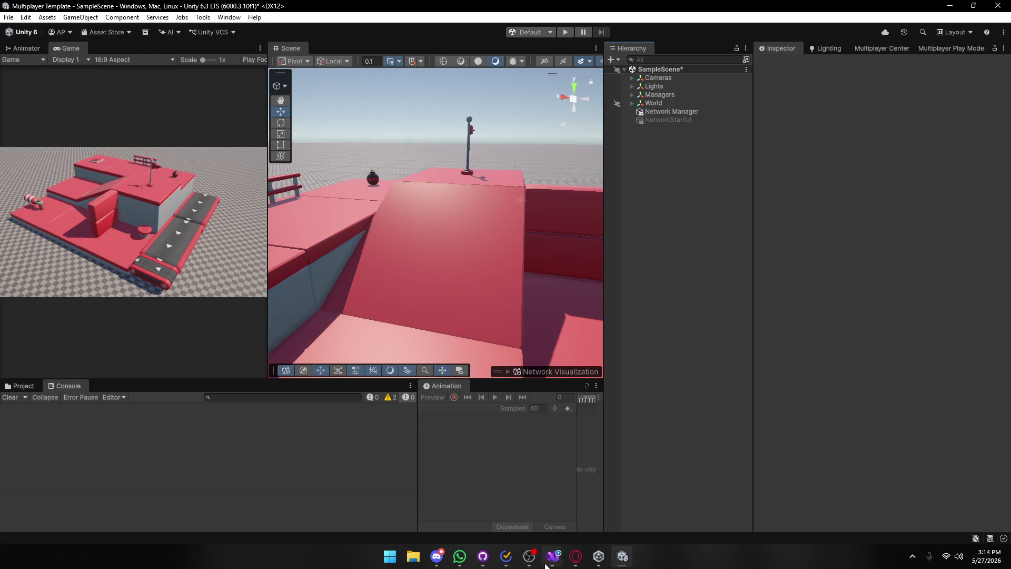
{"action": "left_click", "coordinate": [552, 556]}
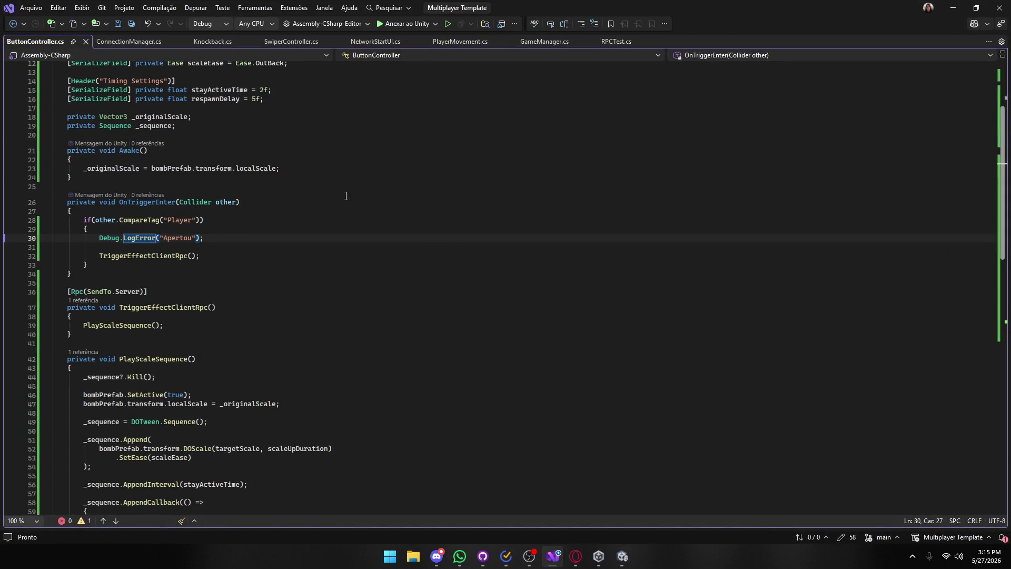
Select the CreateOrJoinSessionAsync() call on line 72 of ConnectionManager.cs.
{"action": "left_click", "coordinate": [147, 42]}
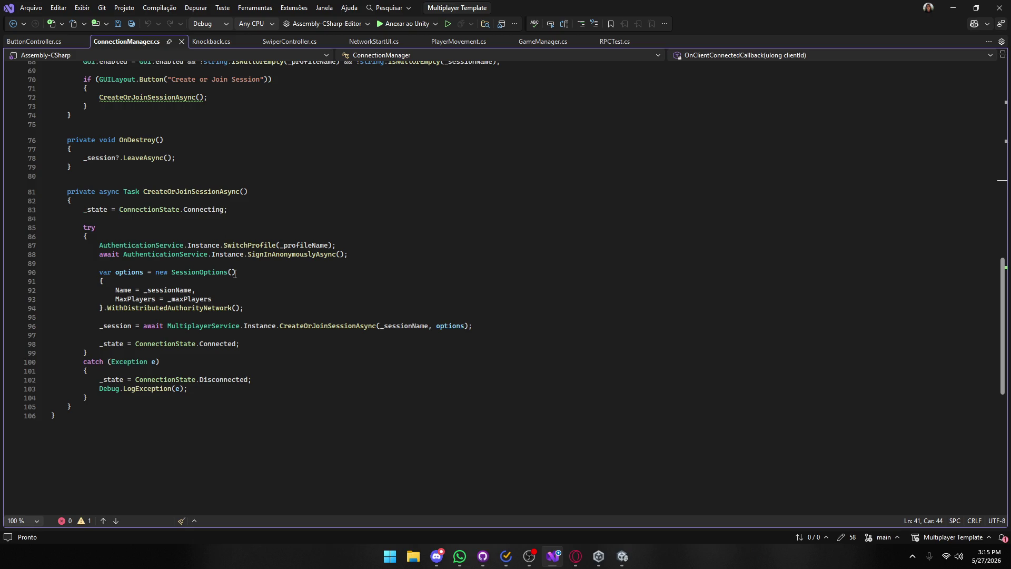
{"action": "scroll", "coordinate": [235, 273], "scroll_direction": "up", "scroll_amount": 10}
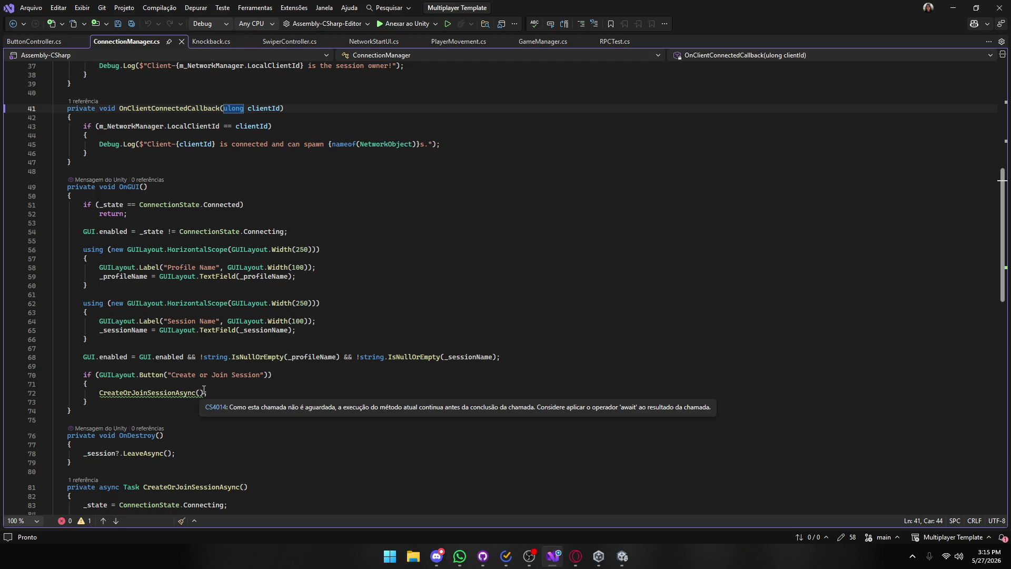
{"action": "scroll", "coordinate": [294, 380], "scroll_direction": "down", "scroll_amount": 5}
{"action": "scroll", "coordinate": [293, 379], "scroll_direction": "down", "scroll_amount": 5}
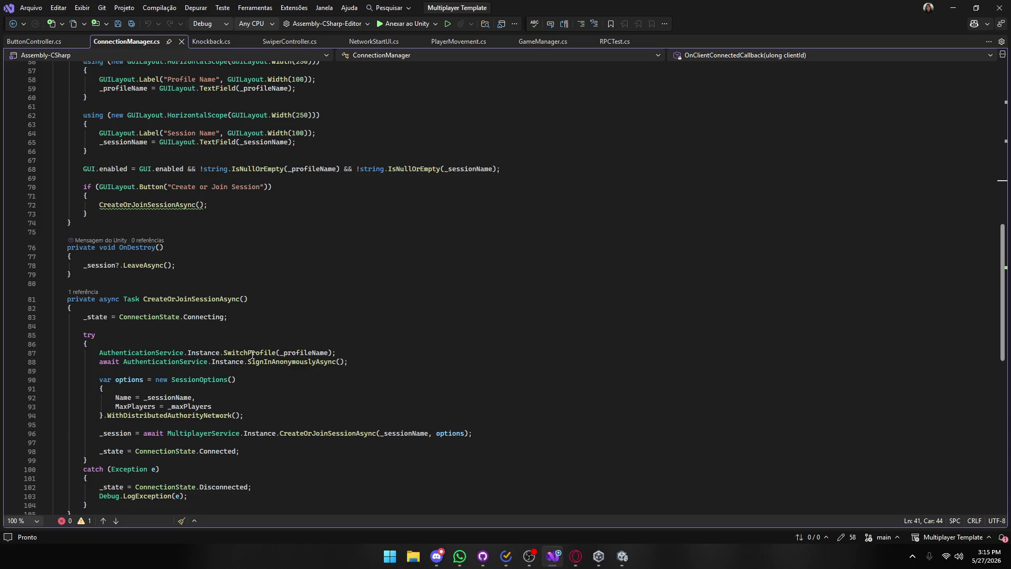
{"action": "left_click", "coordinate": [334, 445]}
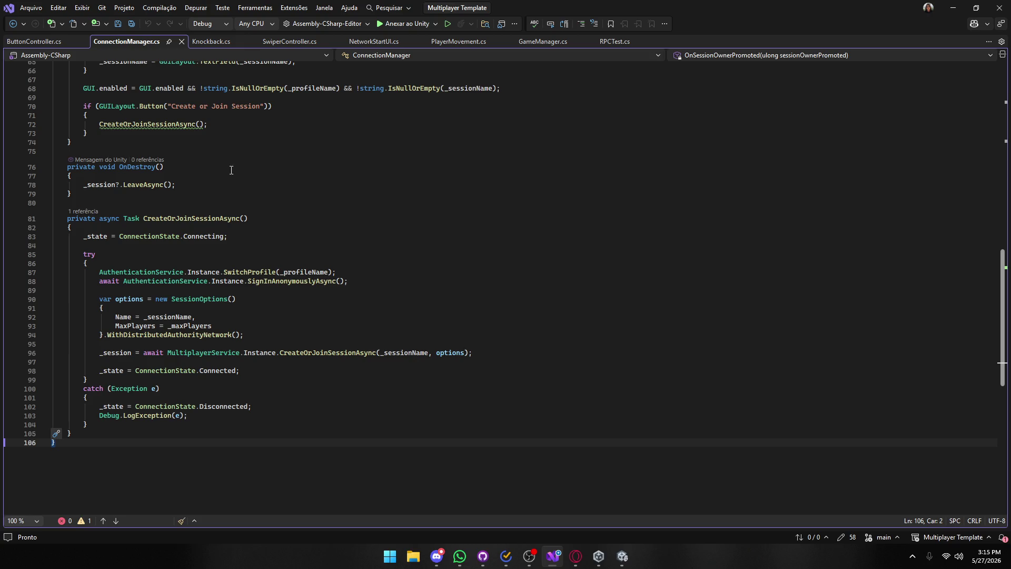
{"action": "mouse_move", "coordinate": [184, 123]}
{"action": "left_click_drag", "start_coordinate": [202, 125], "coordinate": [100, 125]}
Apply 'Introduzir a instrução using' to make it using var _ = CreateOrJoinSessionAsync(); and save.
{"action": "mouse_move", "coordinate": [114, 125]}
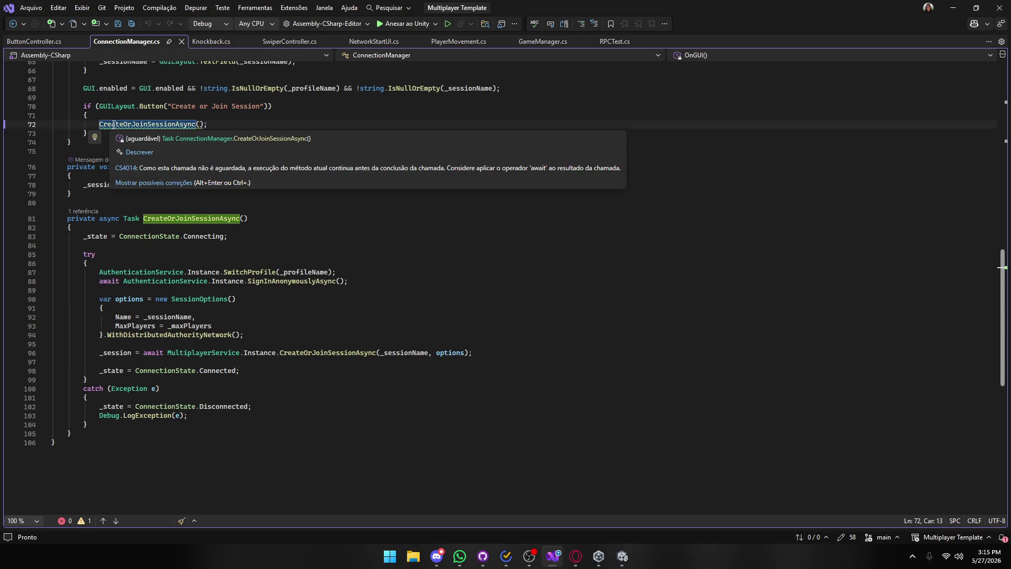
{"action": "key", "text": "ctrl+period"}
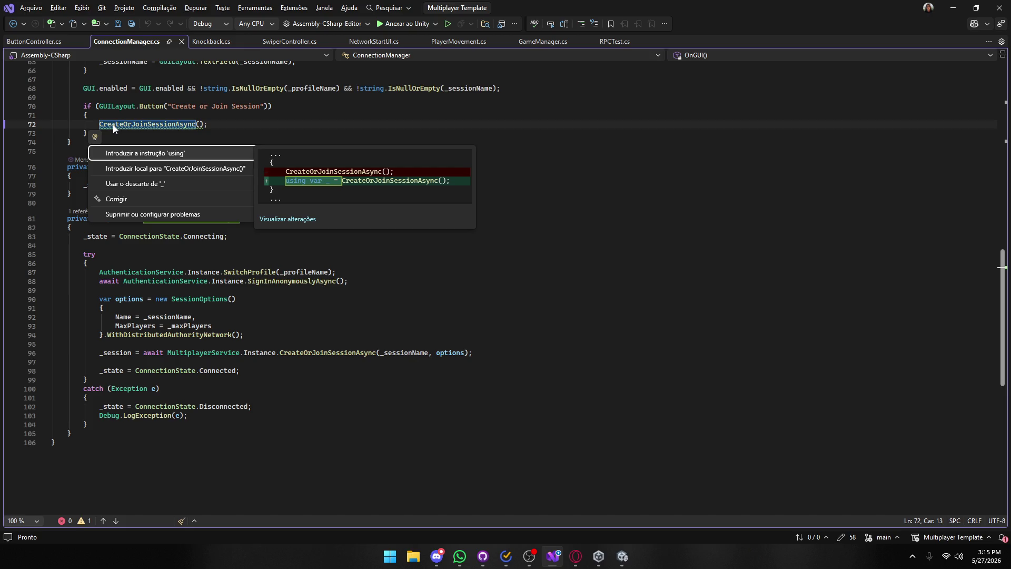
{"action": "left_click", "coordinate": [175, 154]}
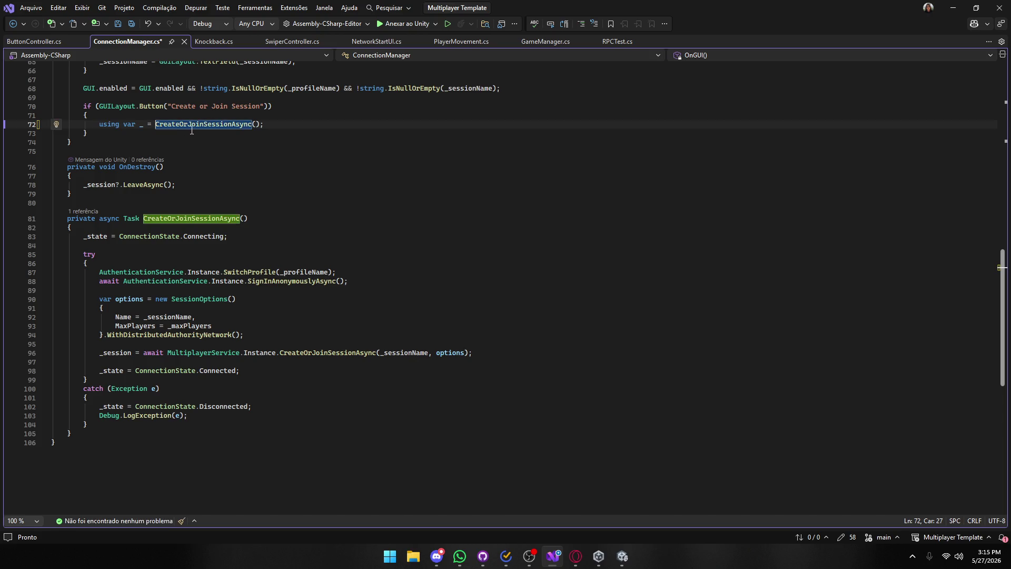
{"action": "scroll", "coordinate": [335, 188], "scroll_direction": "up", "scroll_amount": 3}
{"action": "left_click", "coordinate": [331, 205]}
{"action": "key", "text": "ctrl+s"}
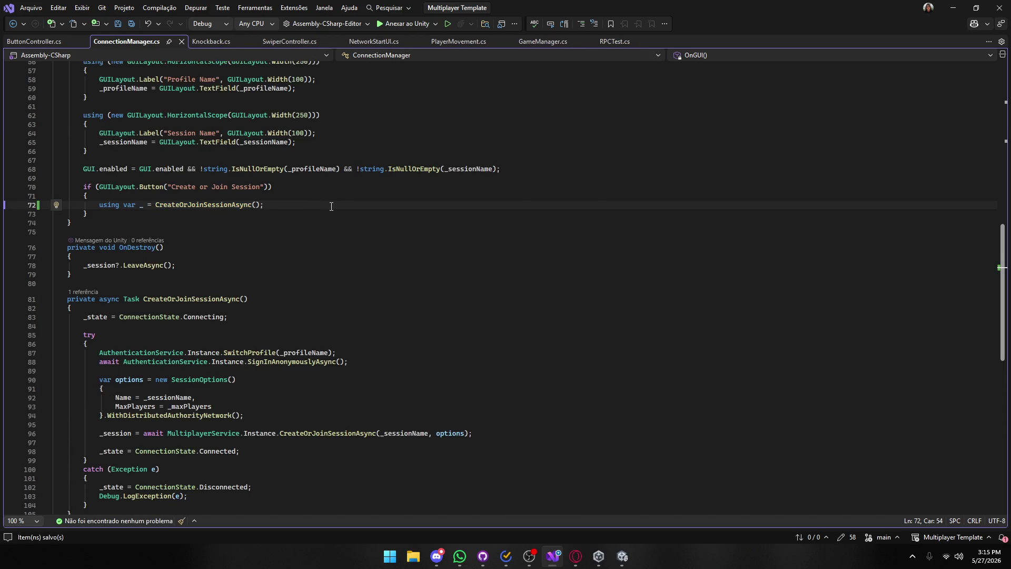
{"action": "mouse_move", "coordinate": [575, 556]}
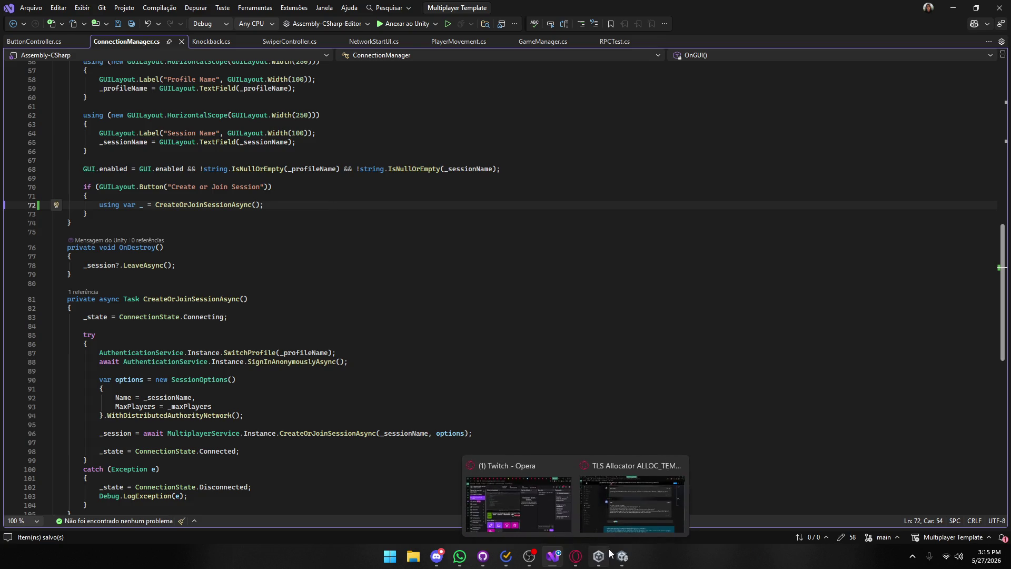
{"action": "left_click", "coordinate": [490, 474]}
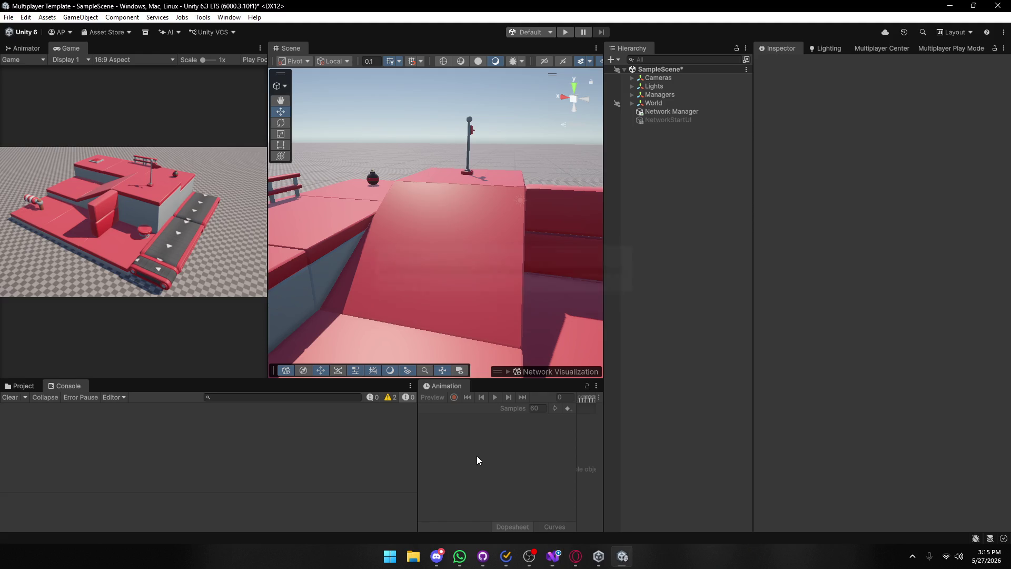
Read the ButtonController warning in the Console's warnings, then start Play mode.
{"action": "left_click", "coordinate": [389, 396]}
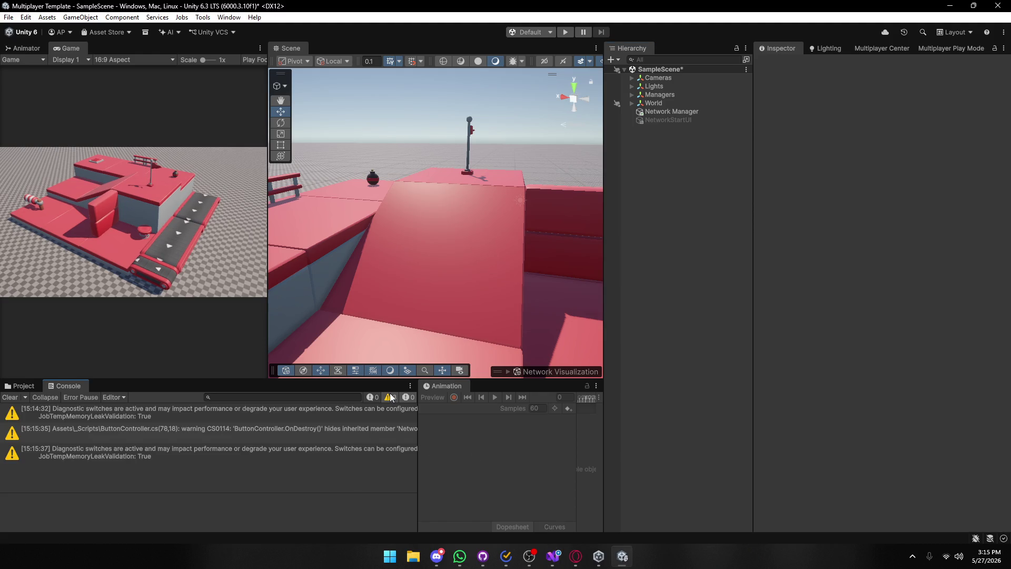
{"action": "left_click", "coordinate": [213, 431]}
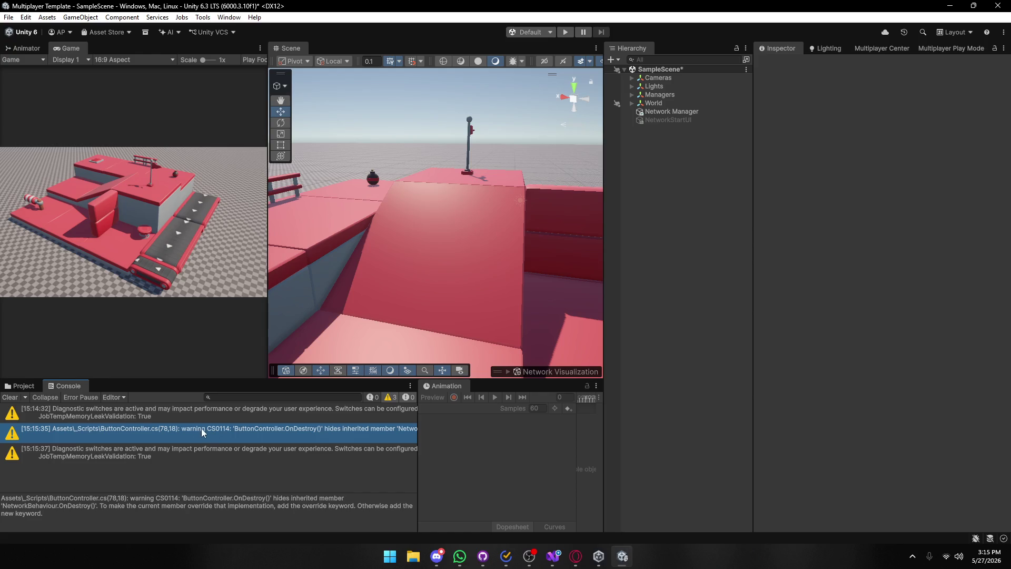
{"action": "left_click", "coordinate": [22, 385]}
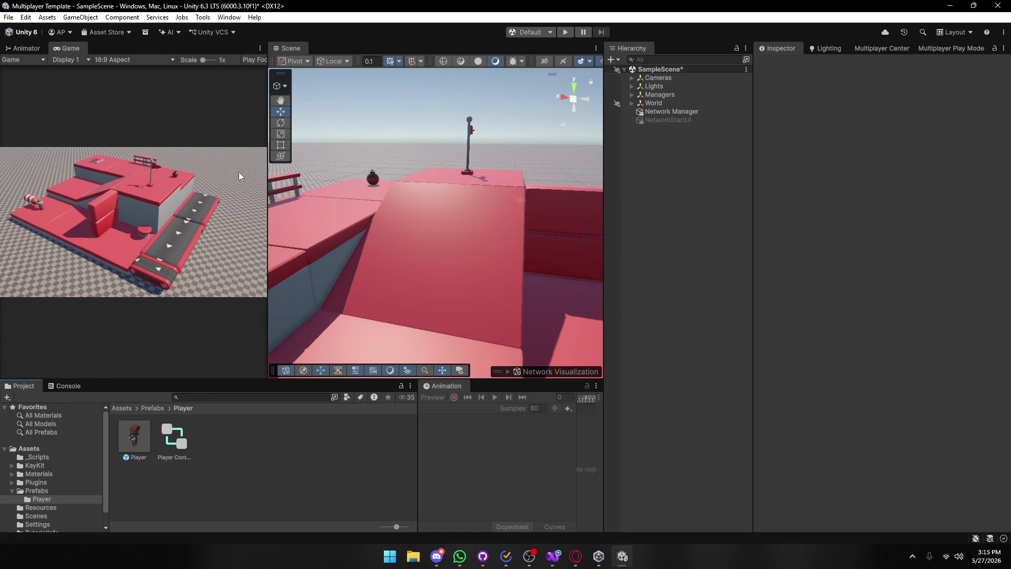
{"action": "left_click", "coordinate": [565, 32]}
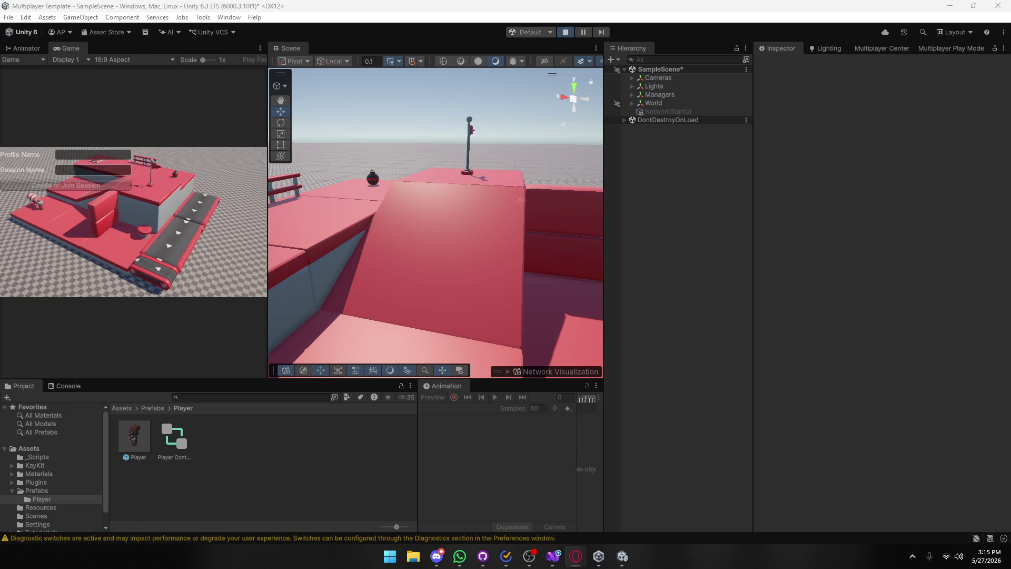
Join a test session with profile name 'asd' and session name 'asd'.
{"action": "left_click", "coordinate": [90, 154]}
{"action": "type", "text": "asd"}
{"action": "left_click", "coordinate": [74, 169]}
{"action": "type", "text": "asd"}
{"action": "left_click", "coordinate": [74, 186]}
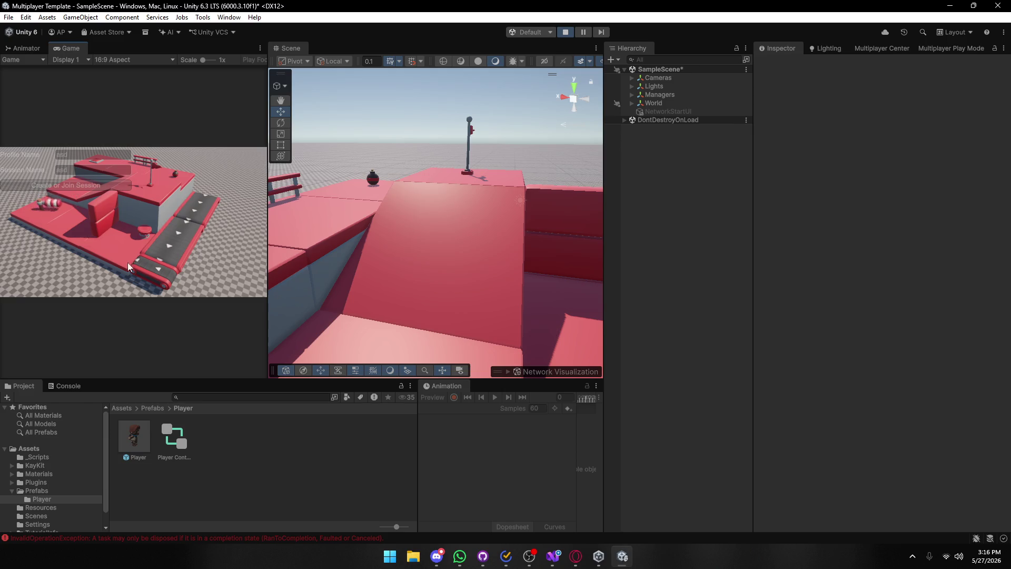
Try opening the logged error's source, dismiss the path-not-found error, and return to Unity.
{"action": "left_click", "coordinate": [62, 386]}
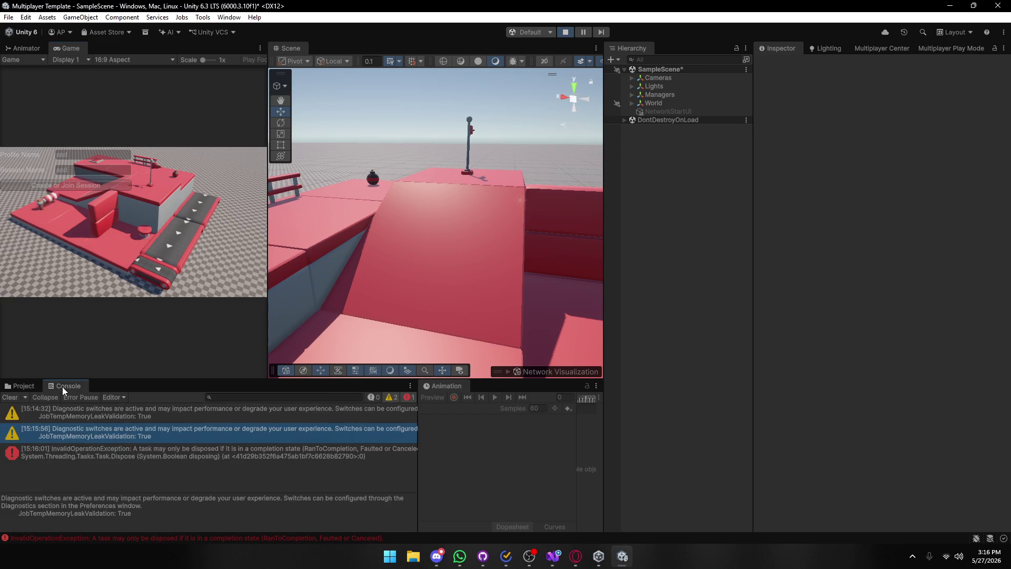
{"action": "double_click", "coordinate": [114, 453]}
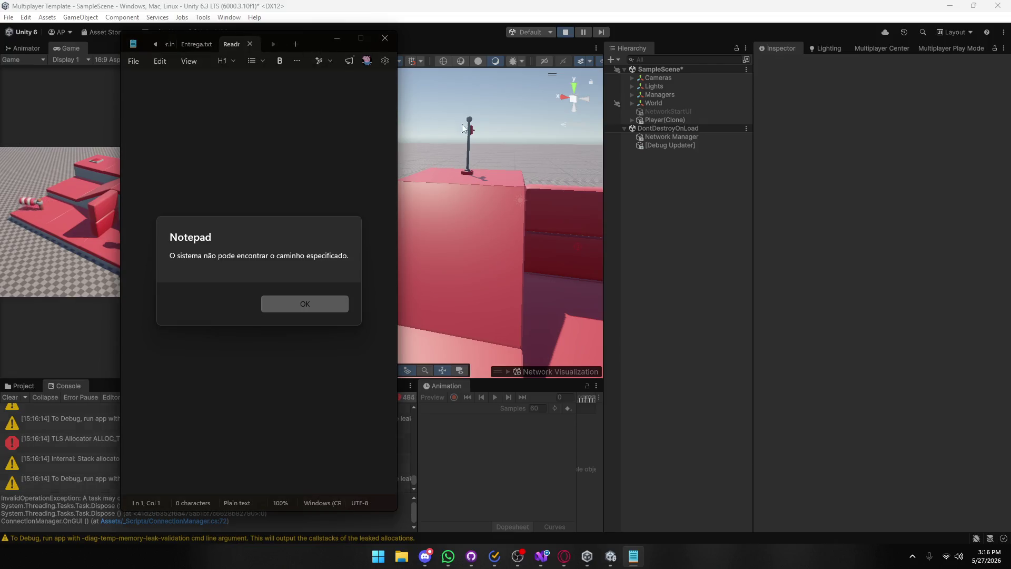
{"action": "left_click", "coordinate": [318, 308]}
{"action": "left_click", "coordinate": [455, 100]}
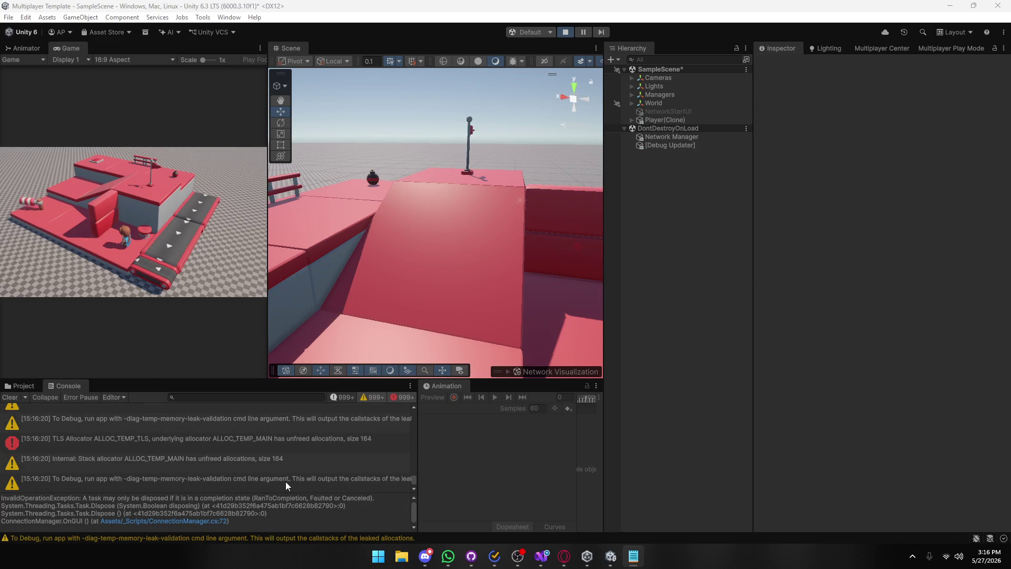
{"action": "left_click", "coordinate": [298, 466]}
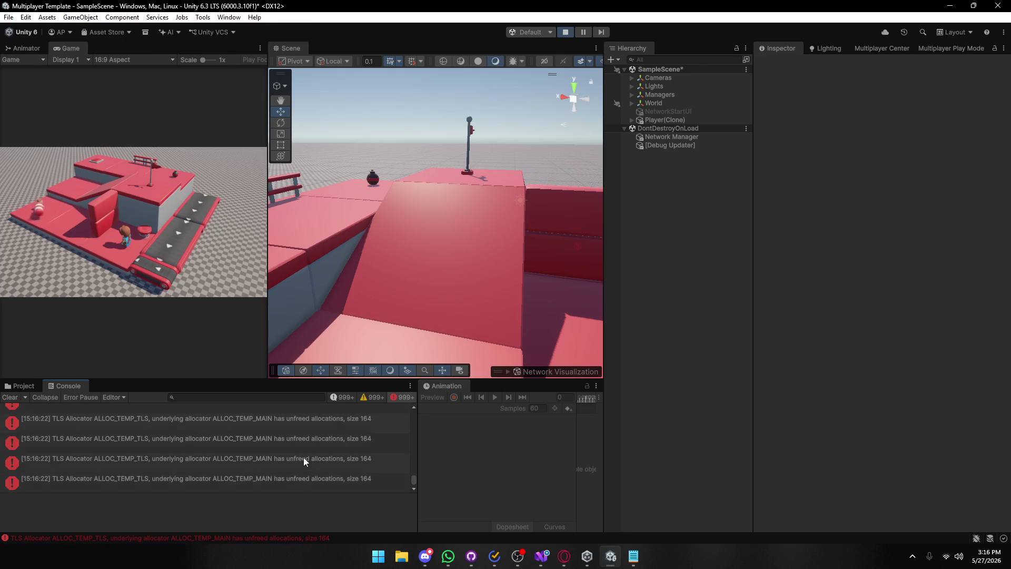
Copy a TLS Allocator ALLOC_TEMP_TLS error's text, stop Play mode and clear the Console.
{"action": "left_click", "coordinate": [303, 457]}
{"action": "triple_click", "coordinate": [326, 498]}
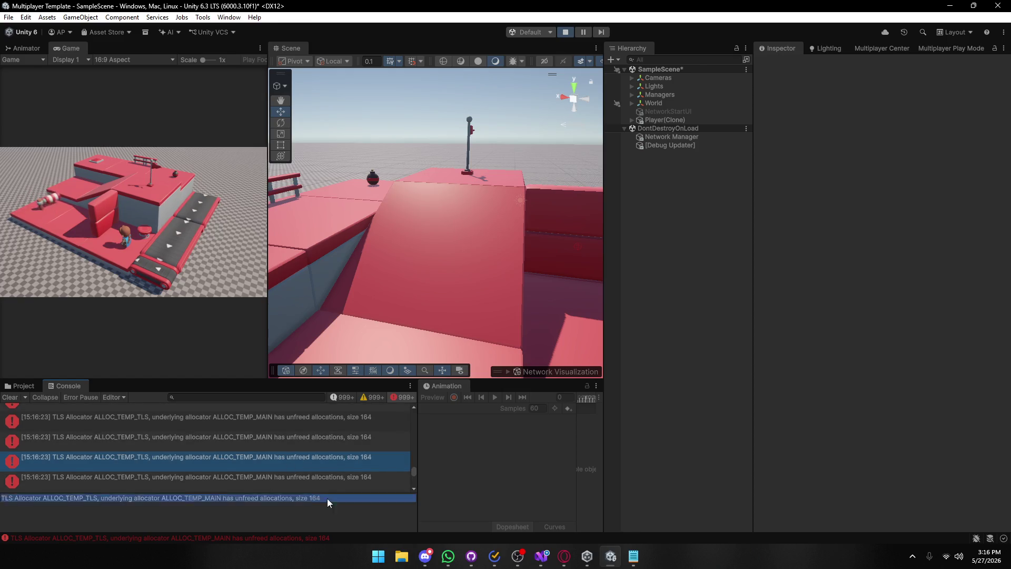
{"action": "key", "text": "alt+Tab"}
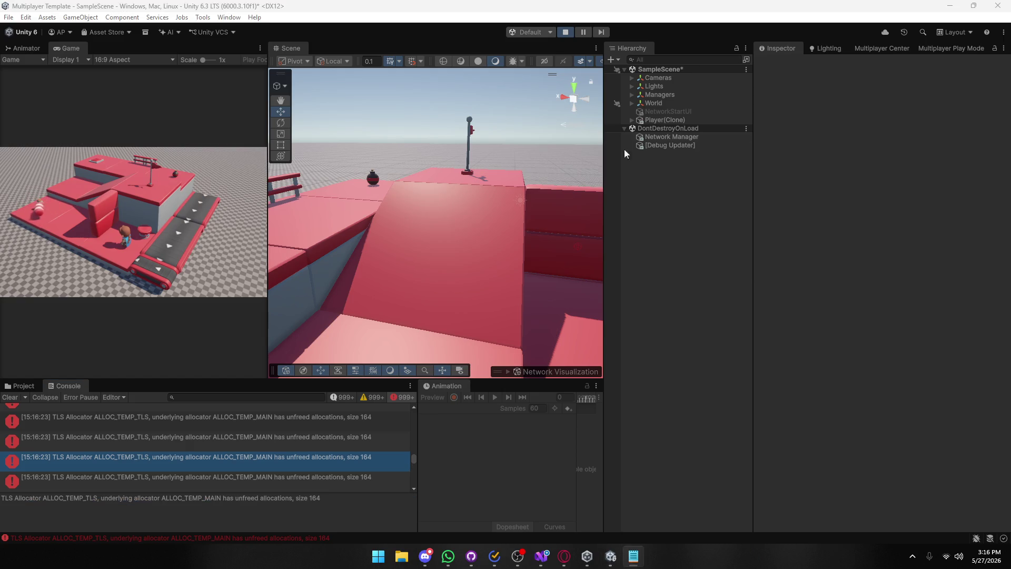
{"action": "left_click", "coordinate": [568, 33]}
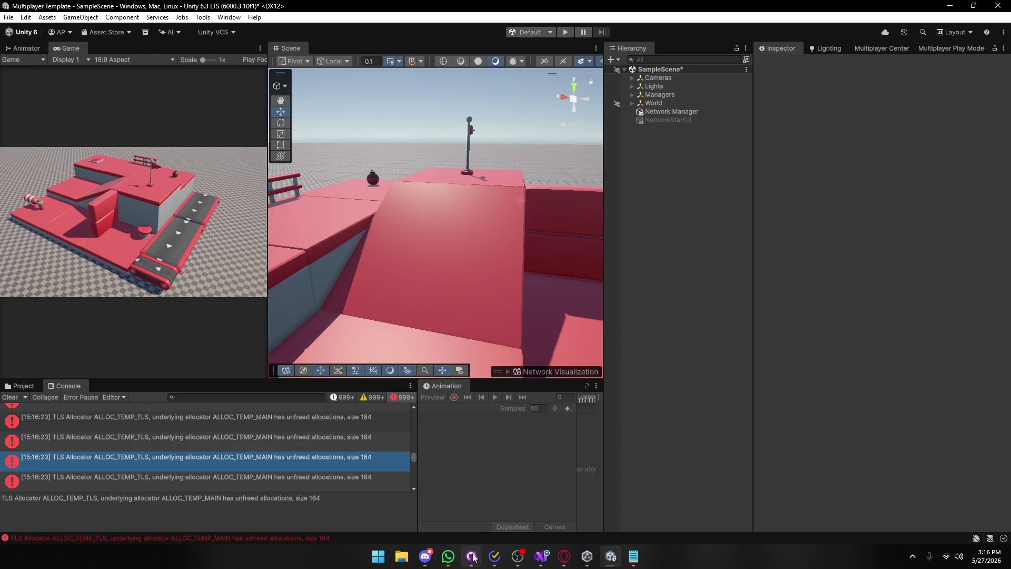
{"action": "left_click", "coordinate": [12, 397]}
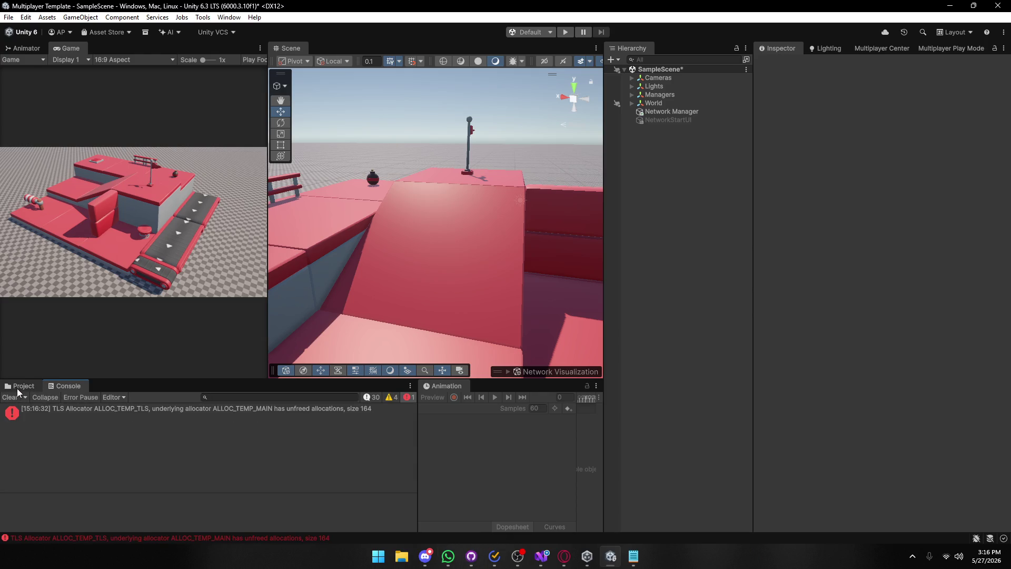
Clear the Console as new TLS errors appear, then bring up ConnectionManager.cs in Visual Studio.
{"action": "mouse_move", "coordinate": [402, 289]}
{"action": "left_mouse_down"}
{"action": "mouse_move", "coordinate": [620, 255]}
{"action": "mouse_move", "coordinate": [682, 280]}
{"action": "mouse_move", "coordinate": [229, 255]}
{"action": "mouse_move", "coordinate": [175, 322]}
{"action": "mouse_move", "coordinate": [727, 271]}
{"action": "mouse_move", "coordinate": [776, 329]}
{"action": "mouse_move", "coordinate": [796, 393]}
{"action": "mouse_move", "coordinate": [549, 336]}
{"action": "left_mouse_up"}
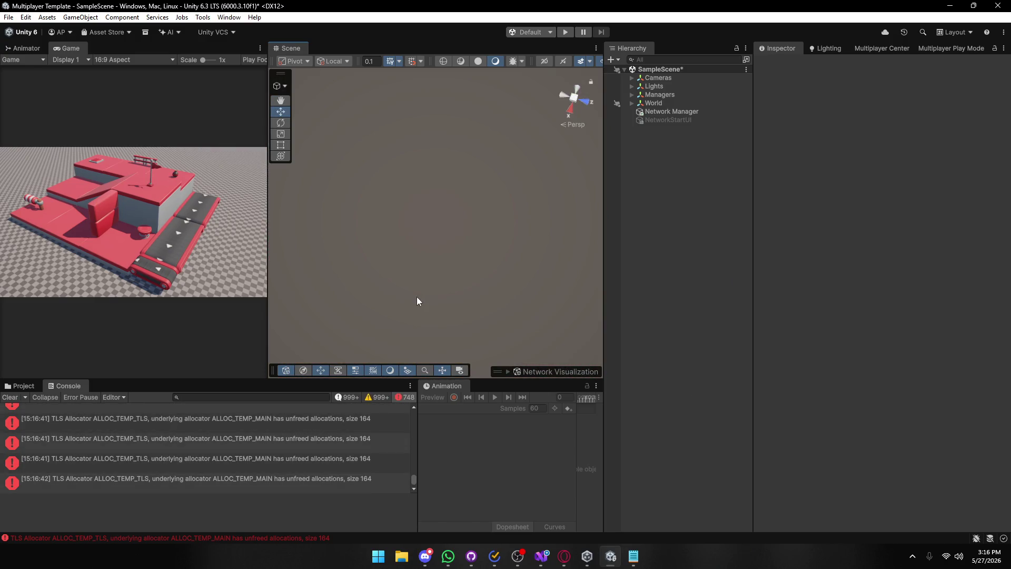
{"action": "key", "text": "alt"}
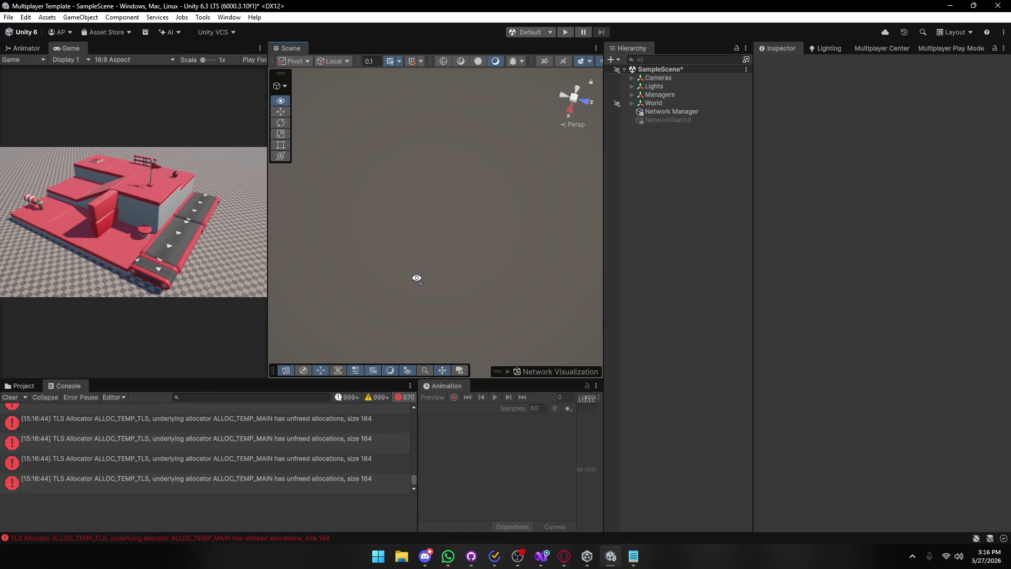
{"action": "key", "text": "w"}
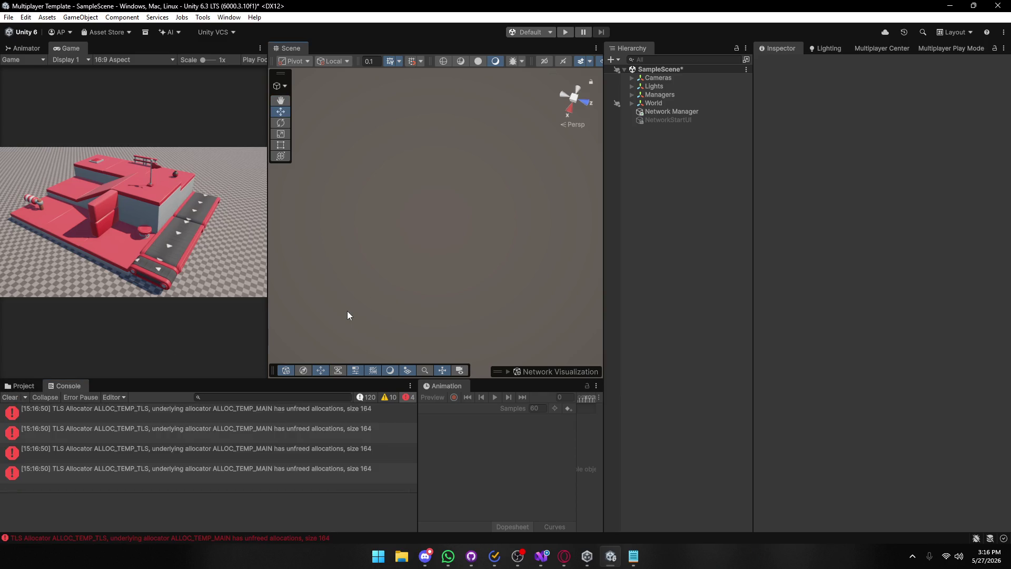
{"action": "key", "text": "alt"}
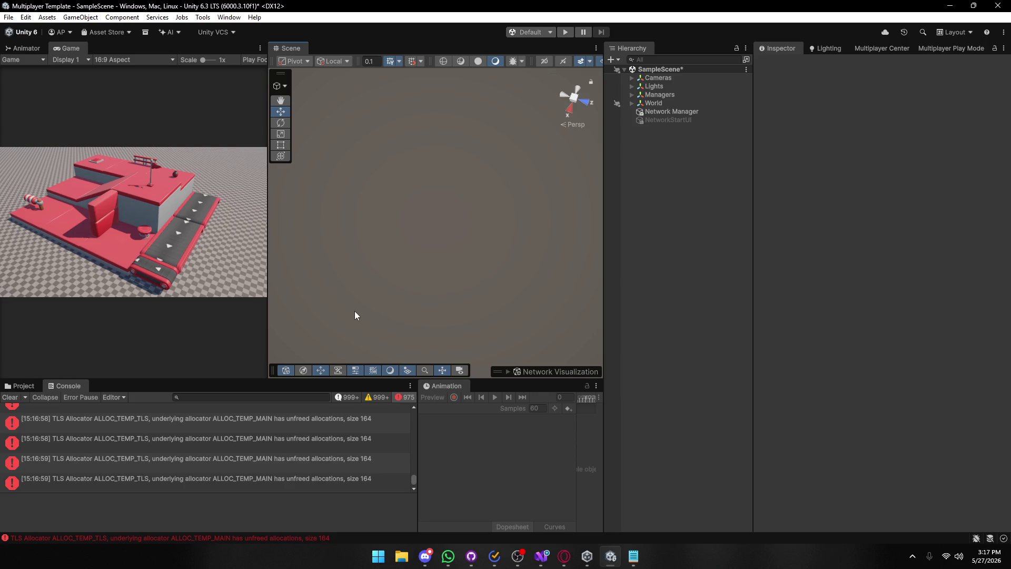
{"action": "mouse_move", "coordinate": [353, 311]}
{"action": "left_mouse_down"}
{"action": "mouse_move", "coordinate": [327, 316]}
{"action": "mouse_move", "coordinate": [334, 282]}
{"action": "mouse_move", "coordinate": [384, 275]}
{"action": "mouse_move", "coordinate": [354, 307]}
{"action": "left_mouse_up"}
{"action": "left_click", "coordinate": [8, 399]}
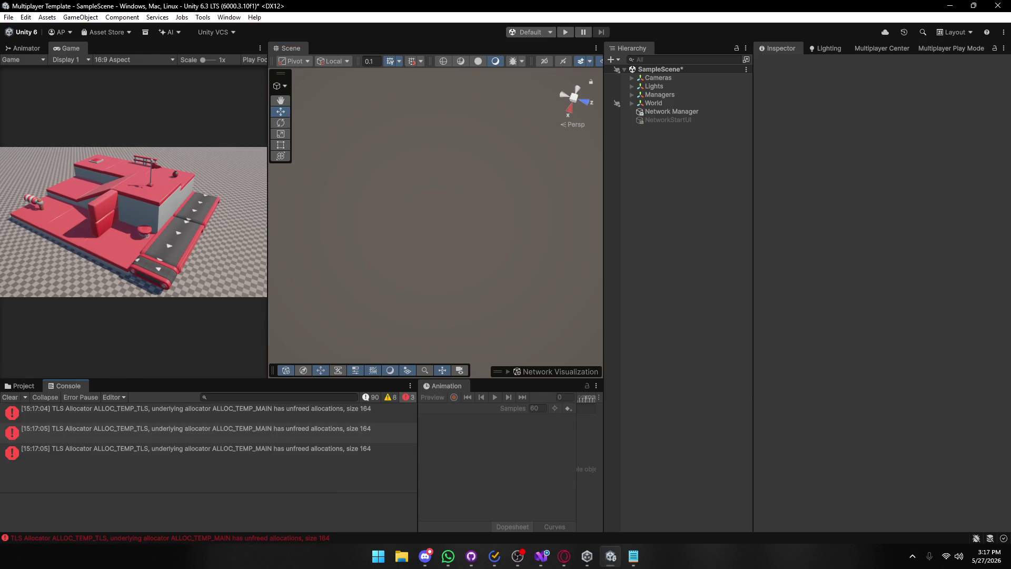
{"action": "left_click", "coordinate": [541, 556]}
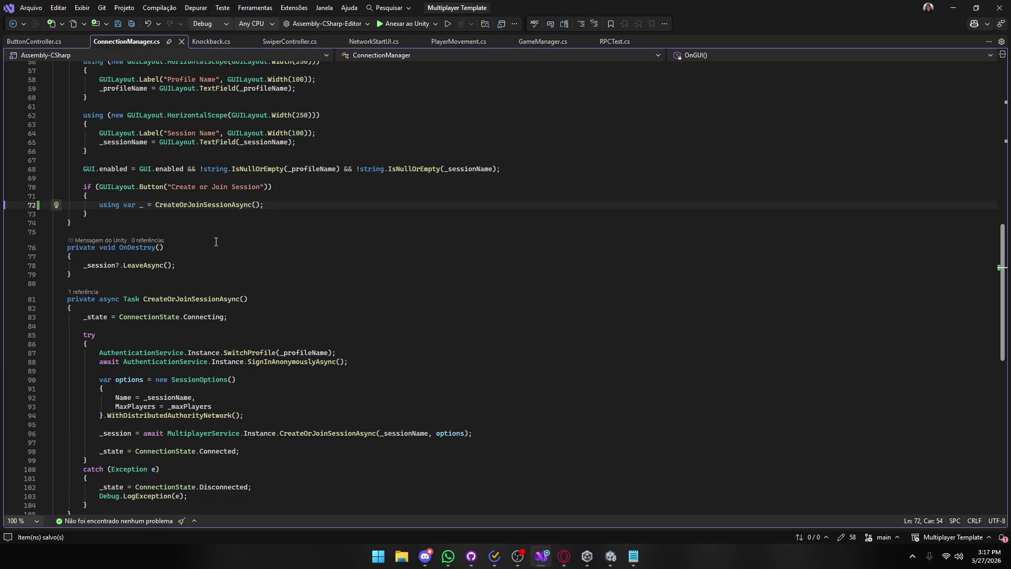
Remove 'using var _ = ' from line 72 so CreateOrJoinSessionAsync() is called directly, then return to Unity.
{"action": "left_click_drag", "start_coordinate": [154, 206], "coordinate": [97, 207]}
{"action": "key", "text": "Delete"}
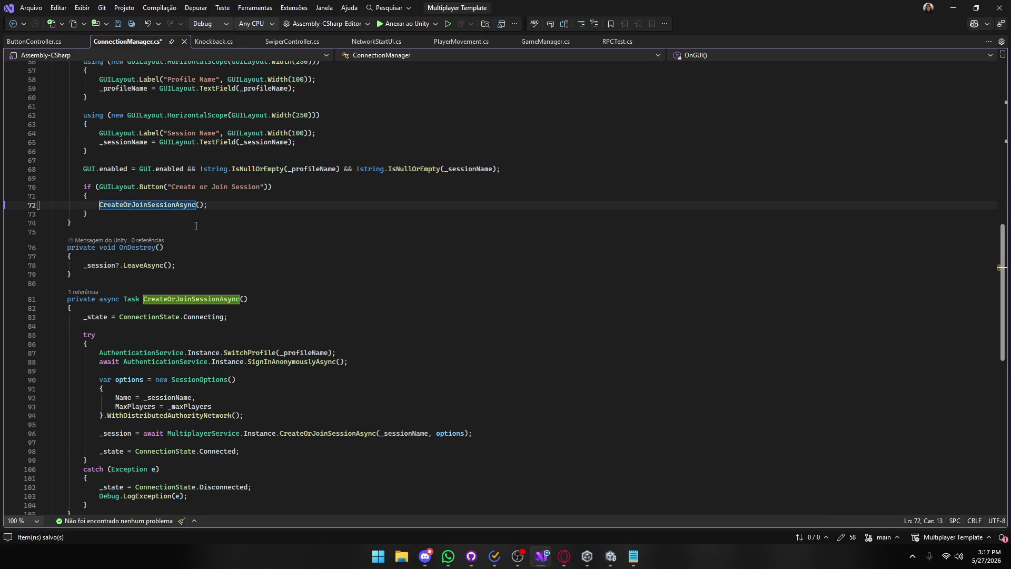
{"action": "left_click", "coordinate": [954, 5]}
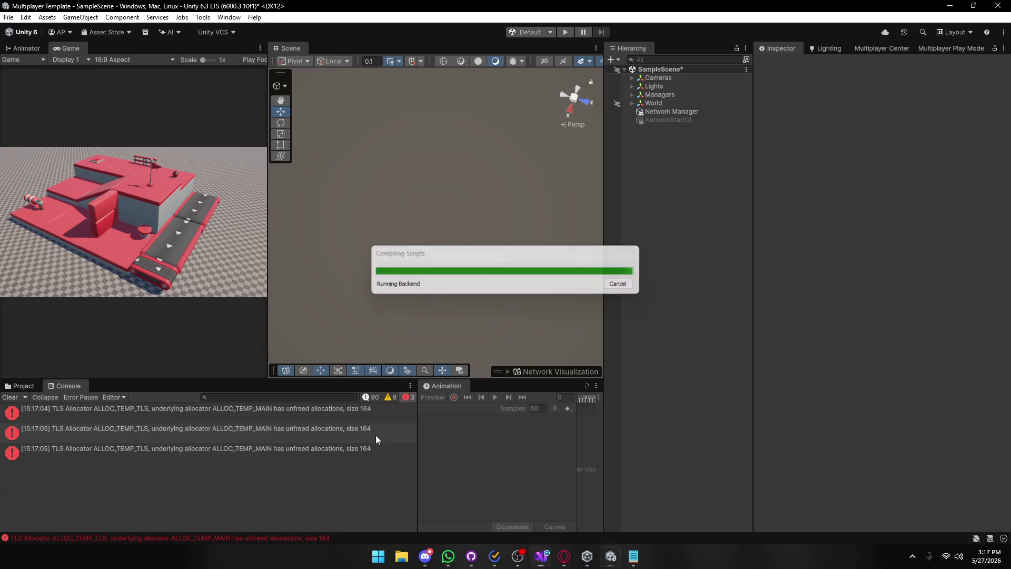
Save SampleScene after the recompile.
{"action": "mouse_move", "coordinate": [407, 271]}
{"action": "left_mouse_down"}
{"action": "mouse_move", "coordinate": [365, 199]}
{"action": "mouse_move", "coordinate": [179, 204]}
{"action": "mouse_move", "coordinate": [272, 141]}
{"action": "mouse_move", "coordinate": [170, 108]}
{"action": "mouse_move", "coordinate": [28, 109]}
{"action": "left_mouse_up"}
{"action": "mouse_move", "coordinate": [854, 127]}
{"action": "left_mouse_down"}
{"action": "mouse_move", "coordinate": [810, 129]}
{"action": "mouse_move", "coordinate": [900, 128]}
{"action": "mouse_move", "coordinate": [330, 236]}
{"action": "left_mouse_up"}
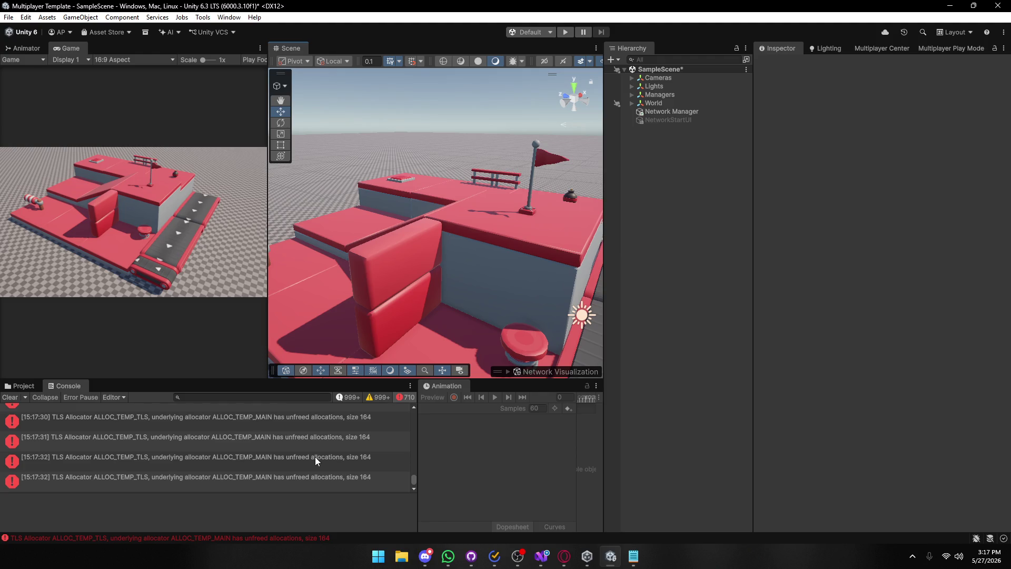
{"action": "key", "text": "ctrl+s"}
Select a TLS Allocator error's detail text, then bring up the TLS Allocator forum thread in Opera.
{"action": "mouse_move", "coordinate": [592, 312]}
{"action": "left_mouse_down"}
{"action": "mouse_move", "coordinate": [474, 316]}
{"action": "mouse_move", "coordinate": [516, 334]}
{"action": "mouse_move", "coordinate": [605, 287]}
{"action": "mouse_move", "coordinate": [569, 290]}
{"action": "left_mouse_up"}
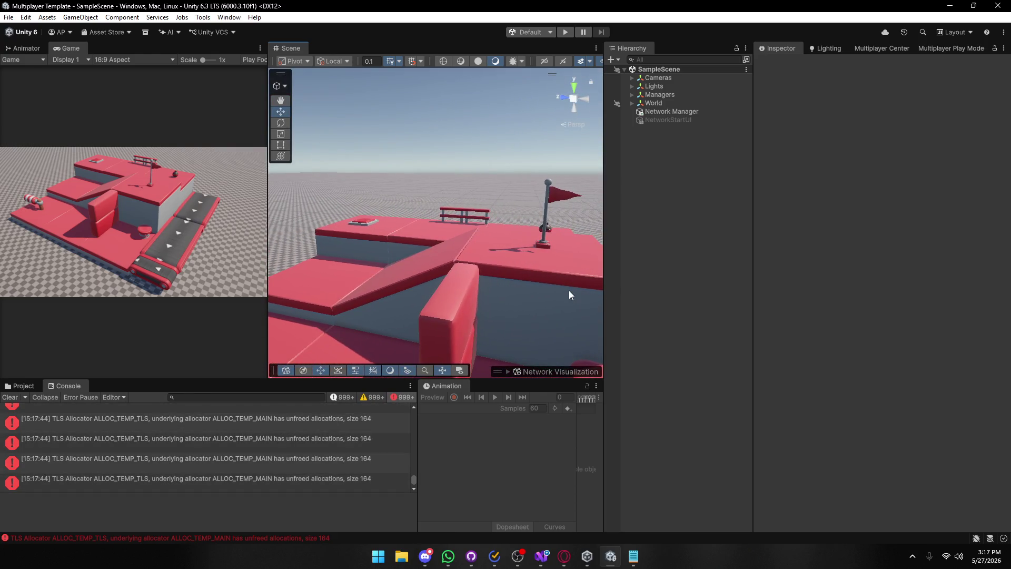
{"action": "key", "text": "alt+Tab"}
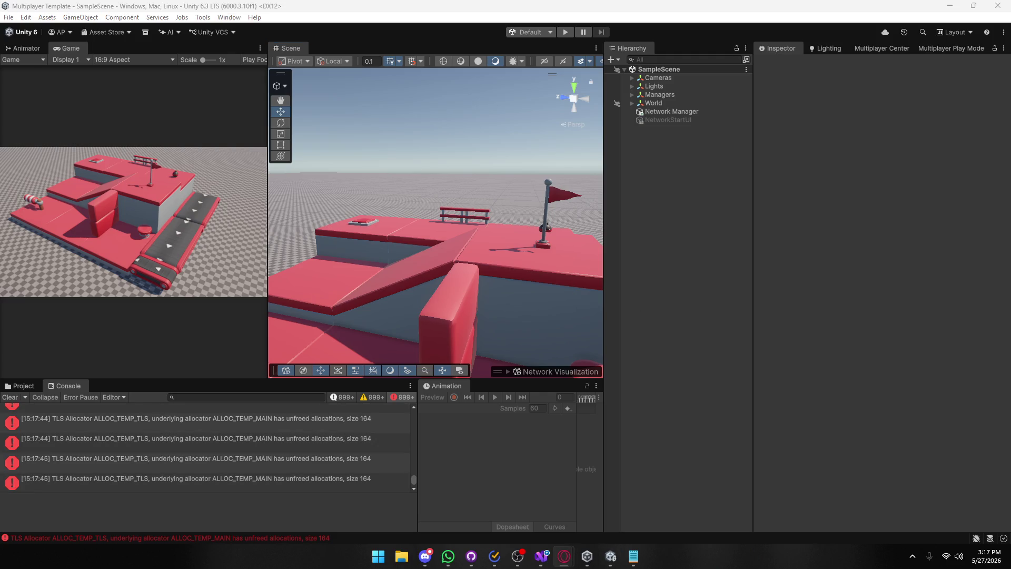
{"action": "left_click", "coordinate": [349, 429]}
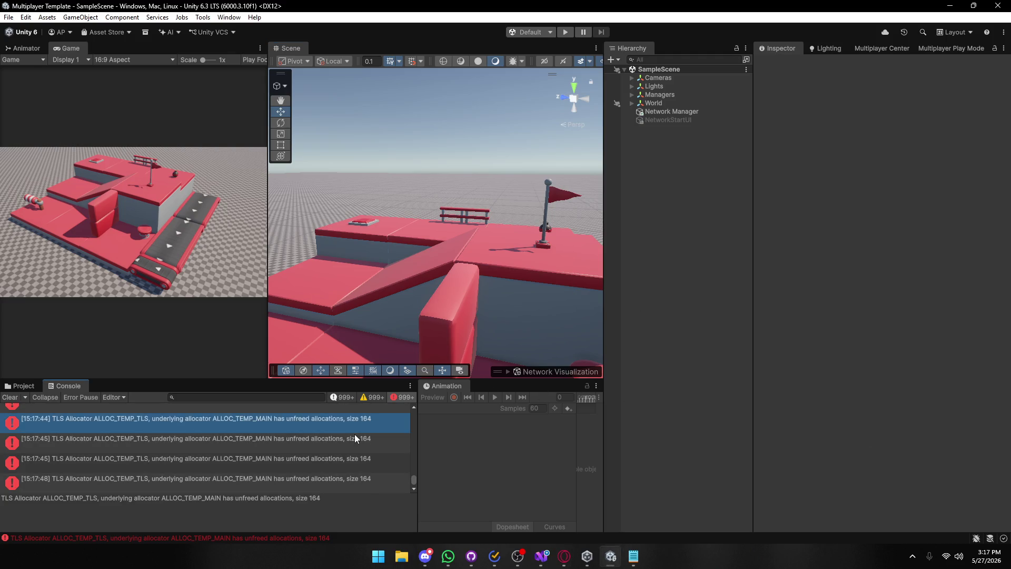
{"action": "left_click_drag", "start_coordinate": [317, 499], "coordinate": [2, 498]}
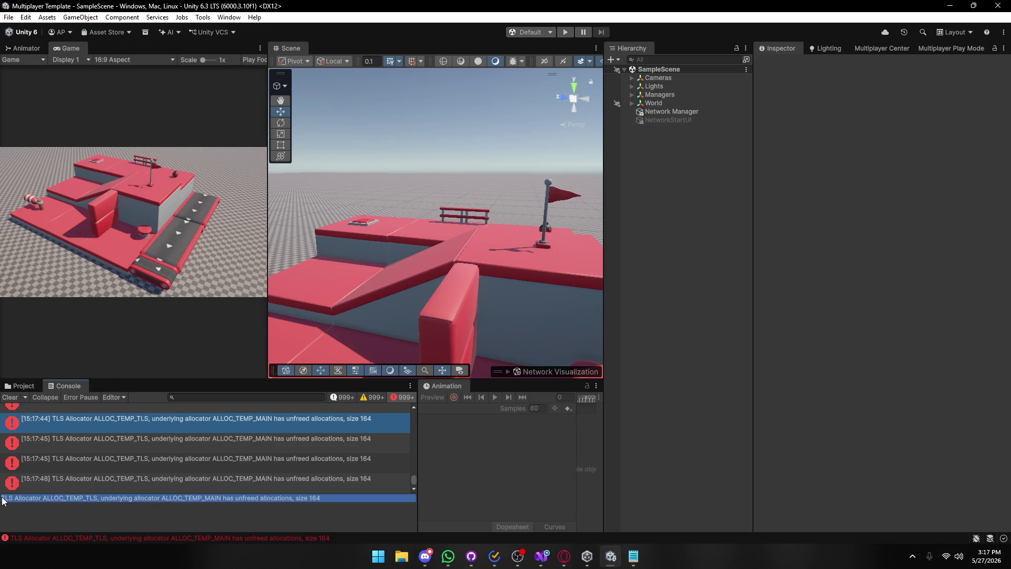
{"action": "mouse_move", "coordinate": [563, 556]}
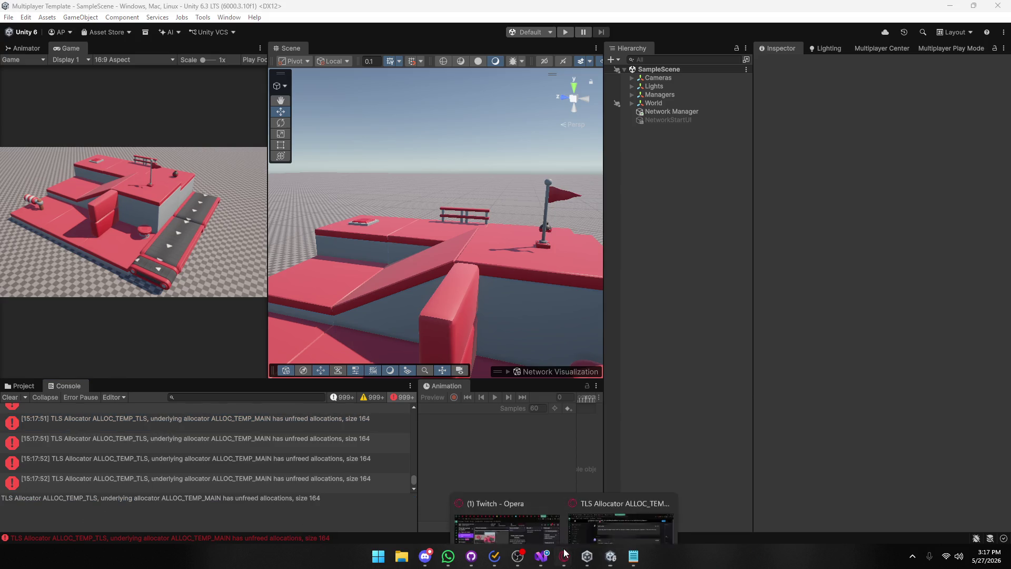
{"action": "left_click", "coordinate": [572, 470]}
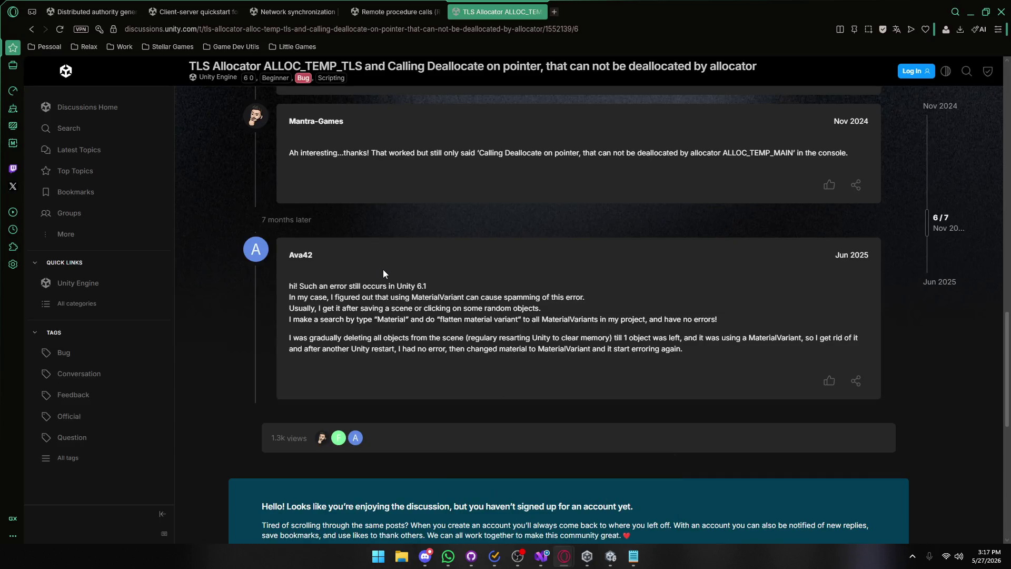
Read the forum reply about deleting scene objects and MaterialVariants, then return to Unity.
{"action": "left_click_drag", "start_coordinate": [415, 324], "coordinate": [667, 349]}
{"action": "left_click", "coordinate": [530, 348]}
{"action": "mouse_move", "coordinate": [360, 338]}
{"action": "left_mouse_down"}
{"action": "mouse_move", "coordinate": [774, 340]}
{"action": "mouse_move", "coordinate": [376, 345]}
{"action": "left_mouse_up"}
{"action": "left_click", "coordinate": [512, 348]}
{"action": "left_click", "coordinate": [611, 556]}
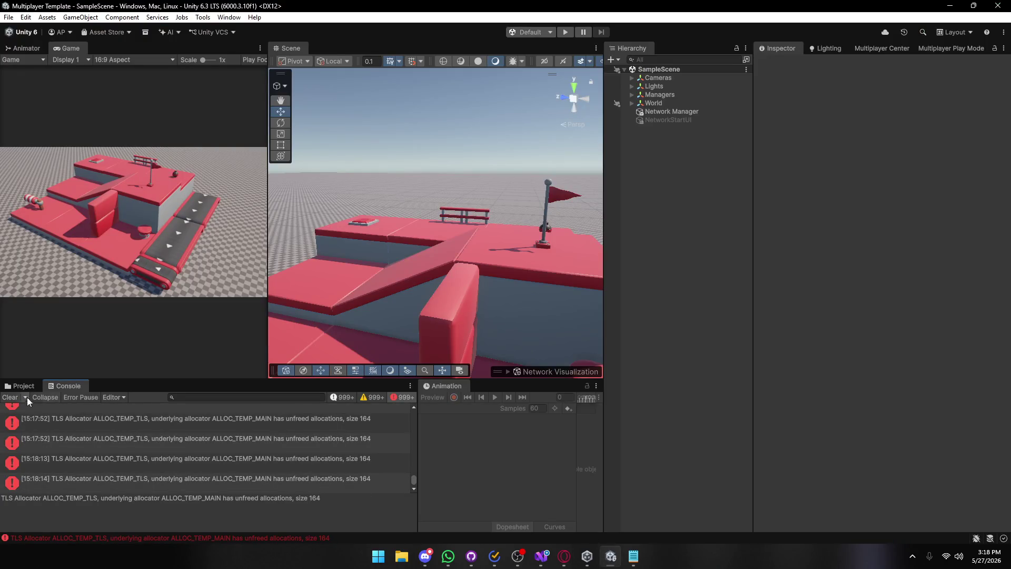
Duplicate SampleScene in Assets/Scenes and name the copy 'TEste'.
{"action": "left_click", "coordinate": [23, 386]}
{"action": "left_click", "coordinate": [122, 408]}
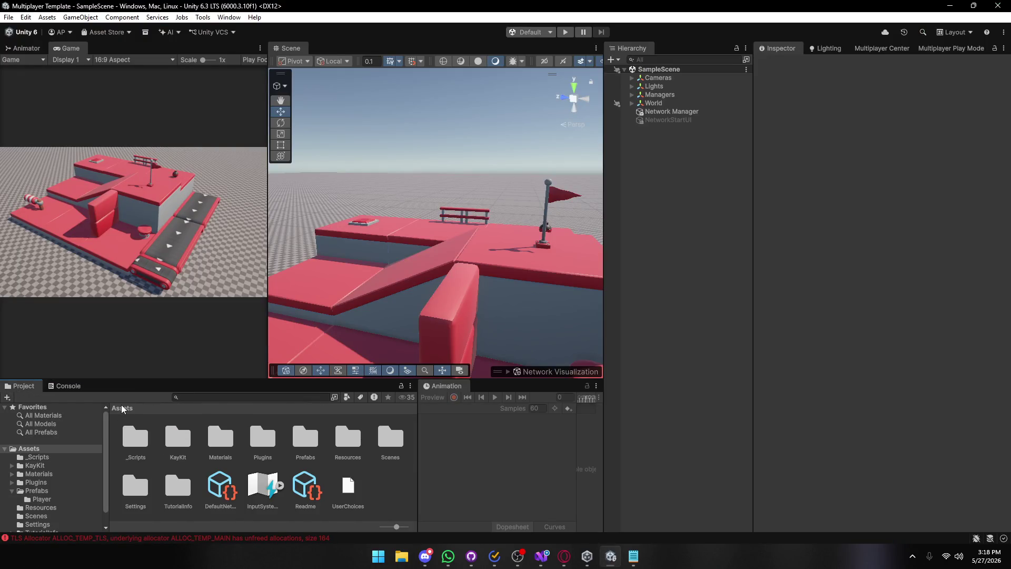
{"action": "double_click", "coordinate": [394, 446]}
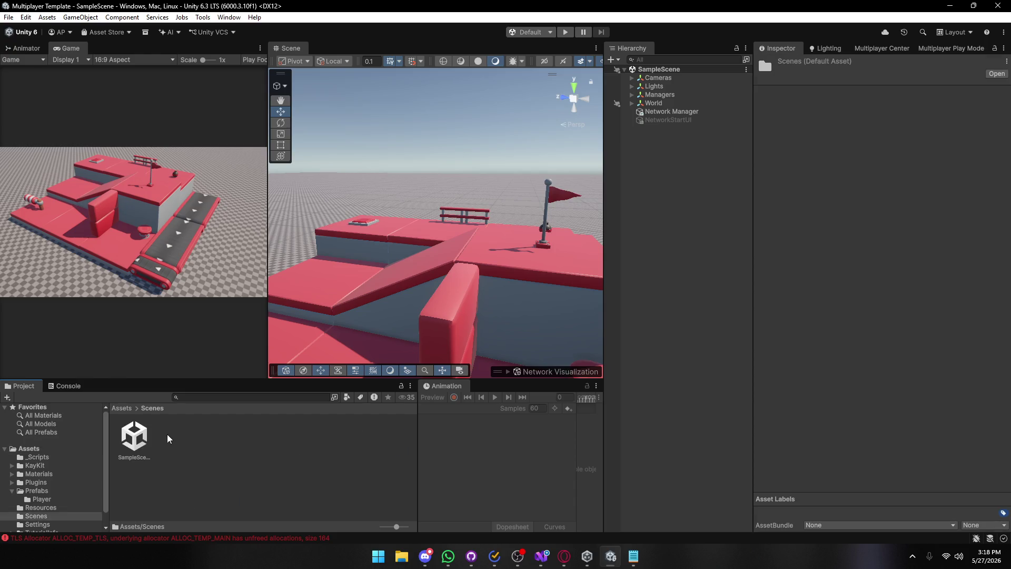
{"action": "left_click", "coordinate": [141, 440]}
{"action": "key", "text": "ctrl+d"}
{"action": "left_click", "coordinate": [173, 446]}
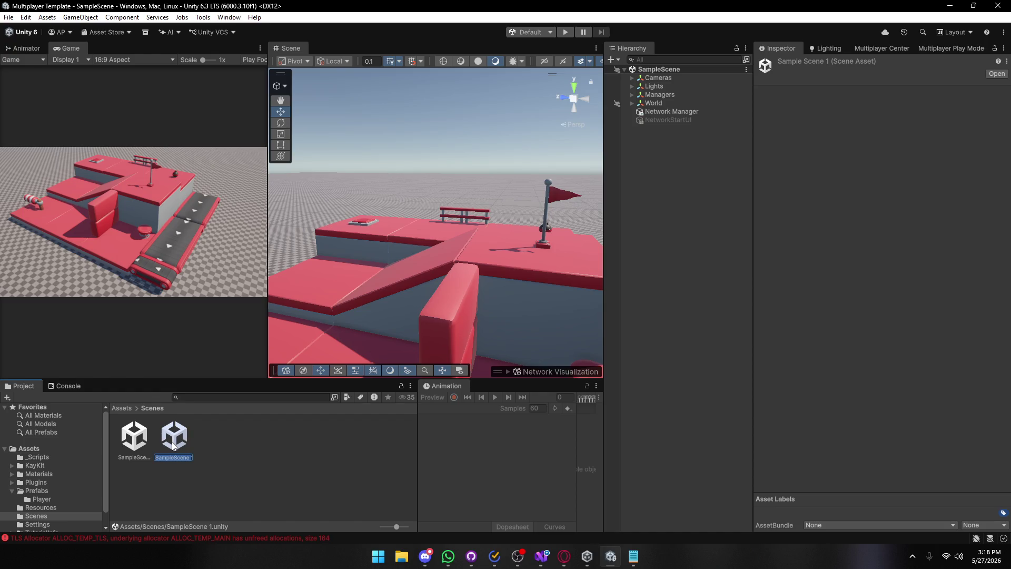
{"action": "type", "text": "TEste"}
{"action": "key", "text": "Return"}
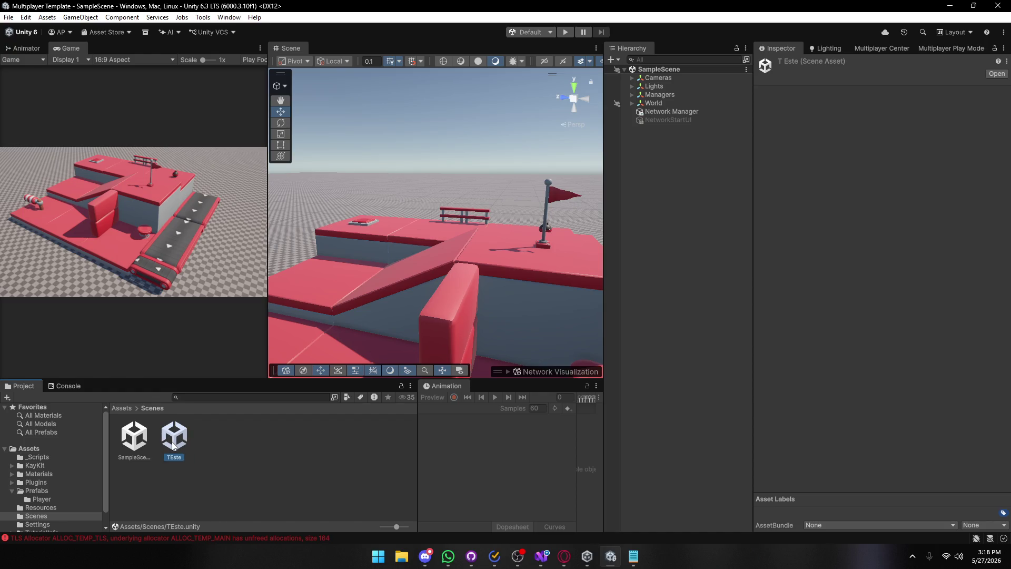
Open the TEste scene and delete the swiper_red object from it.
{"action": "double_click", "coordinate": [164, 448]}
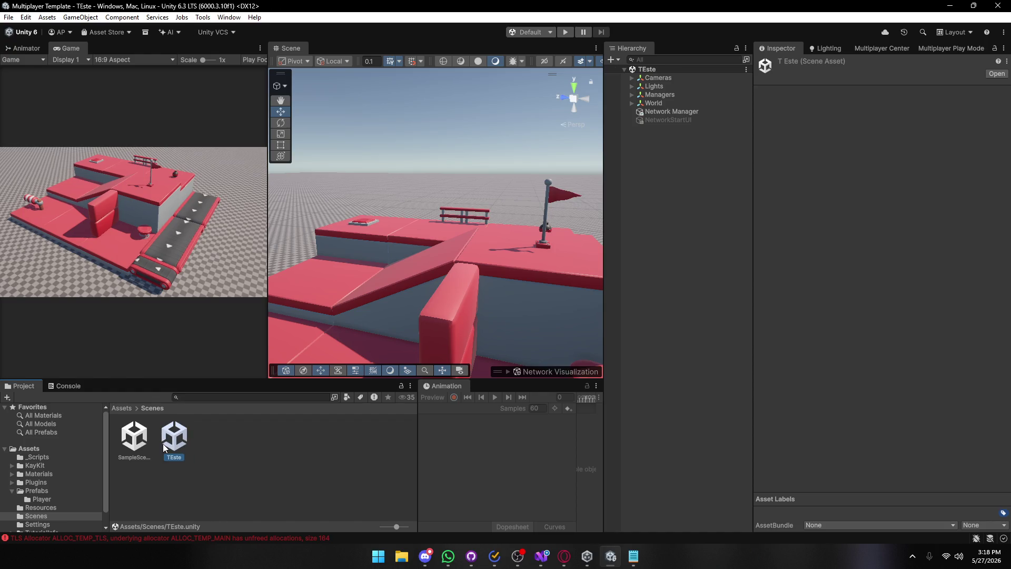
{"action": "left_click", "coordinate": [499, 289]}
{"action": "left_click", "coordinate": [68, 385]}
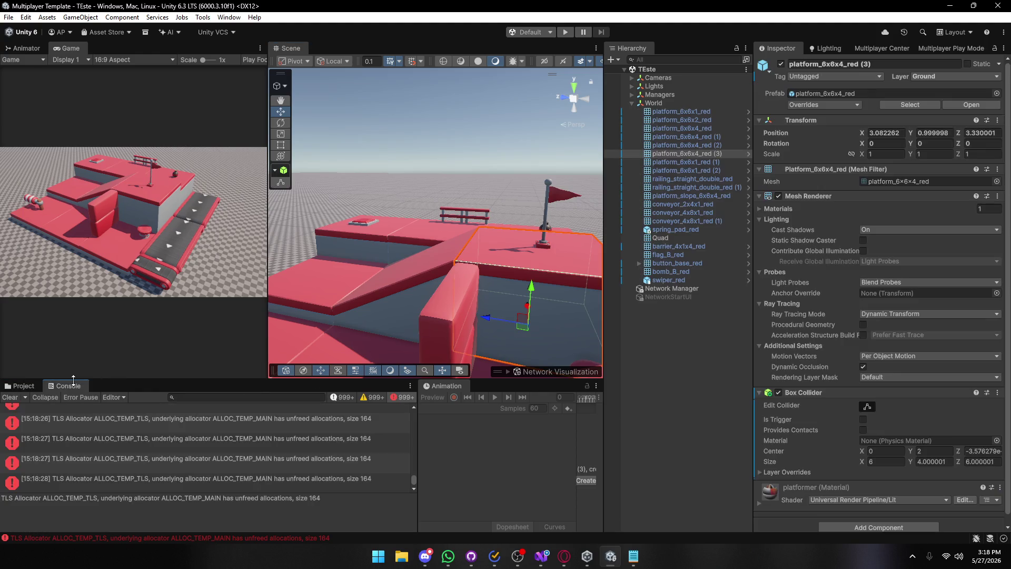
{"action": "left_click_drag", "start_coordinate": [402, 292], "coordinate": [493, 295]}
{"action": "scroll", "coordinate": [492, 295], "scroll_direction": "down", "scroll_amount": 5}
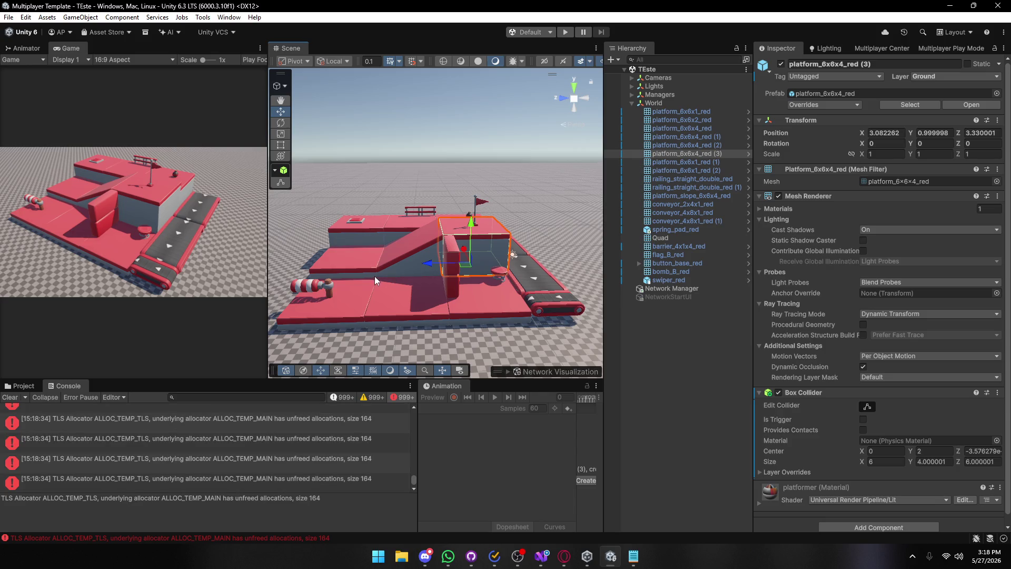
{"action": "left_click_drag", "start_coordinate": [374, 275], "coordinate": [352, 288]}
{"action": "left_click", "coordinate": [388, 267]}
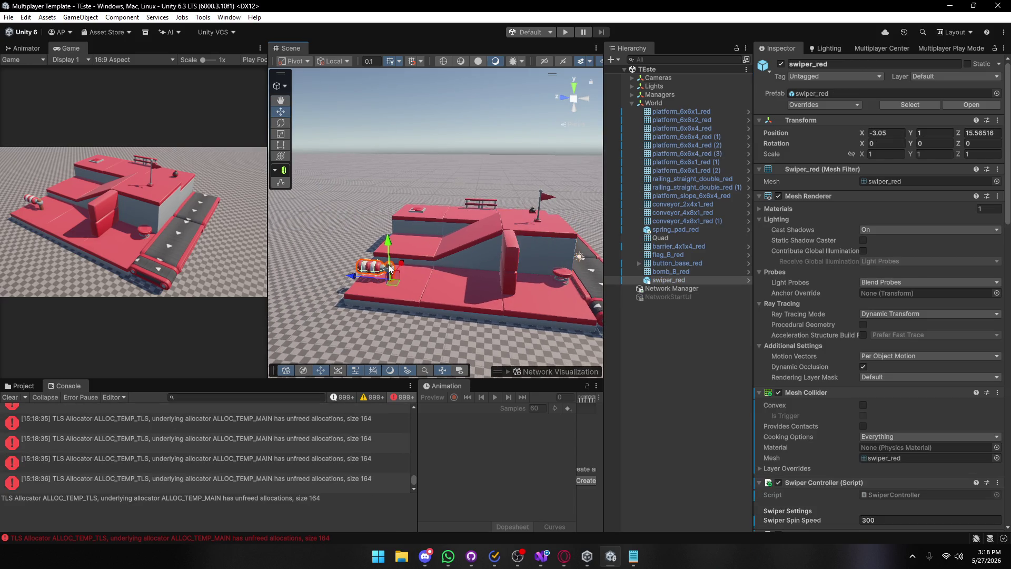
{"action": "key", "text": "Delete"}
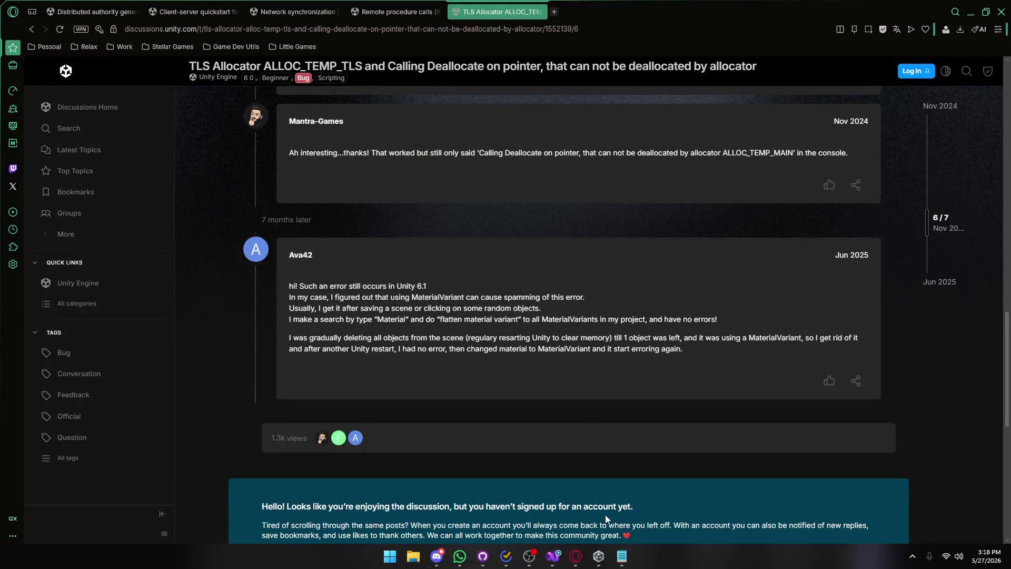
Reopen the Multiplayer Template project from Unity Hub.
{"action": "left_click", "coordinate": [598, 559]}
{"action": "left_click", "coordinate": [453, 387]}
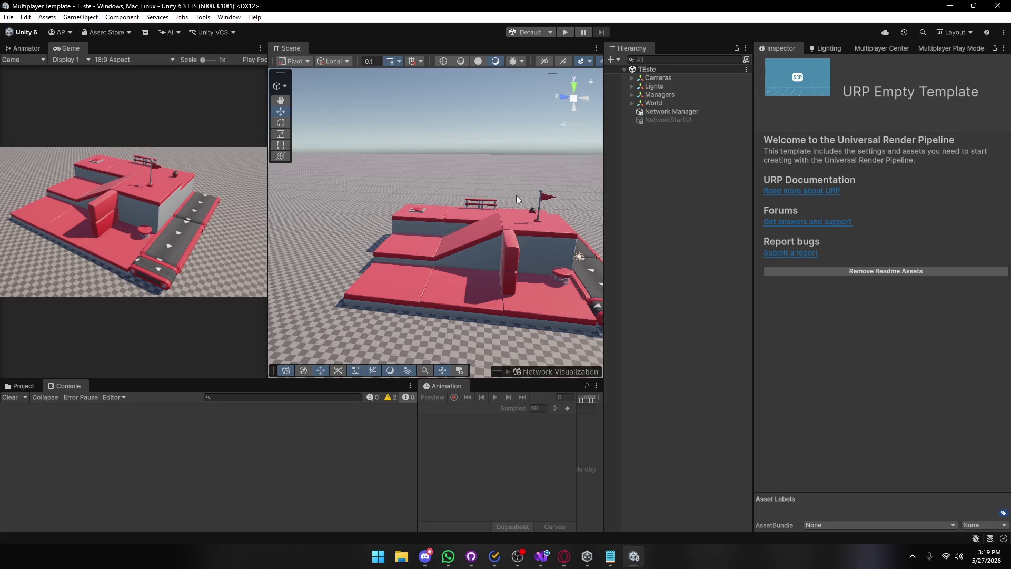
Play the TEste scene, agreeing to add it to Scenes in Build.
{"action": "scroll", "coordinate": [448, 179], "scroll_direction": "up", "scroll_amount": 3}
{"action": "scroll", "coordinate": [466, 197], "scroll_direction": "down", "scroll_amount": 5}
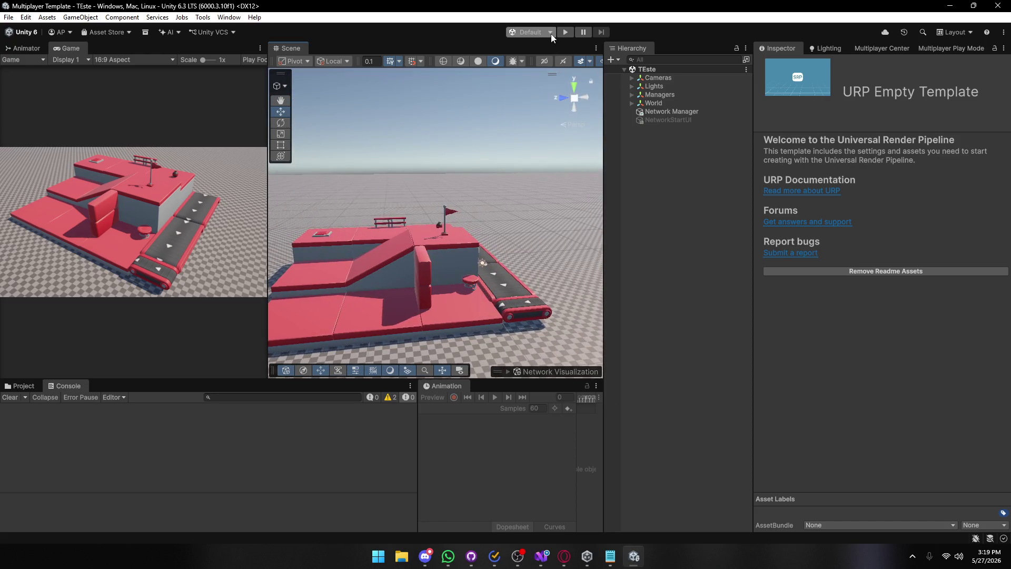
{"action": "left_click", "coordinate": [565, 32]}
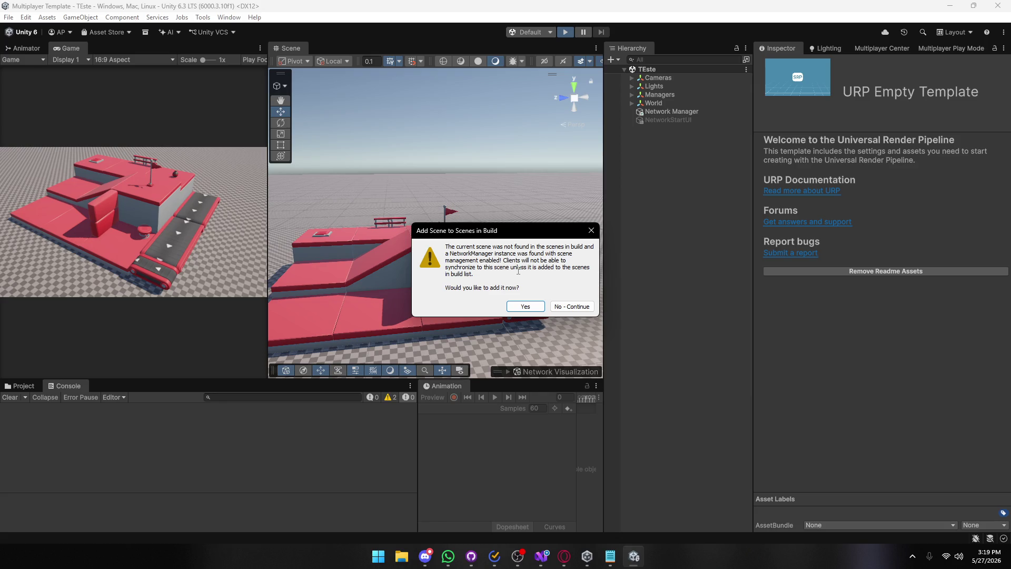
{"action": "left_click", "coordinate": [513, 306]}
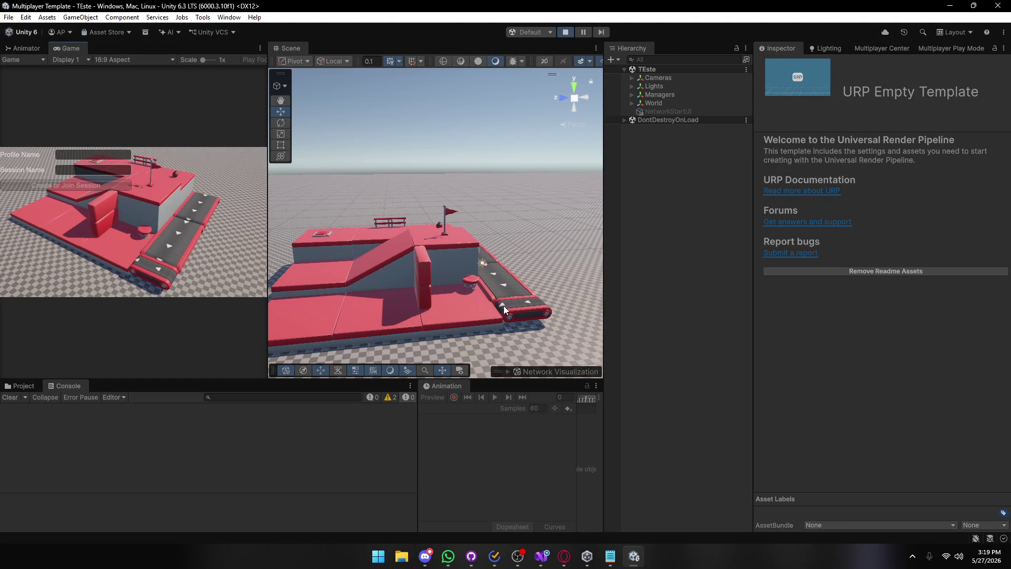
Create or join a session named 'asd'.
{"action": "left_click", "coordinate": [71, 168]}
{"action": "type", "text": "asd"}
{"action": "left_click", "coordinate": [57, 185]}
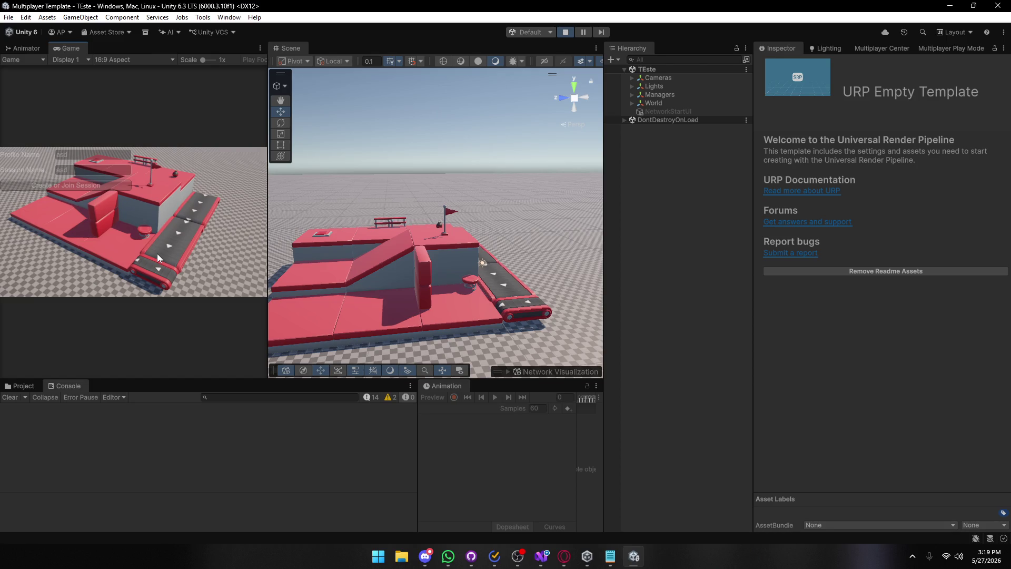
Show the Console's info logs, view a QosJob entry's stack trace, then shrink the editor window.
{"action": "left_click", "coordinate": [363, 399]}
{"action": "scroll", "coordinate": [272, 462], "scroll_direction": "down", "scroll_amount": 5}
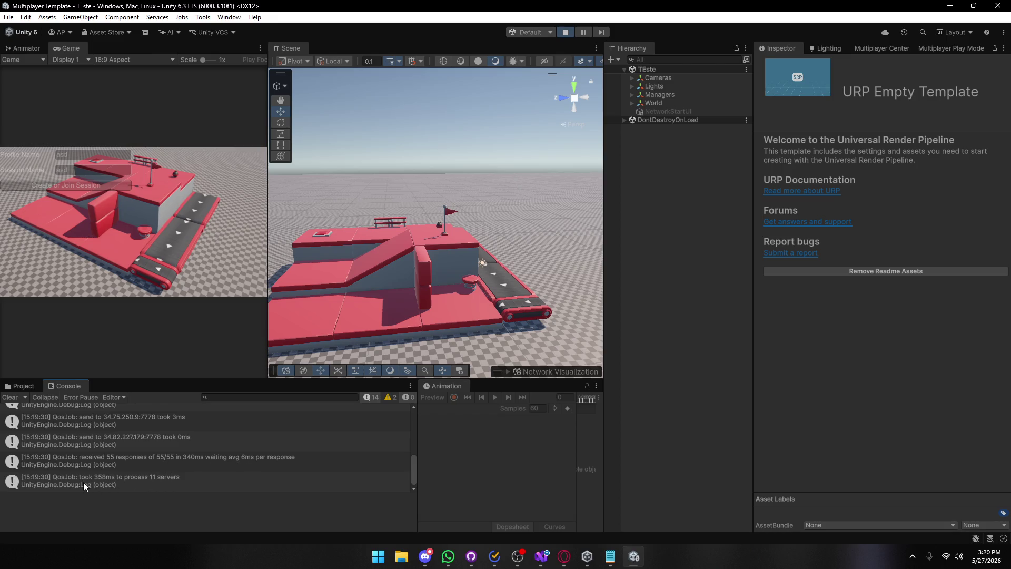
{"action": "scroll", "coordinate": [83, 481], "scroll_direction": "up", "scroll_amount": 10}
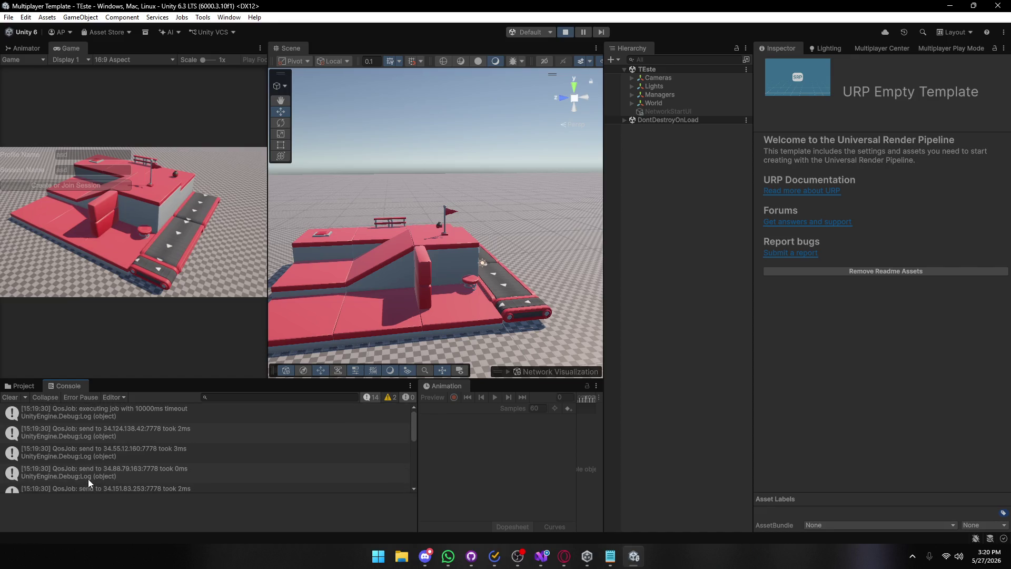
{"action": "scroll", "coordinate": [88, 478], "scroll_direction": "down", "scroll_amount": 8}
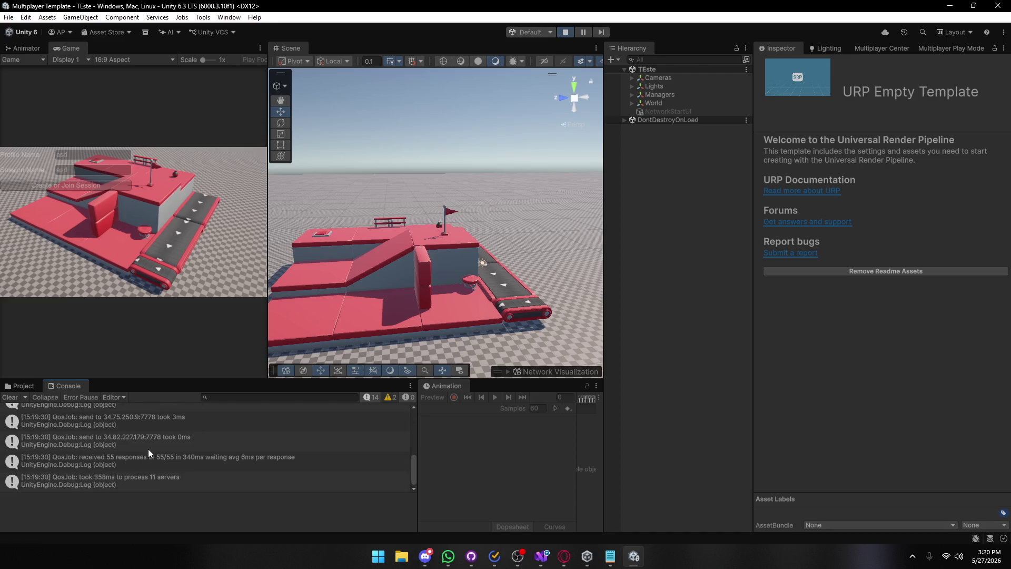
{"action": "left_click", "coordinate": [205, 424]}
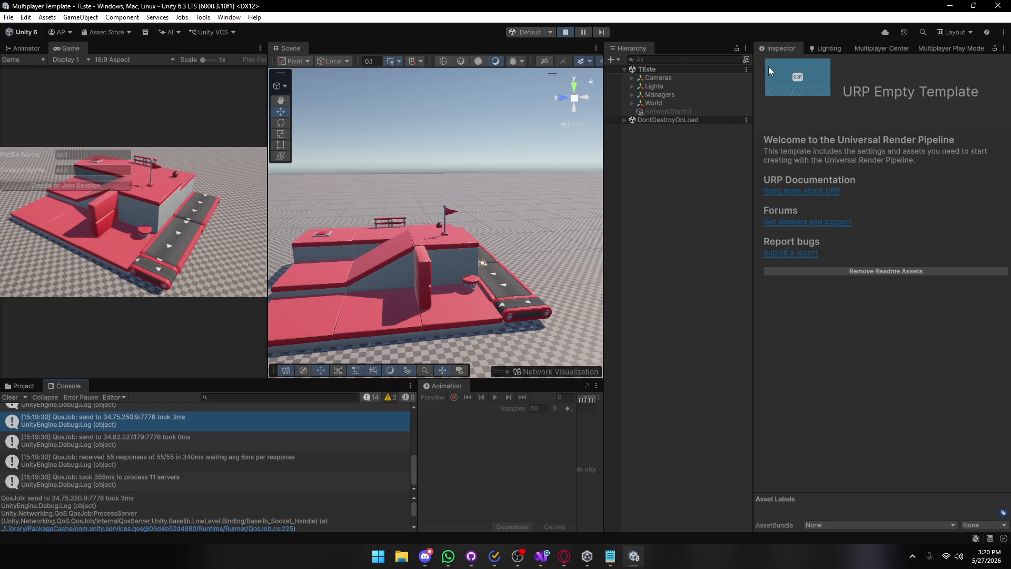
{"action": "mouse_move", "coordinate": [763, 7]}
{"action": "left_mouse_down"}
{"action": "mouse_move", "coordinate": [831, 269]}
{"action": "mouse_move", "coordinate": [920, 161]}
{"action": "left_mouse_up"}
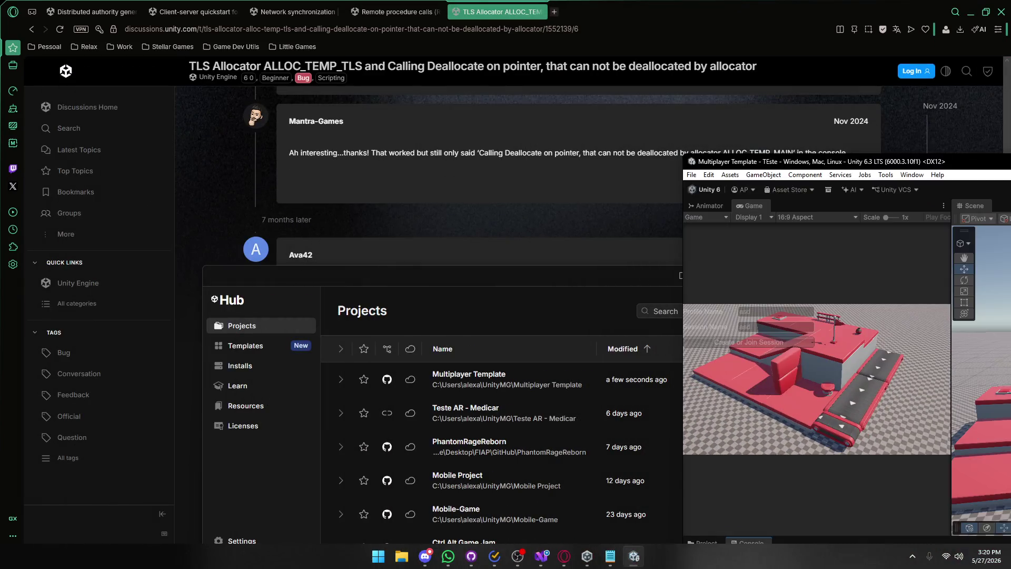
Minimize the Unity editor window to bring Unity Hub into view.
{"action": "key", "text": "super+Down"}
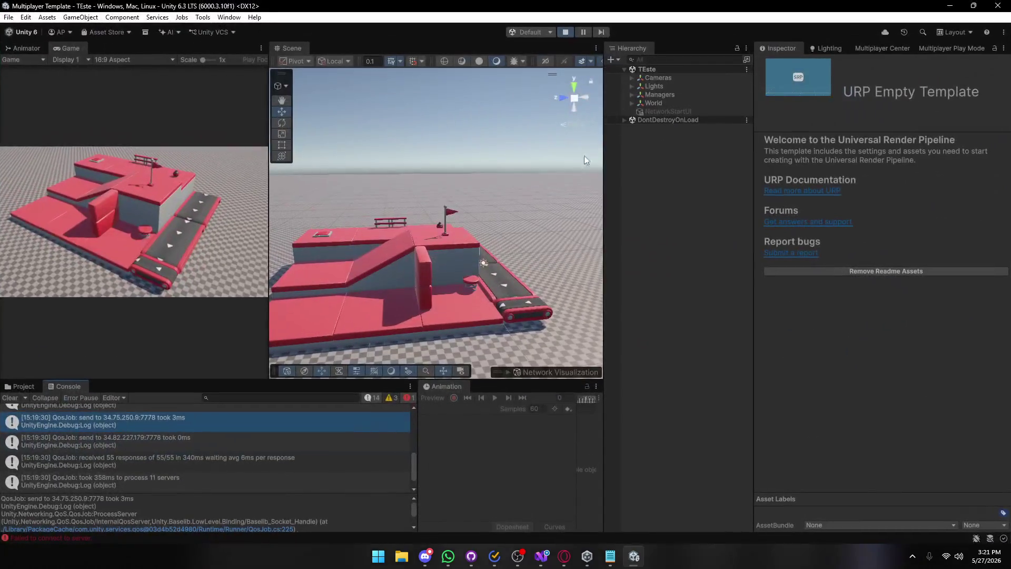
Stop the running TEste scene and start play mode again.
{"action": "scroll", "coordinate": [251, 412], "scroll_direction": "down", "scroll_amount": 1}
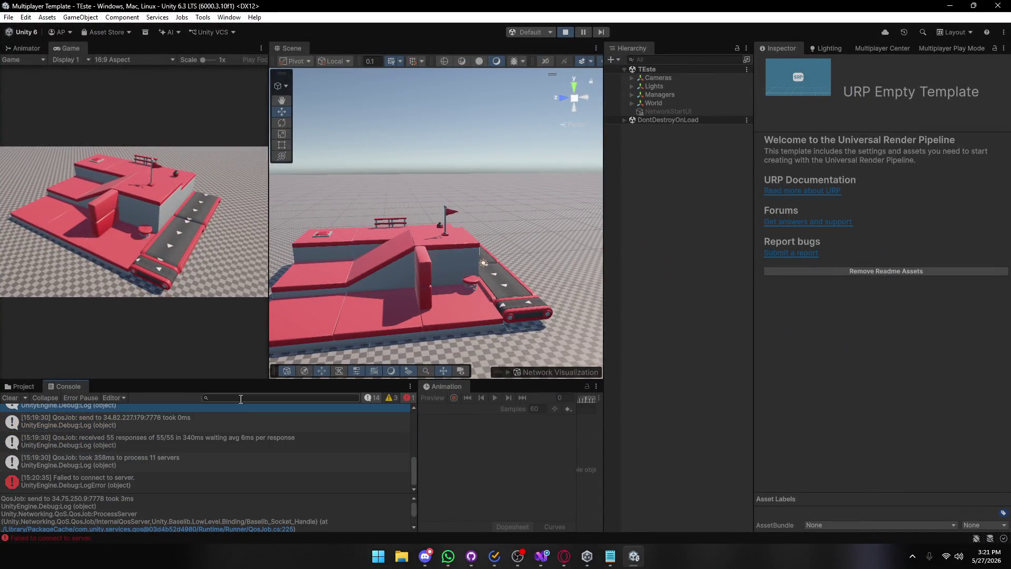
{"action": "left_click", "coordinate": [565, 32]}
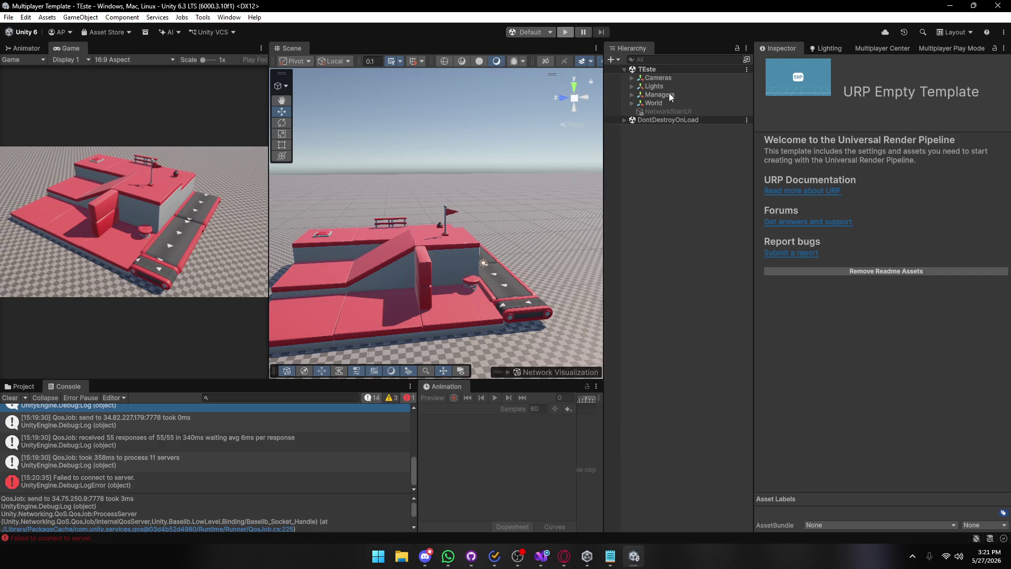
{"action": "key", "text": "alt+Tab"}
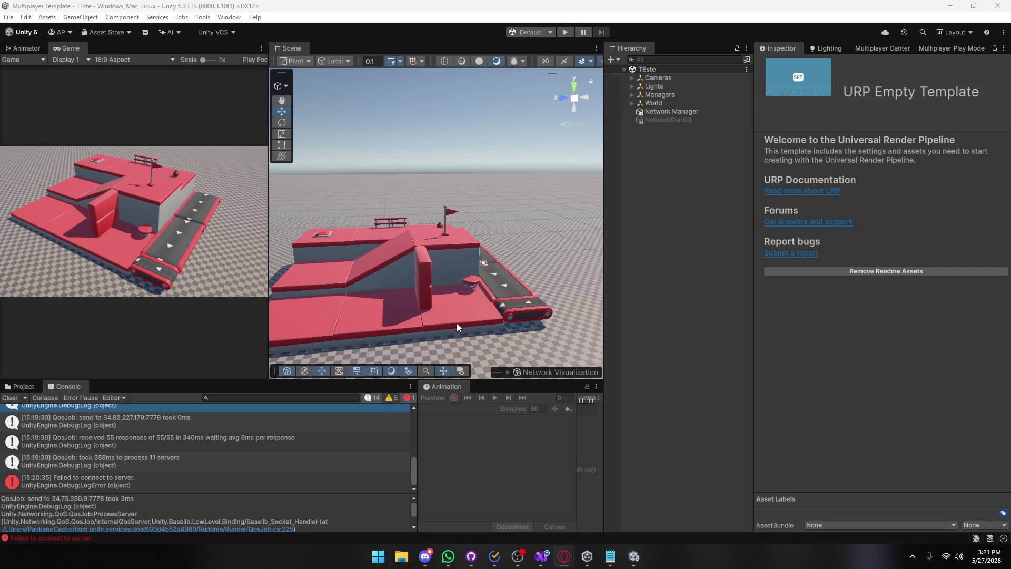
{"action": "left_click", "coordinate": [565, 32]}
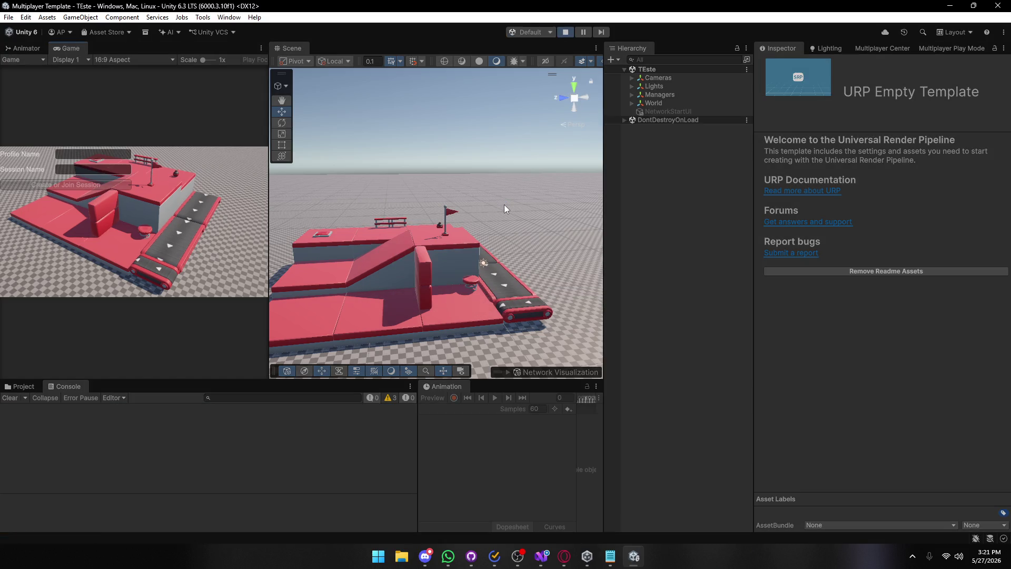
Enter asd as Profile Name and Session Name and create or join the session.
{"action": "left_click", "coordinate": [78, 152]}
{"action": "type", "text": "asd"}
{"action": "left_click", "coordinate": [63, 170]}
{"action": "type", "text": "asd"}
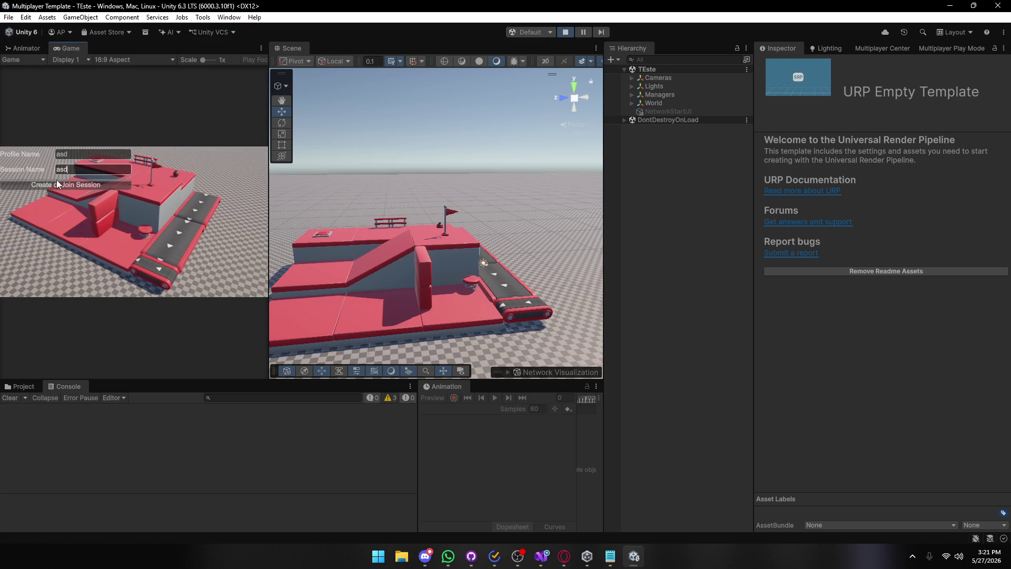
{"action": "left_click", "coordinate": [56, 179]}
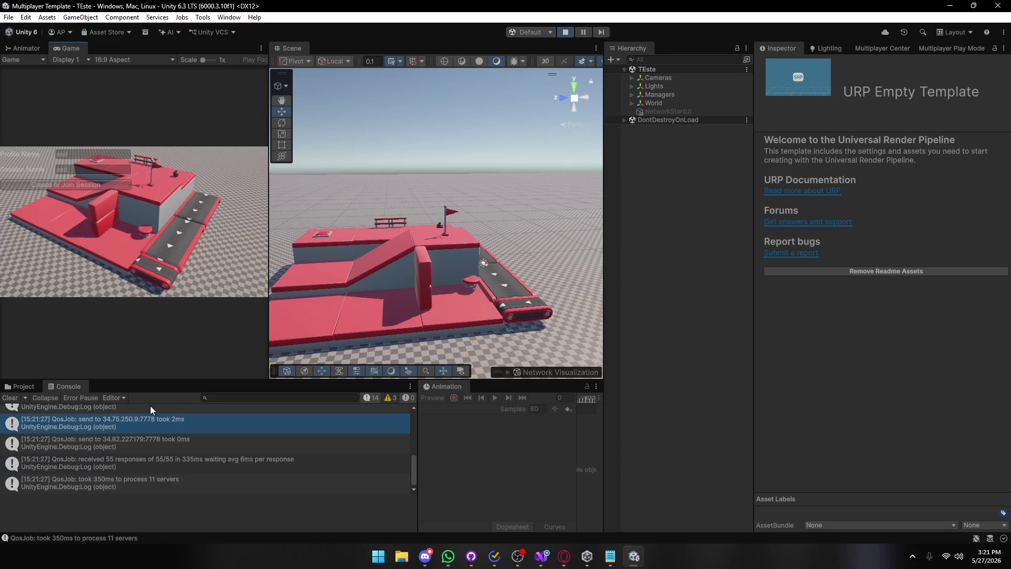
{"action": "scroll", "coordinate": [127, 461], "scroll_direction": "down", "scroll_amount": 1}
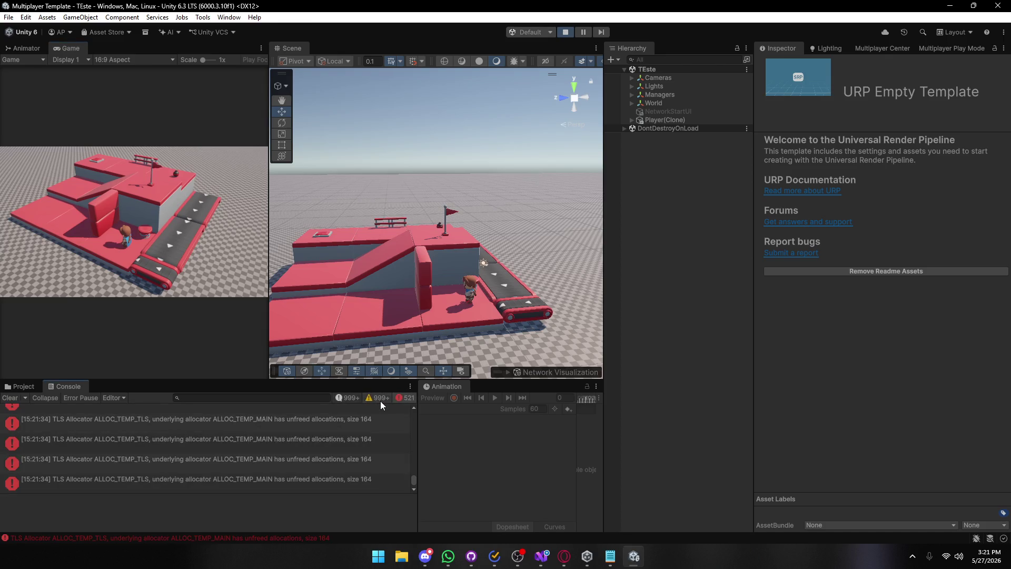
Stop the game, widen and zoom the Scene view, and delete the red button_base_red object.
{"action": "left_click", "coordinate": [566, 33]}
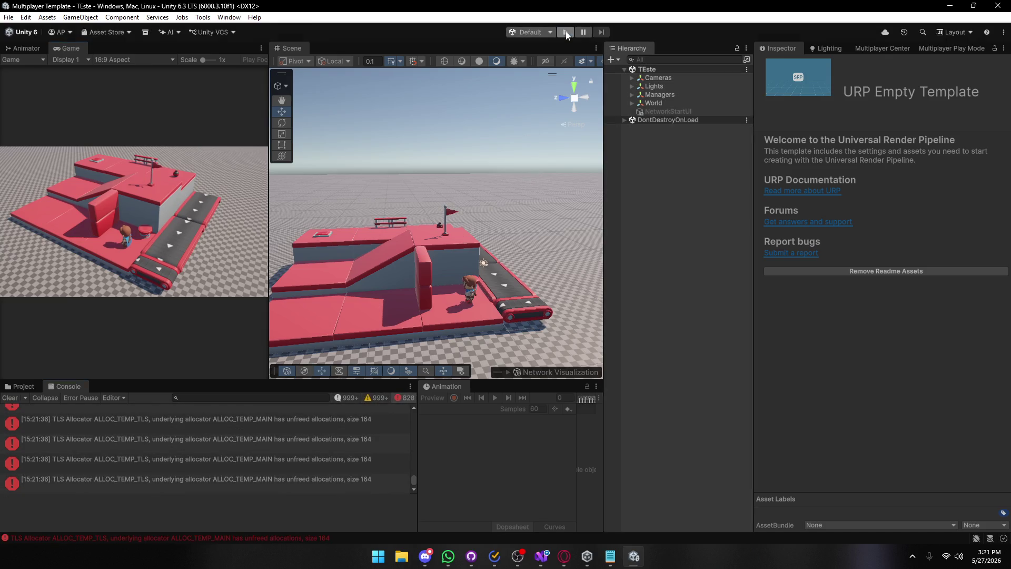
{"action": "left_click_drag", "start_coordinate": [269, 211], "coordinate": [89, 210]}
{"action": "left_click_drag", "start_coordinate": [295, 252], "coordinate": [329, 259]}
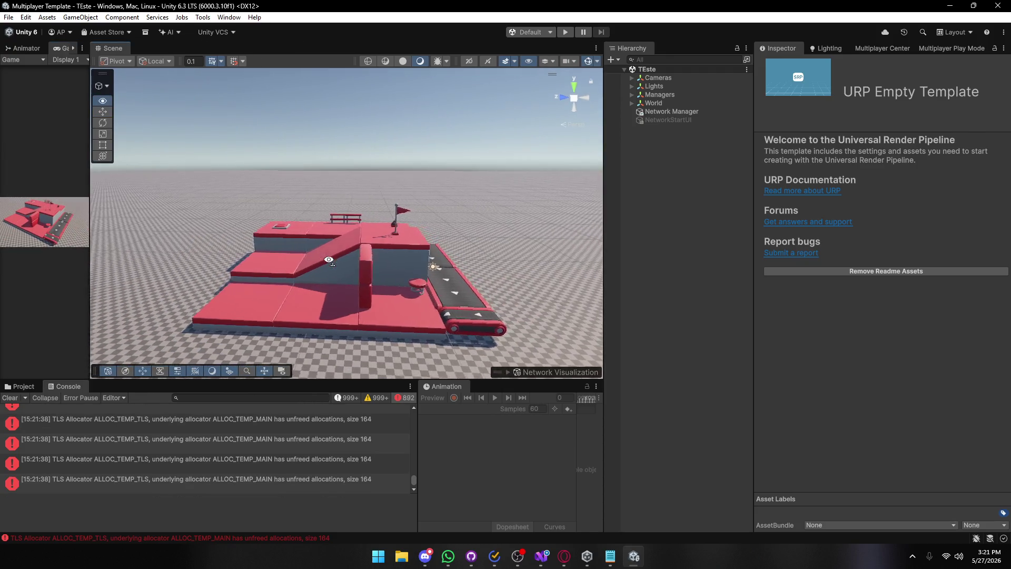
{"action": "scroll", "coordinate": [315, 250], "scroll_direction": "up", "scroll_amount": 10}
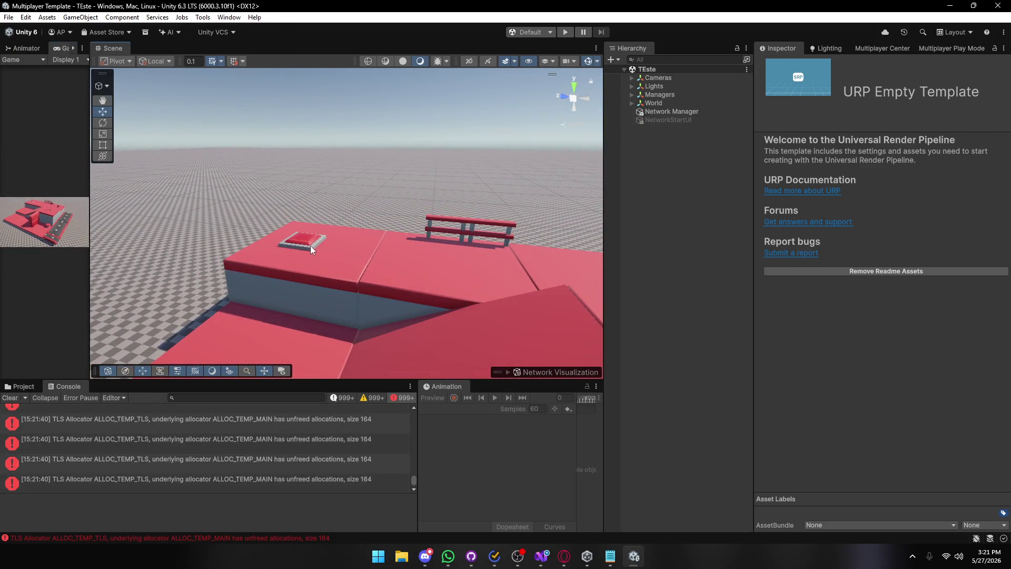
{"action": "left_click", "coordinate": [309, 245]}
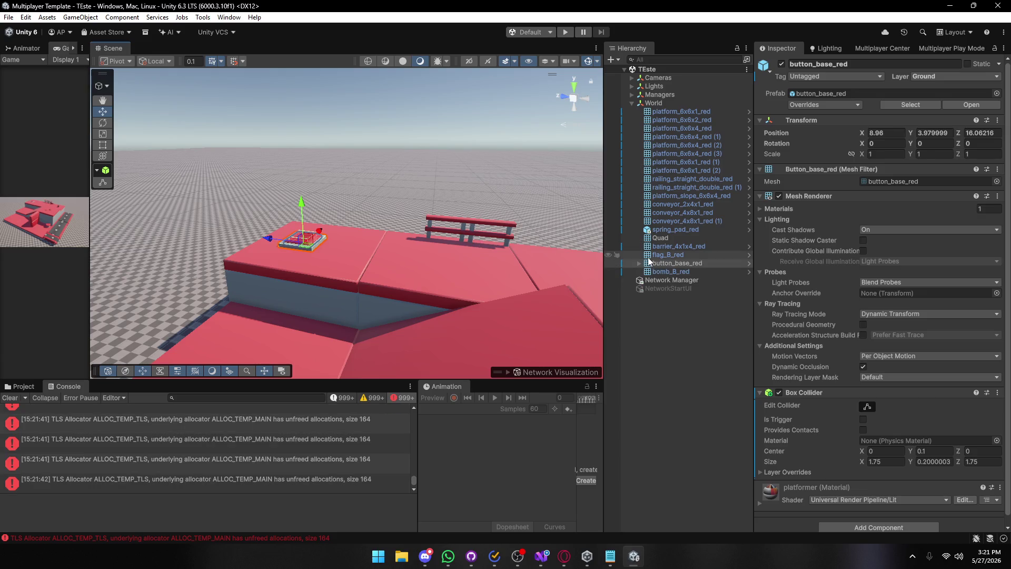
{"action": "key", "text": "Delete"}
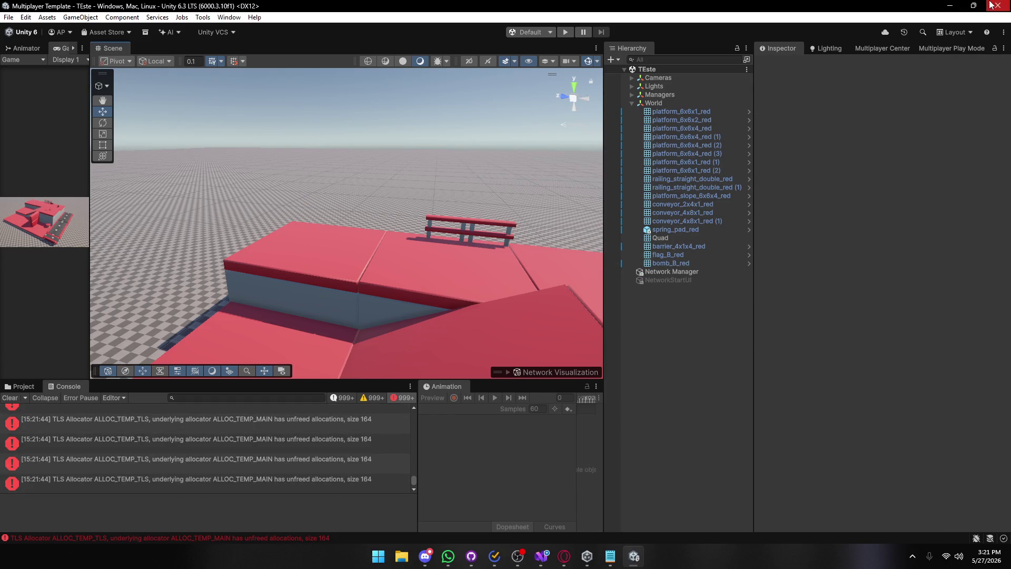
Close the editor, check the volume mixer, and return to the reopened Multiplayer Template editor.
{"action": "left_click", "coordinate": [990, 5]}
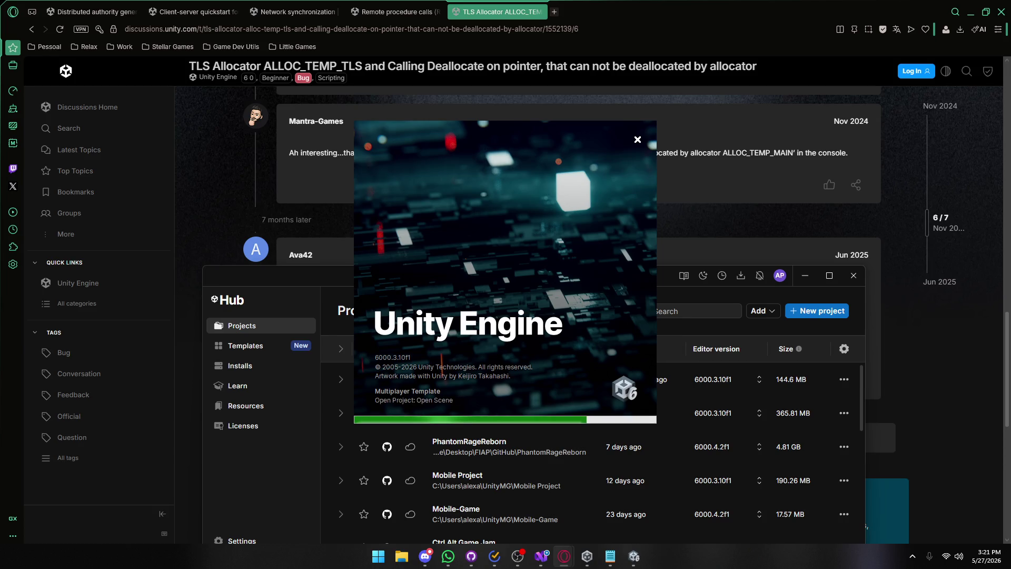
{"action": "right_click", "coordinate": [959, 557]}
{"action": "left_click", "coordinate": [953, 513]}
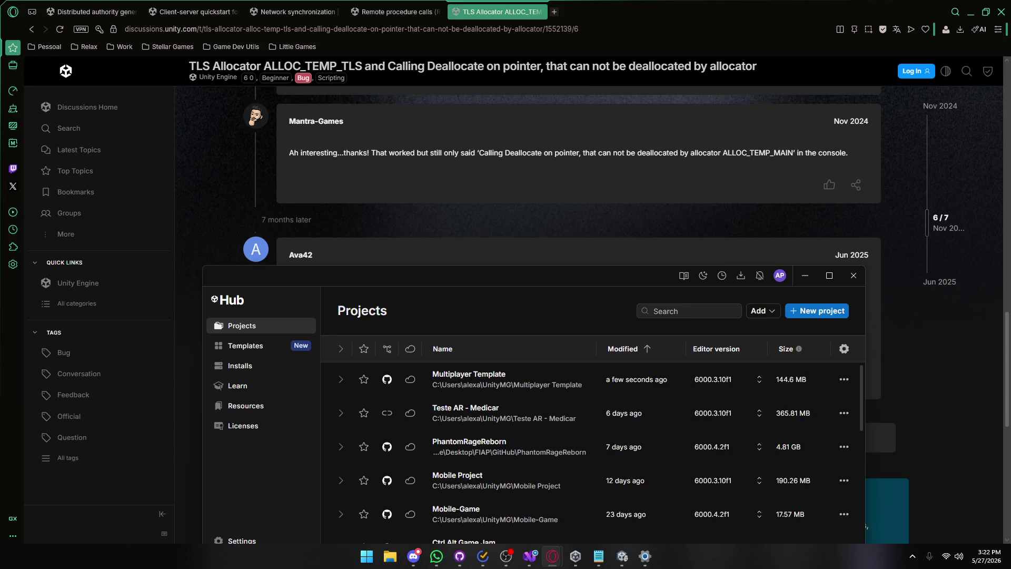
{"action": "left_click", "coordinate": [622, 556]}
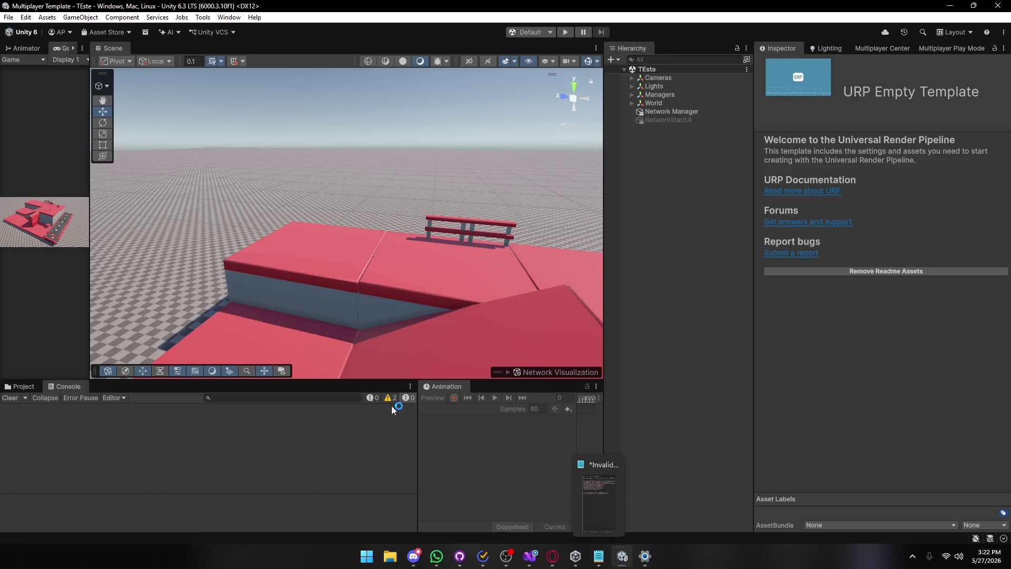
Start play mode, widen the Game view, and submit the session form with asd.
{"action": "left_click", "coordinate": [563, 32]}
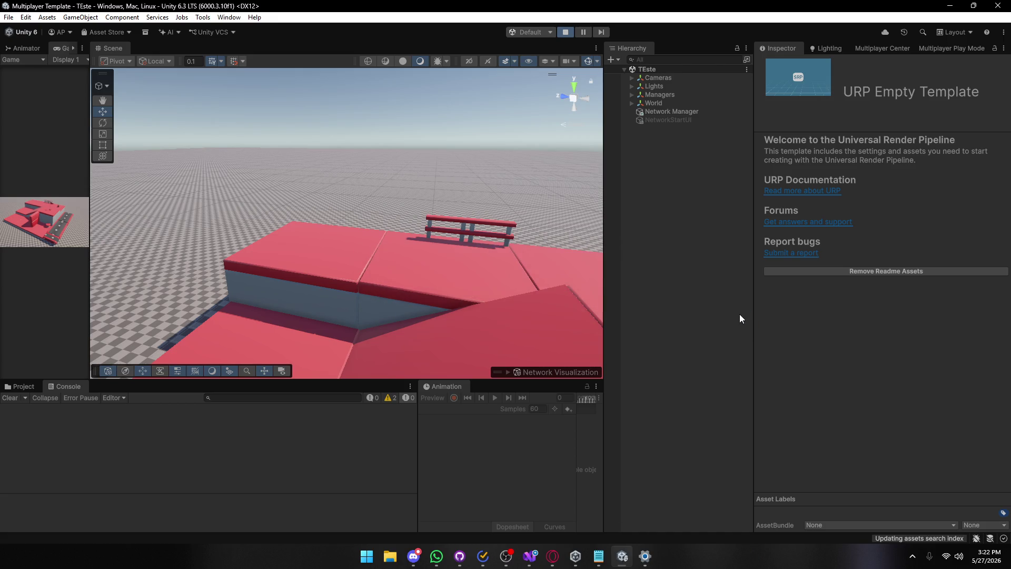
{"action": "left_click_drag", "start_coordinate": [90, 237], "coordinate": [303, 249]}
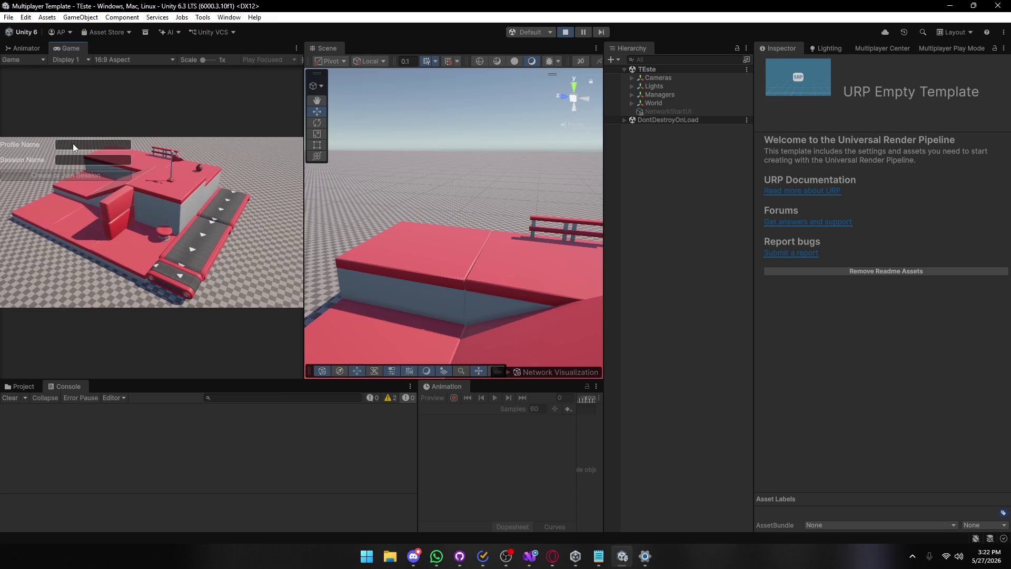
{"action": "left_click", "coordinate": [56, 175]}
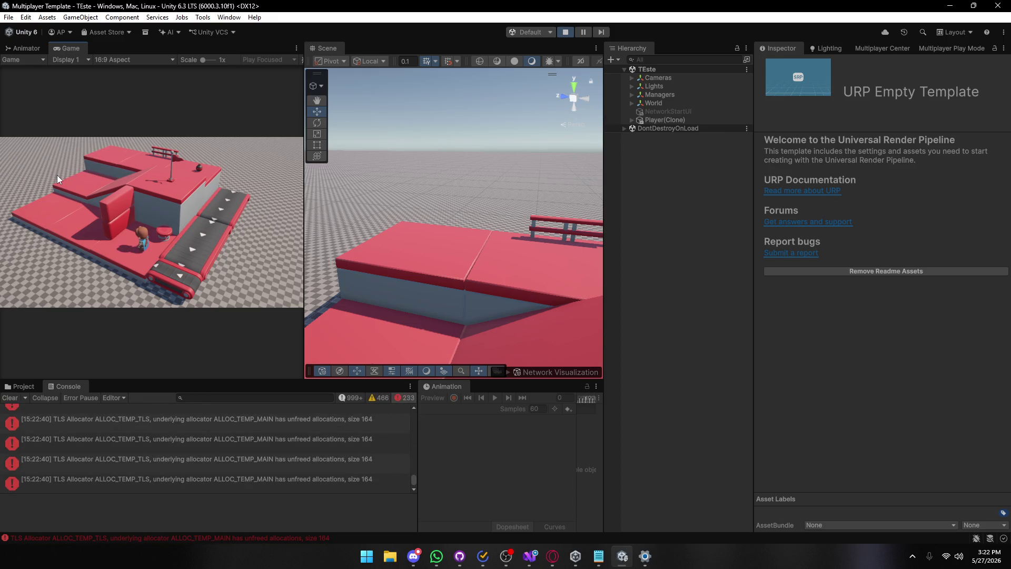
Stop play mode, delete bomb_B_red from the Scene view, and close the editor.
{"action": "left_click", "coordinate": [561, 32]}
{"action": "left_click_drag", "start_coordinate": [560, 227], "coordinate": [354, 220]}
{"action": "left_click", "coordinate": [355, 220]}
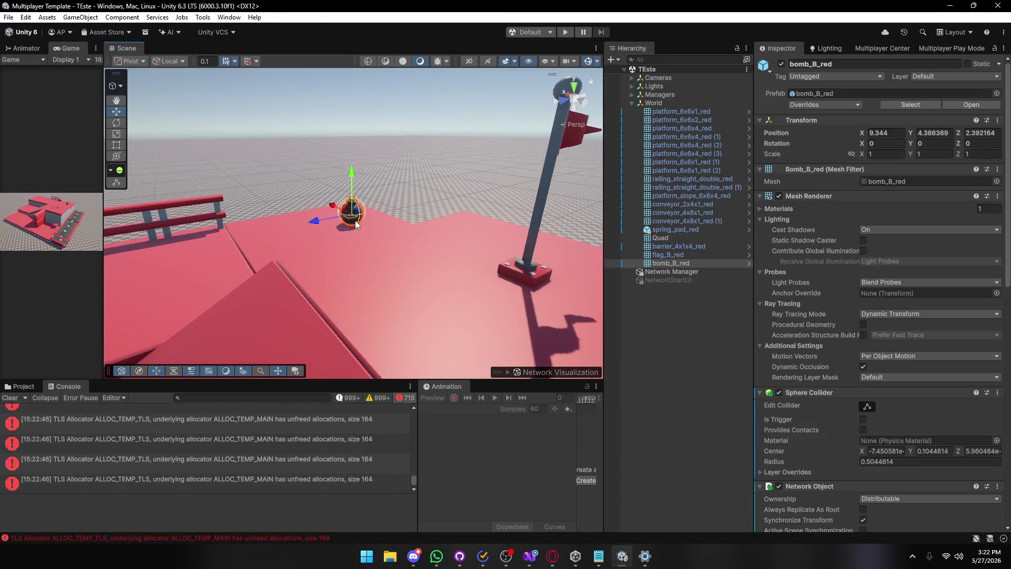
{"action": "key", "text": "Delete"}
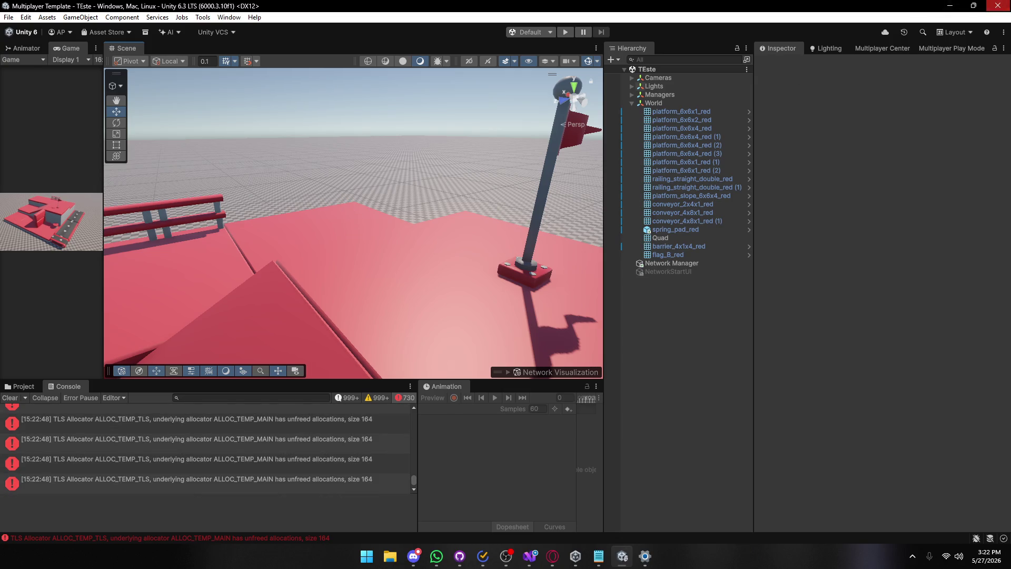
{"action": "left_click", "coordinate": [997, 5]}
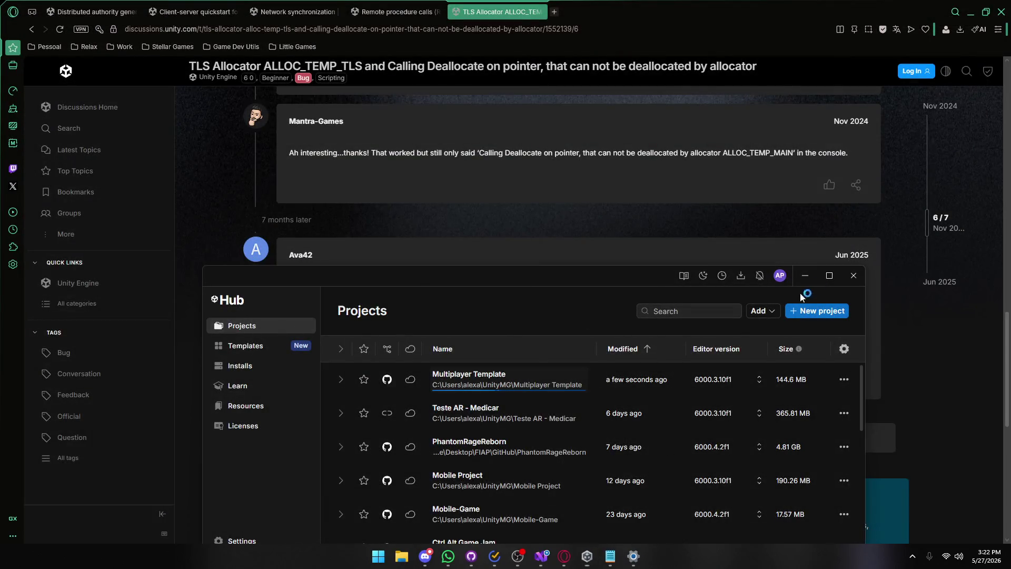
Open Multiplayer Template from the Unity Hub Projects list.
{"action": "left_click", "coordinate": [804, 275]}
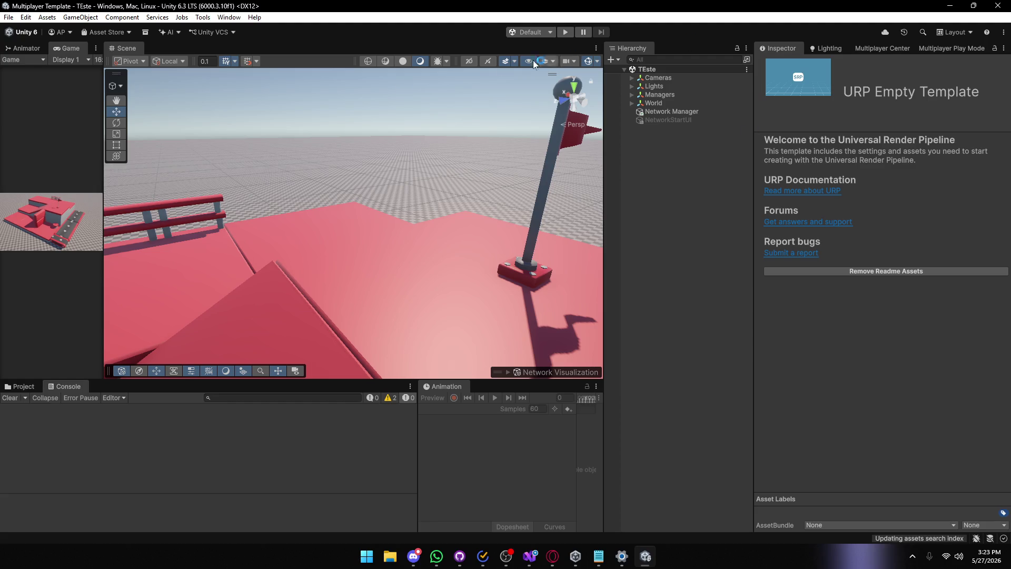
Widen the Game view, start play mode, and join session asd with profile asd.
{"action": "left_click_drag", "start_coordinate": [103, 226], "coordinate": [453, 228]}
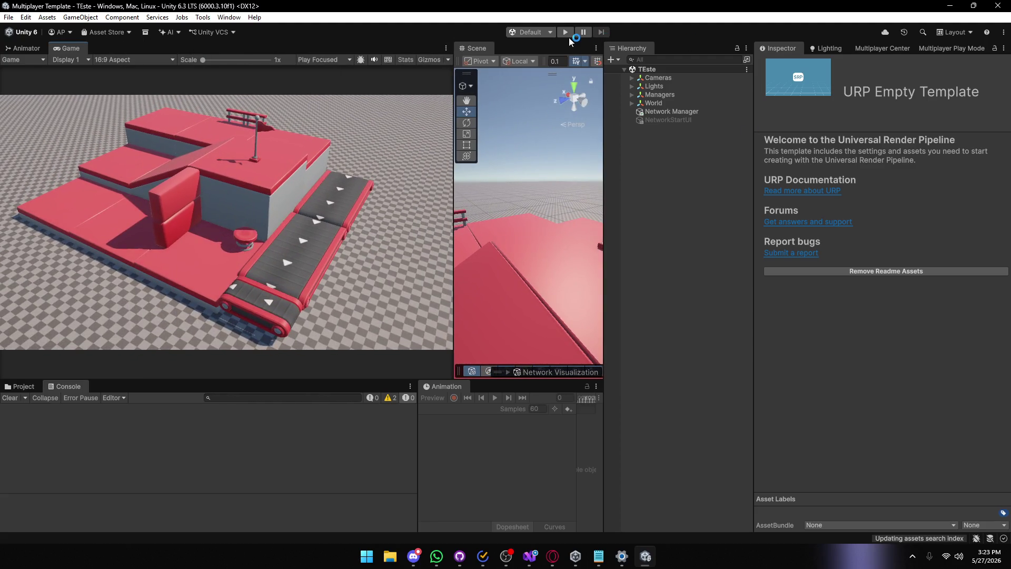
{"action": "left_click", "coordinate": [564, 32]}
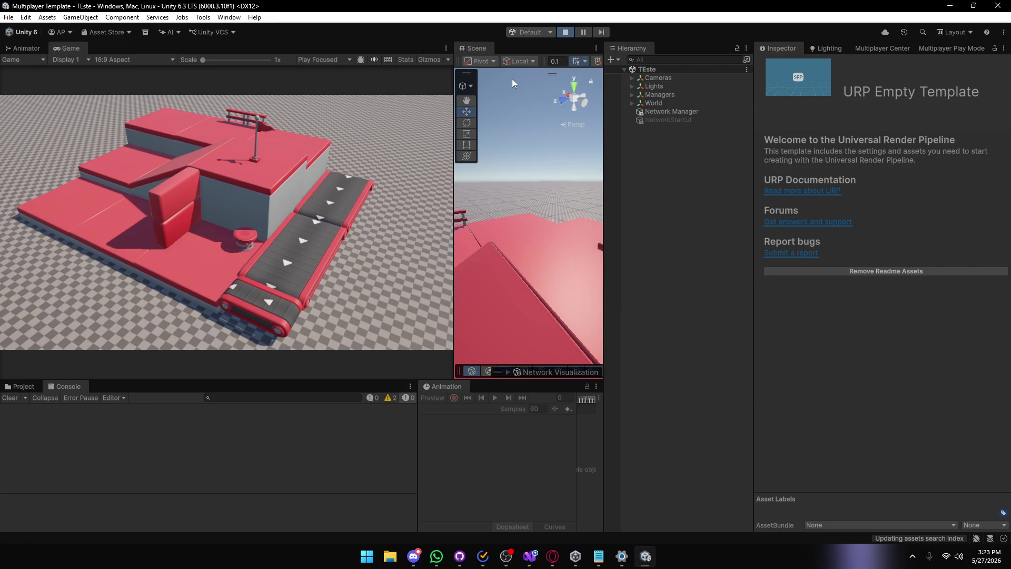
{"action": "left_click", "coordinate": [79, 102]}
{"action": "type", "text": "asd"}
{"action": "left_click", "coordinate": [66, 118]}
{"action": "type", "text": "asd"}
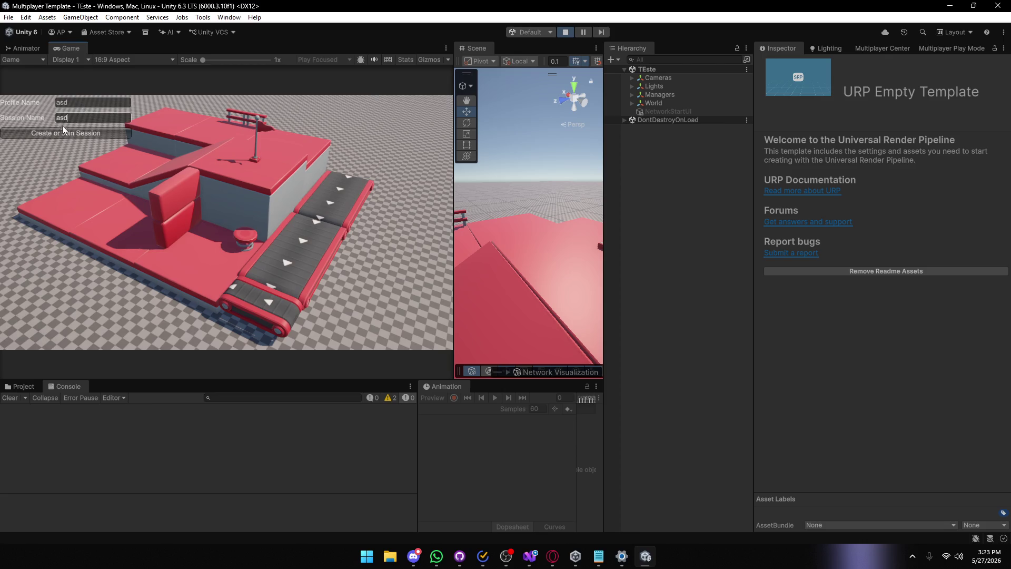
{"action": "left_click", "coordinate": [58, 133]}
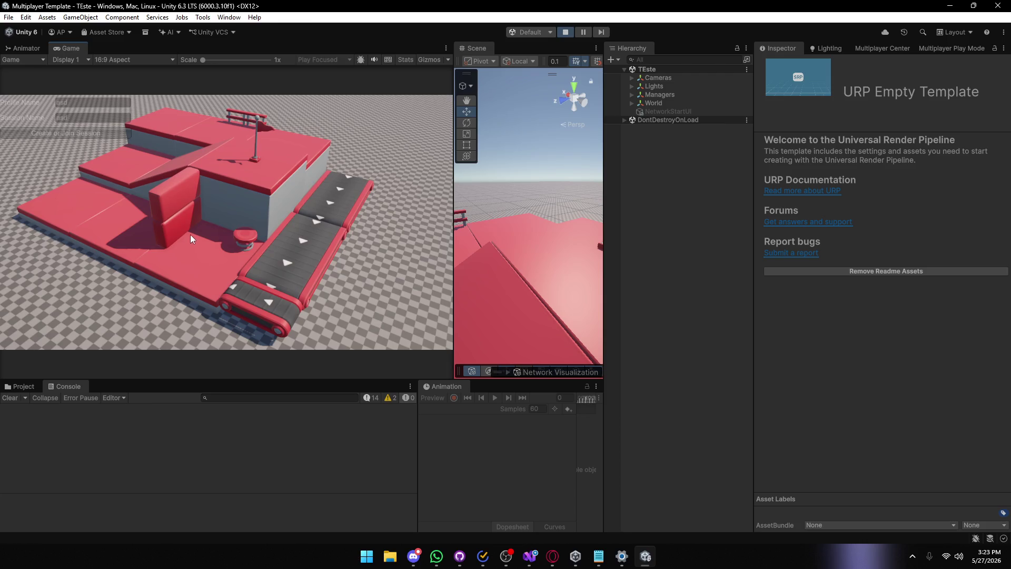
Review the console log messages, stop the game, clear the console, and play again.
{"action": "left_click", "coordinate": [375, 397]}
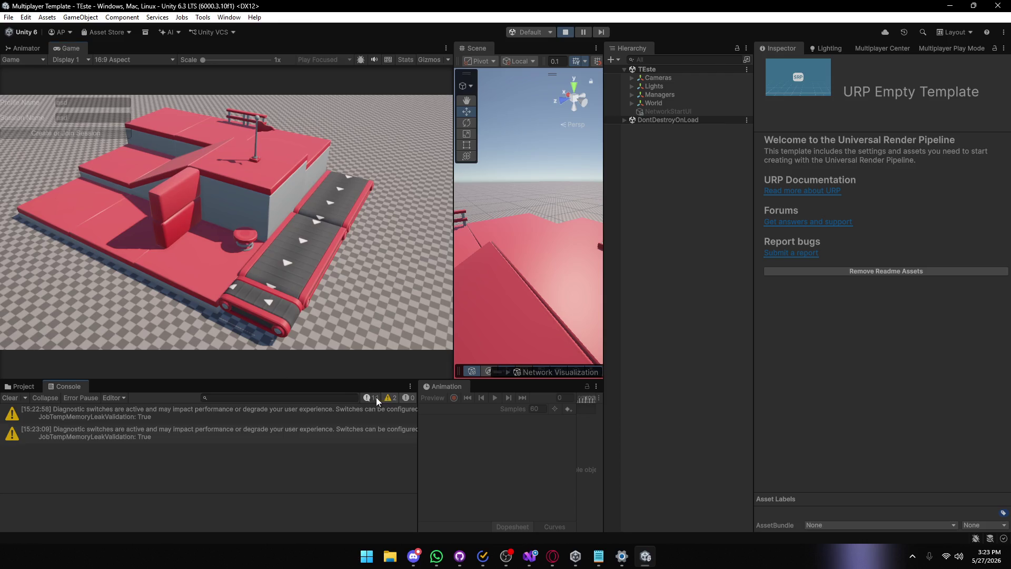
{"action": "scroll", "coordinate": [284, 429], "scroll_direction": "down", "scroll_amount": 5}
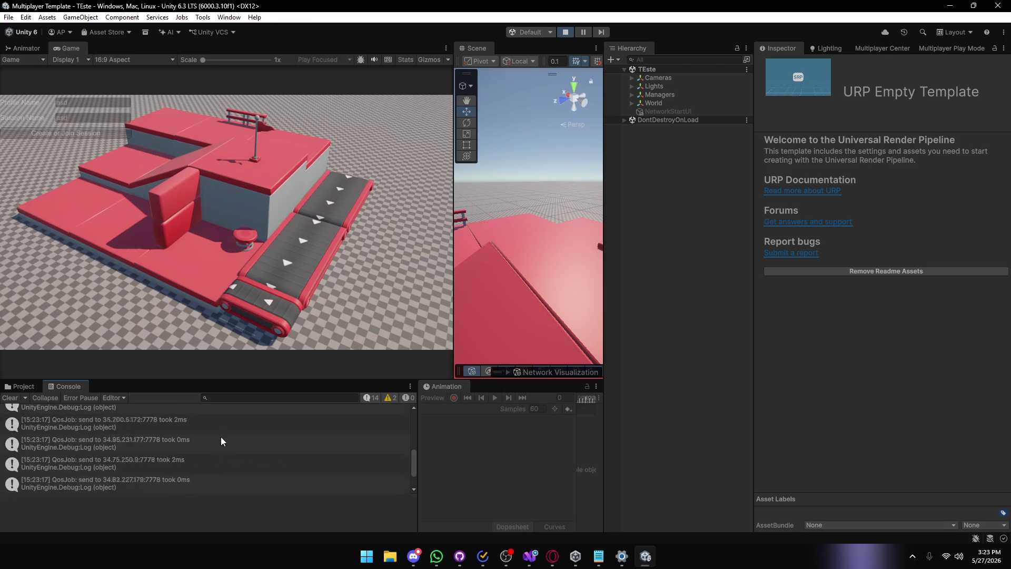
{"action": "left_click", "coordinate": [571, 30]}
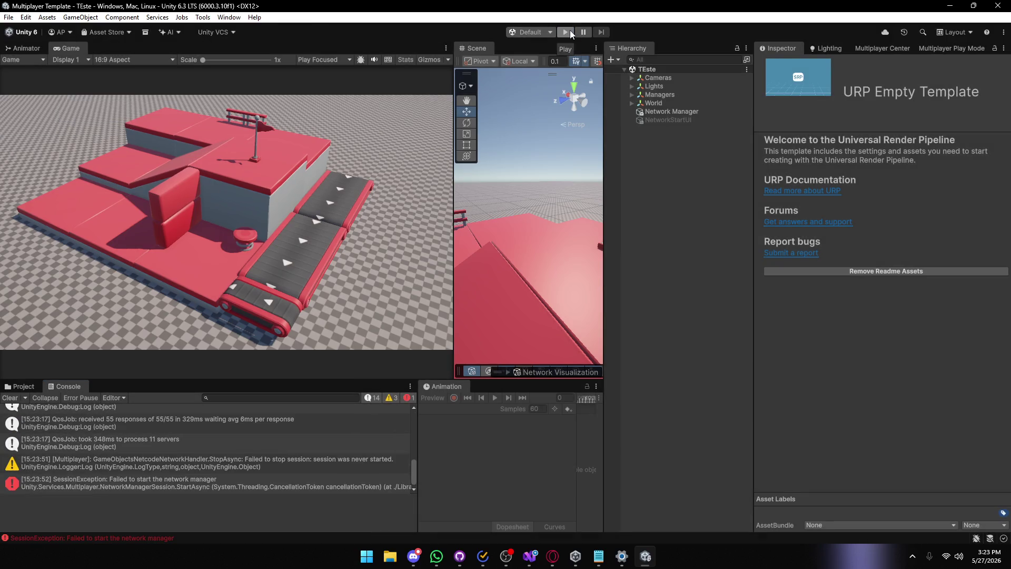
{"action": "left_click", "coordinate": [10, 397]}
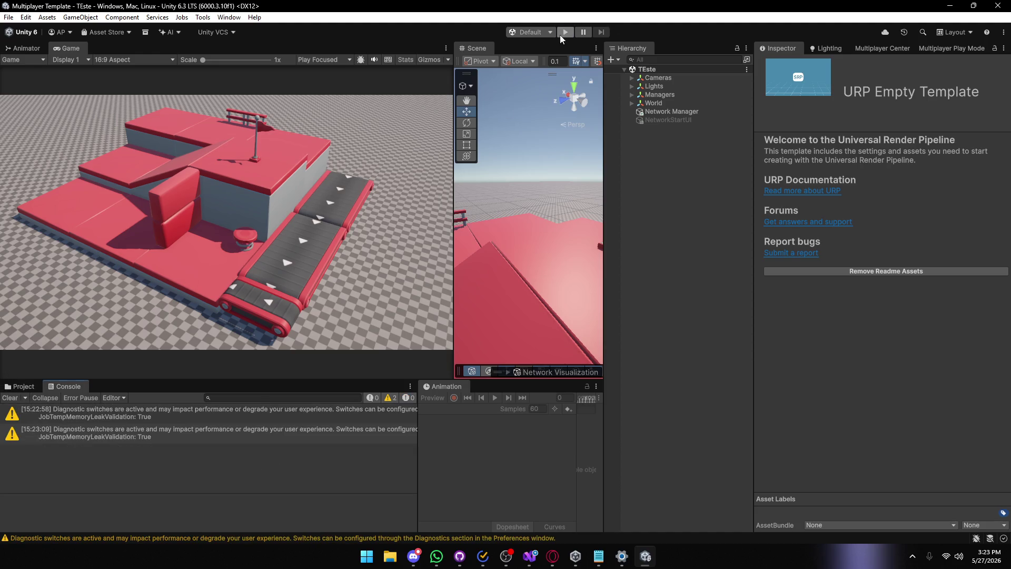
{"action": "left_click", "coordinate": [563, 33]}
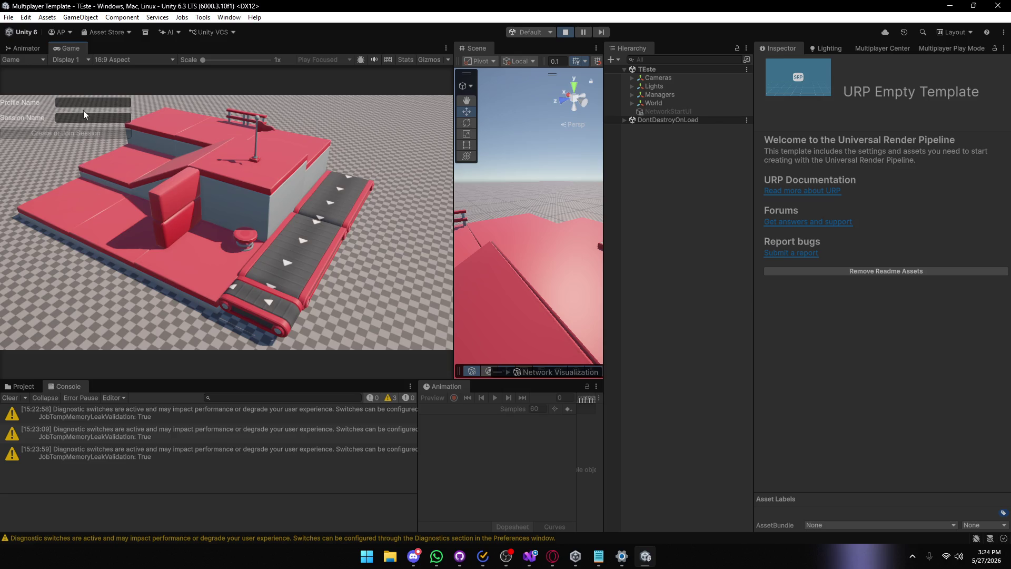
{"action": "type", "text": "asd"}
Join the asd session, stop once TLS Allocator errors exceed 999, and open the Project browser.
{"action": "left_click", "coordinate": [60, 135]}
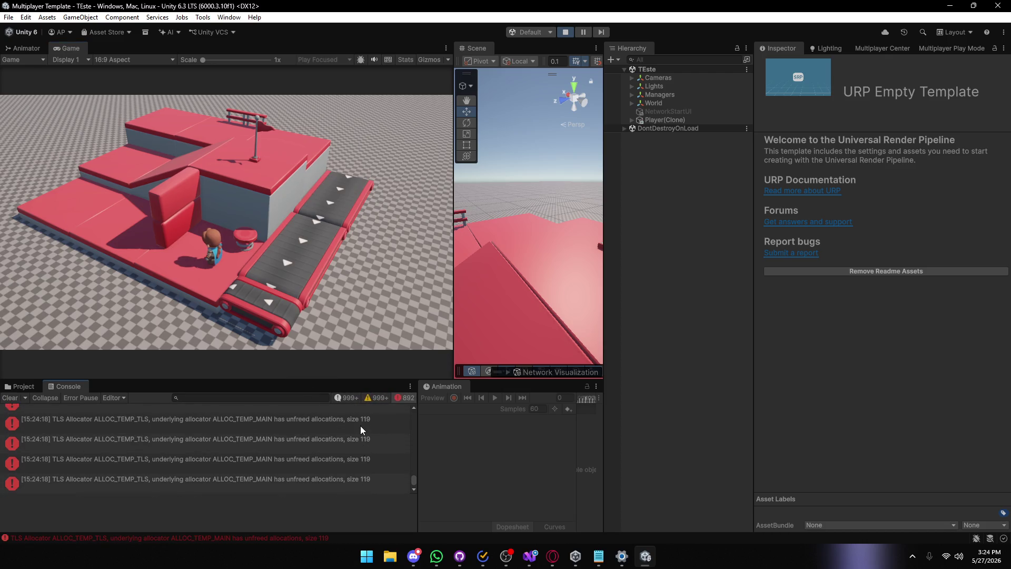
{"action": "left_click", "coordinate": [565, 33]}
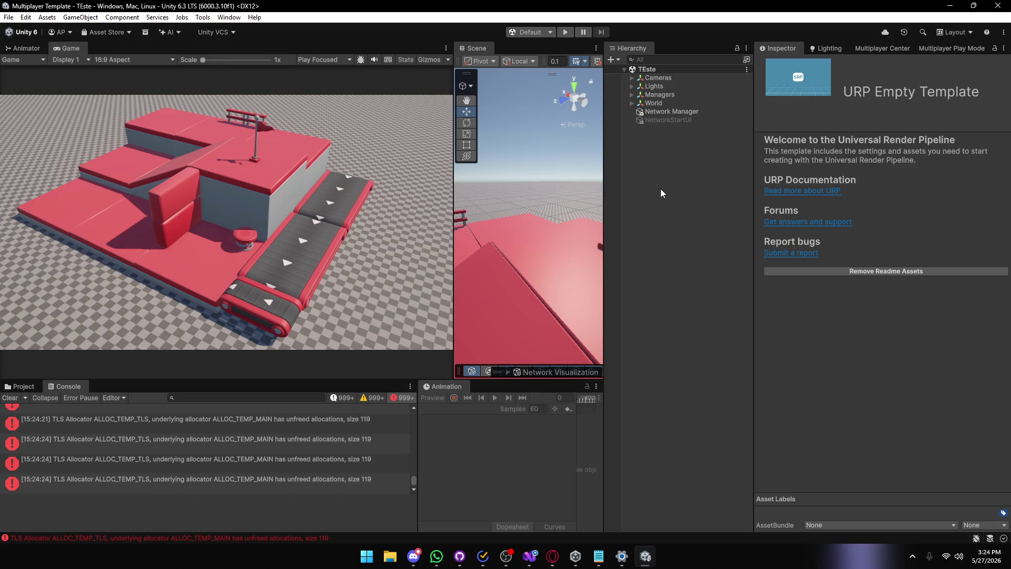
{"action": "left_click", "coordinate": [17, 388]}
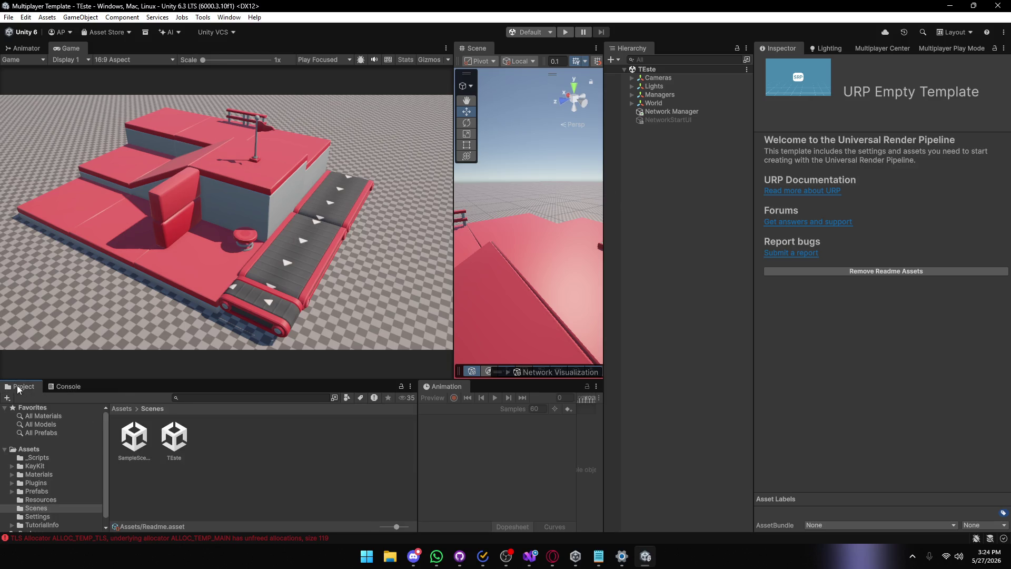
Create a Cube in the scene and save it as a prefab in Prefabs/Player.
{"action": "left_click", "coordinate": [120, 409]}
{"action": "double_click", "coordinate": [300, 449]}
{"action": "double_click", "coordinate": [137, 445]}
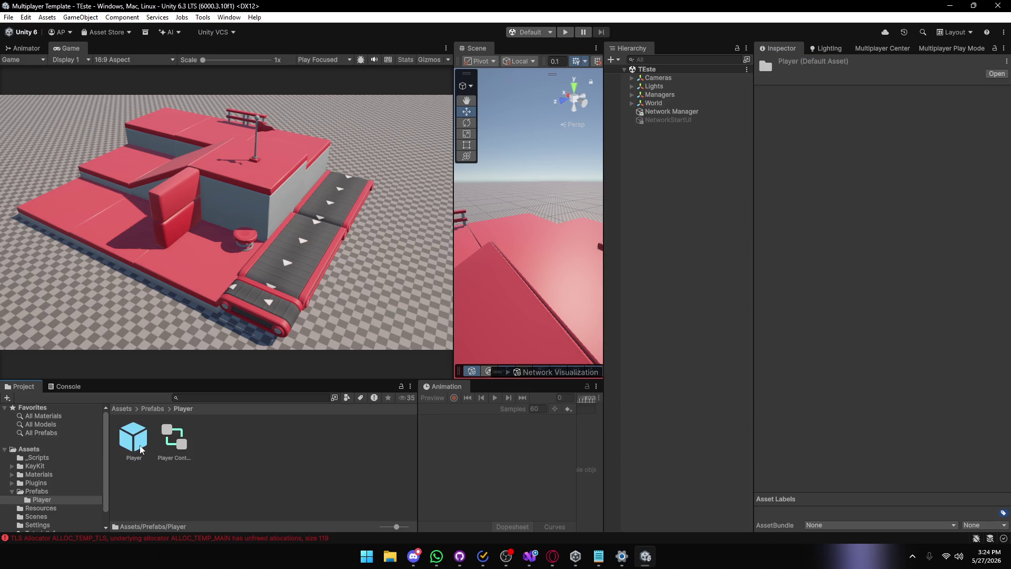
{"action": "right_click", "coordinate": [642, 223]}
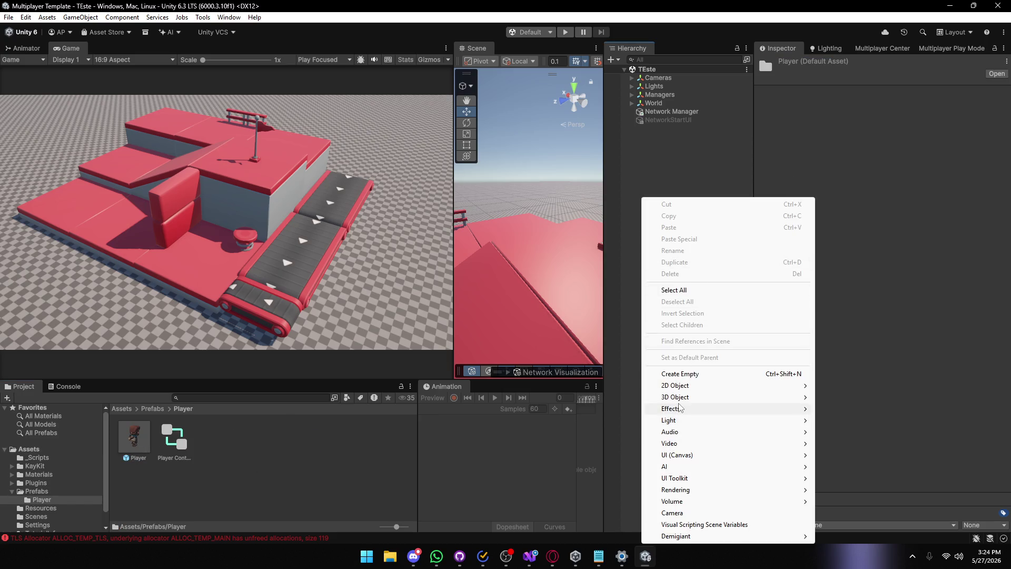
{"action": "mouse_move", "coordinate": [795, 397]}
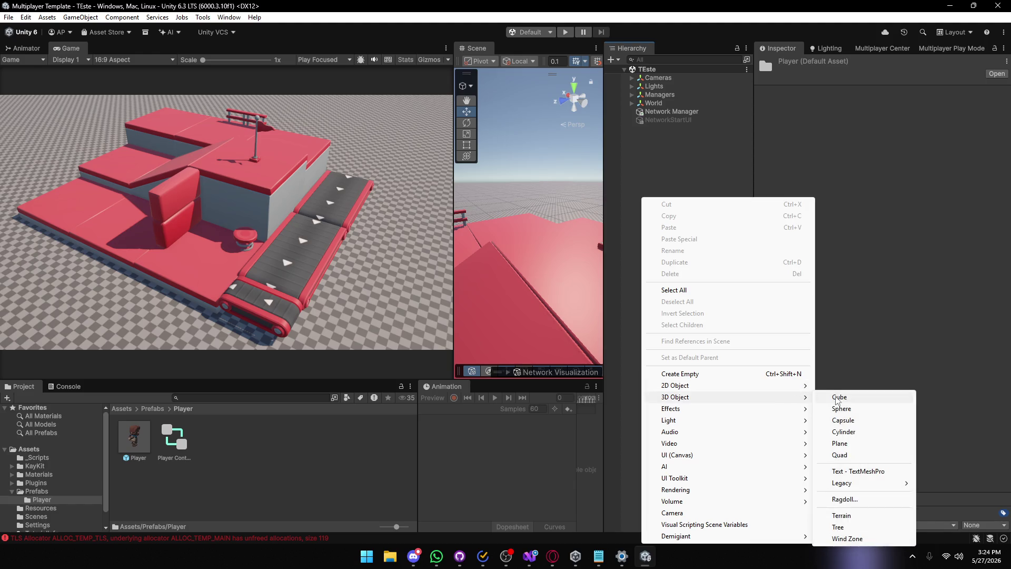
{"action": "left_click", "coordinate": [834, 396]}
{"action": "left_click", "coordinate": [672, 130]}
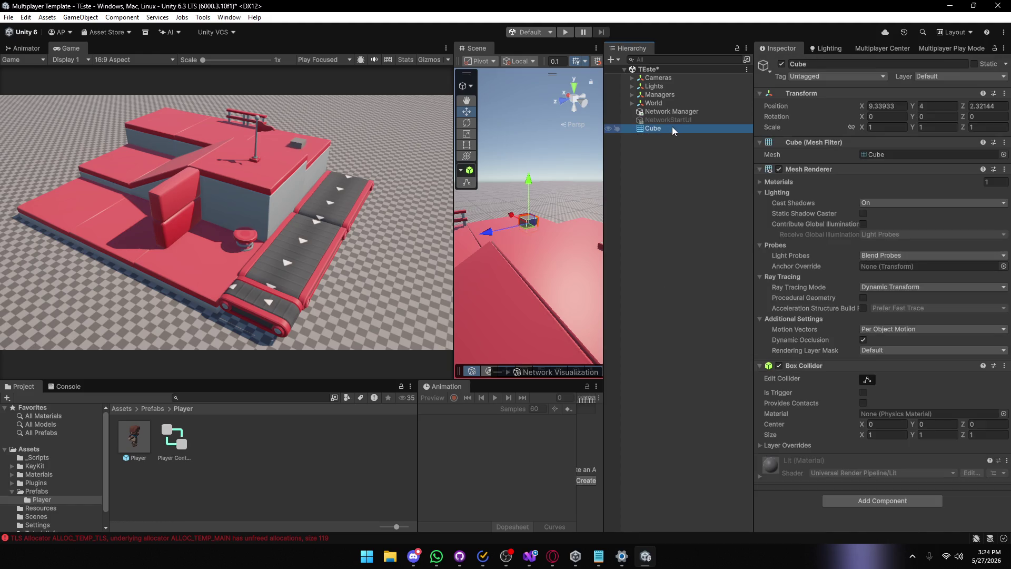
{"action": "left_click_drag", "start_coordinate": [671, 126], "coordinate": [277, 465]}
Delete the scene Cube and set the Cube prefab as the Network Manager's Default Player Prefab.
{"action": "left_click", "coordinate": [663, 131]}
{"action": "key", "text": "Delete"}
{"action": "left_click", "coordinate": [666, 111]}
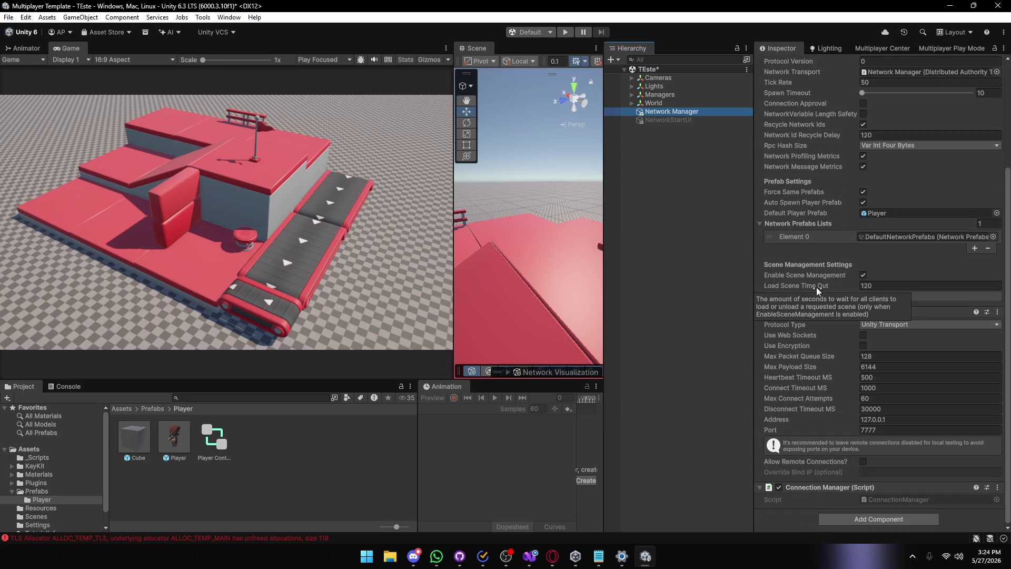
{"action": "left_click_drag", "start_coordinate": [173, 436], "coordinate": [878, 273]}
Add Cube as a second entry in DefaultNetworkPrefabs, then close the editor.
{"action": "left_click", "coordinate": [927, 293]}
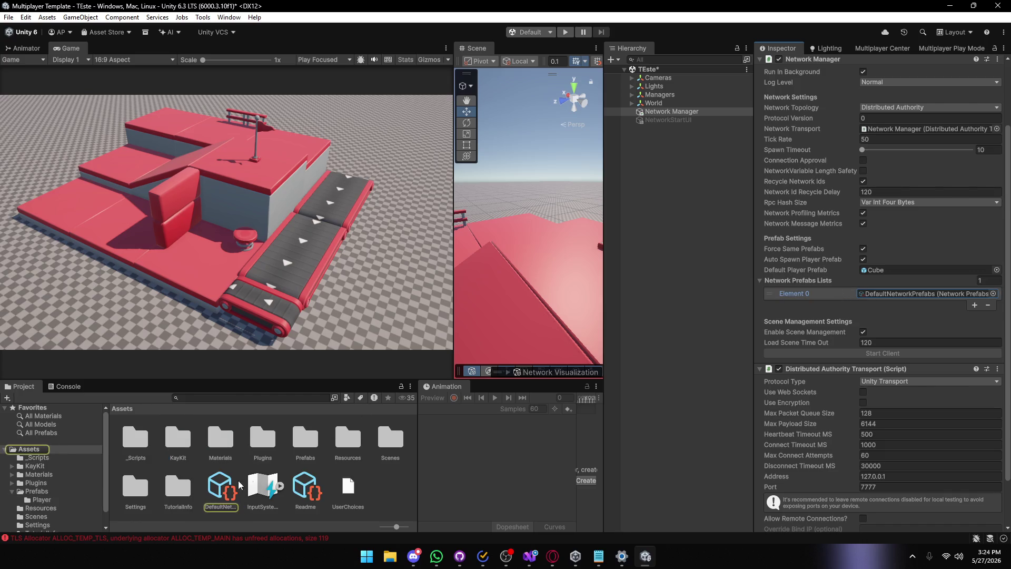
{"action": "double_click", "coordinate": [927, 293]}
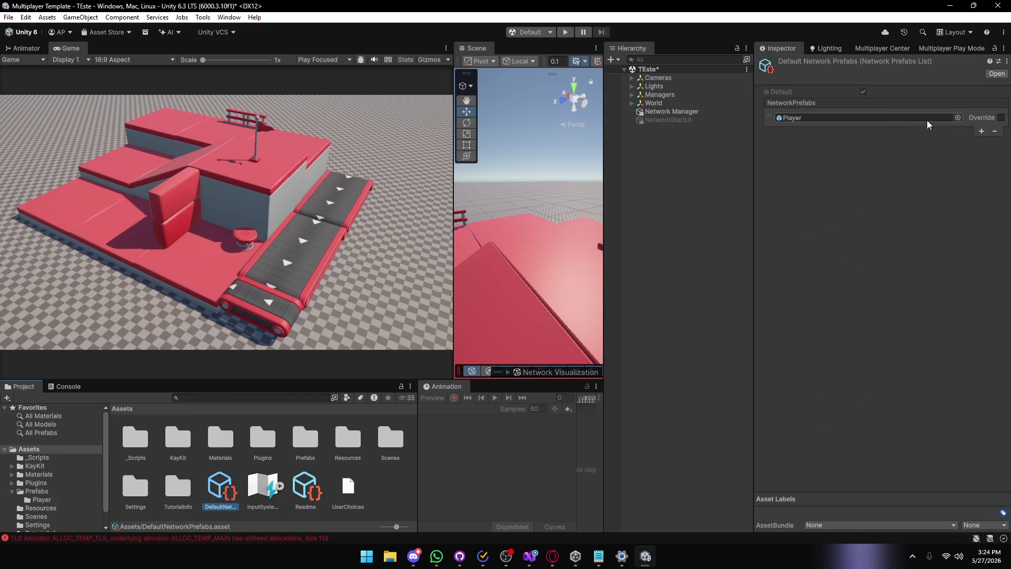
{"action": "left_click", "coordinate": [981, 131]}
{"action": "left_click", "coordinate": [957, 133]}
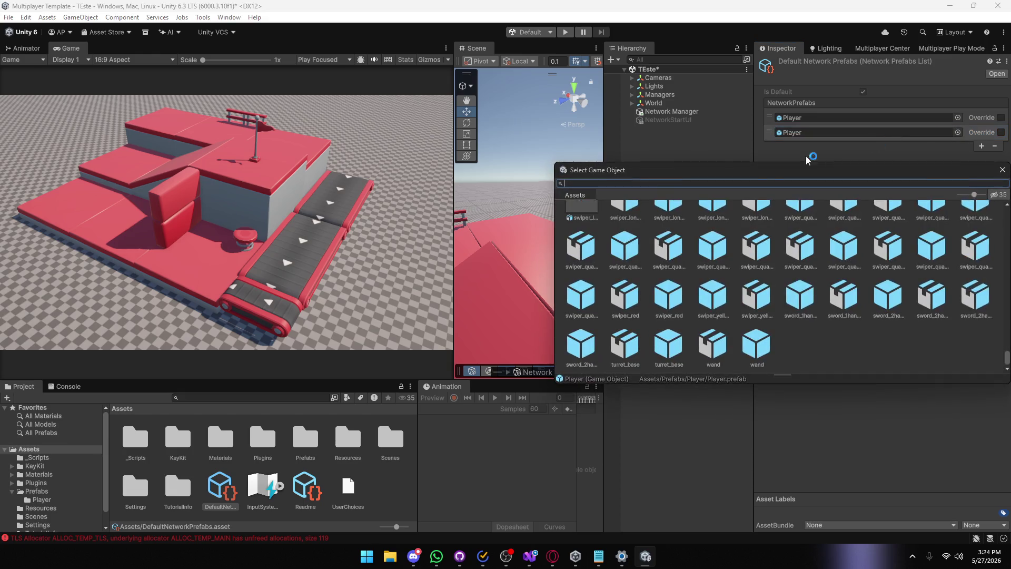
{"action": "type", "text": "cube"}
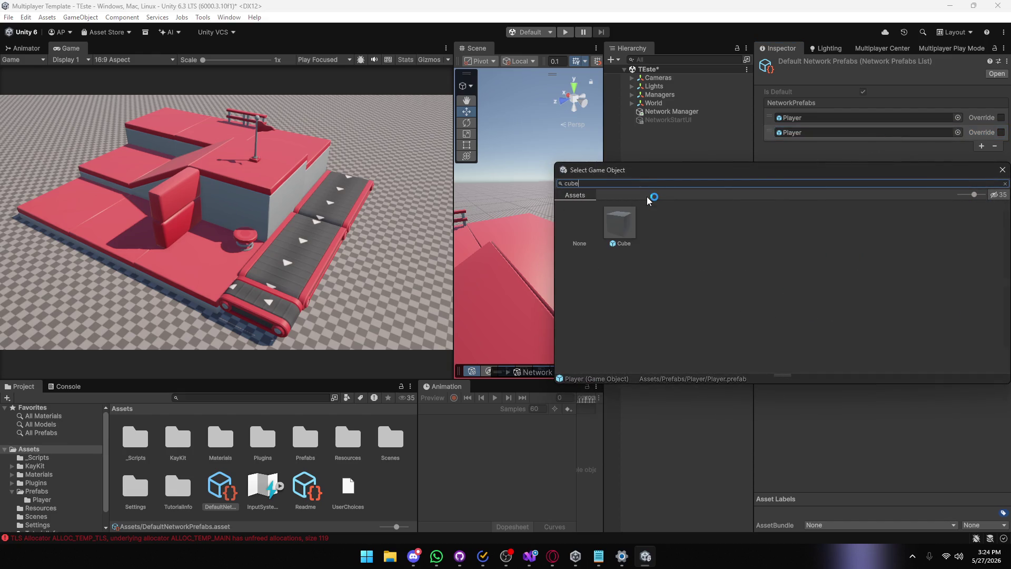
{"action": "double_click", "coordinate": [634, 221]}
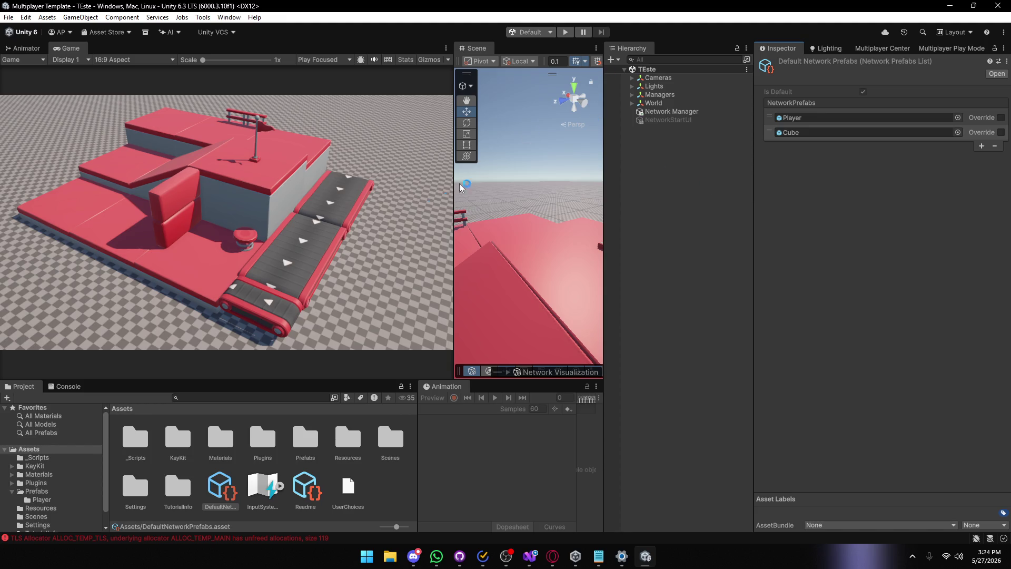
{"action": "left_click", "coordinate": [1005, 4]}
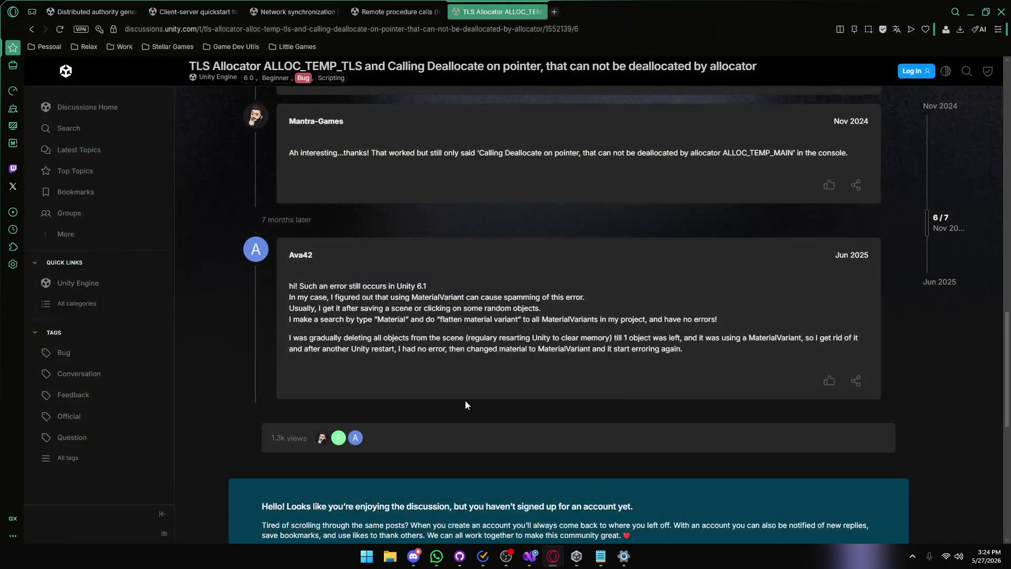
Reopen the Multiplayer Template project from Unity Hub and move the Discord call window aside.
{"action": "left_click", "coordinate": [587, 556]}
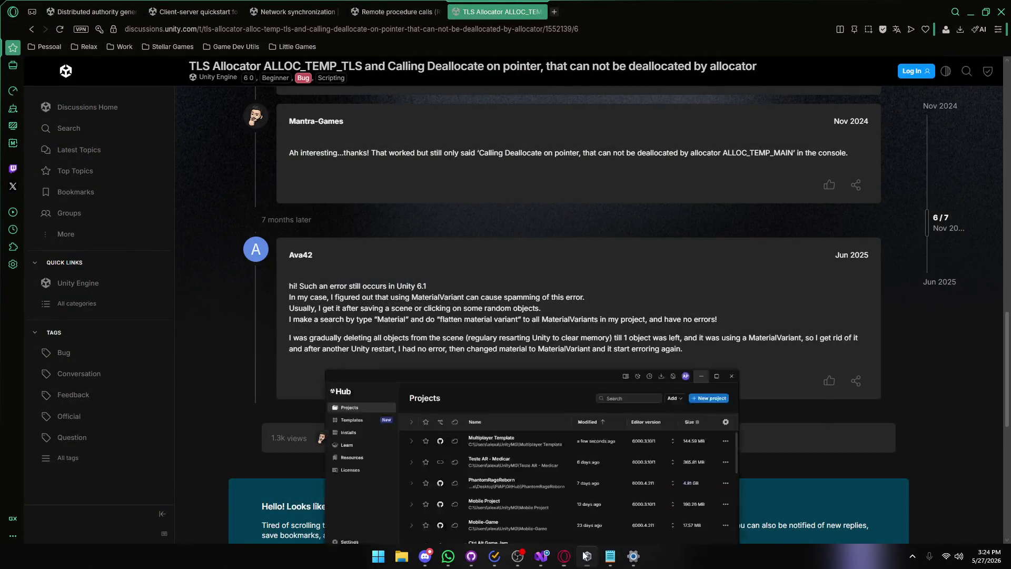
{"action": "left_click", "coordinate": [487, 388]}
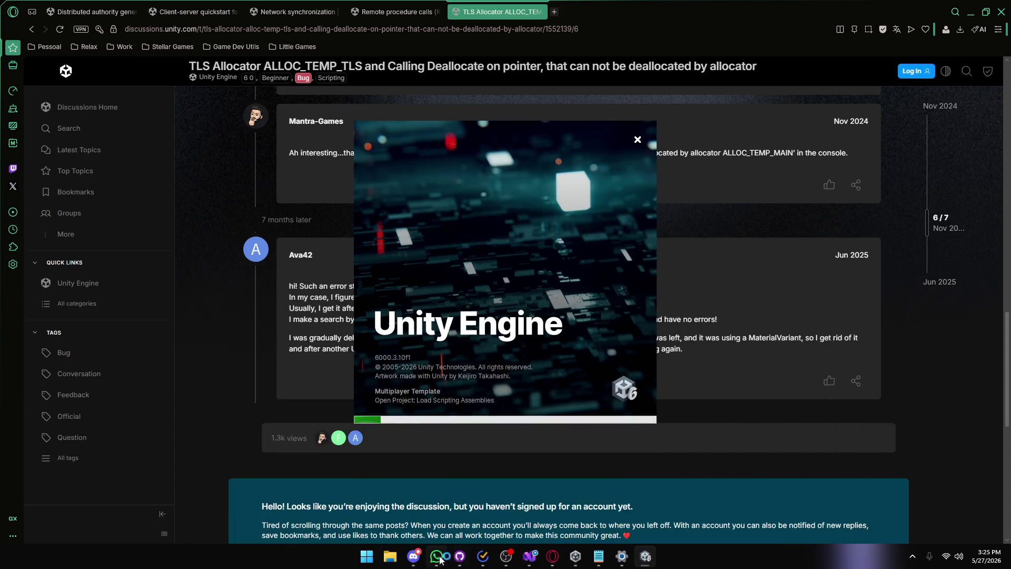
{"action": "mouse_move", "coordinate": [1010, 224]}
{"action": "left_mouse_down"}
{"action": "mouse_move", "coordinate": [942, 222]}
{"action": "mouse_move", "coordinate": [377, 101]}
{"action": "left_mouse_up"}
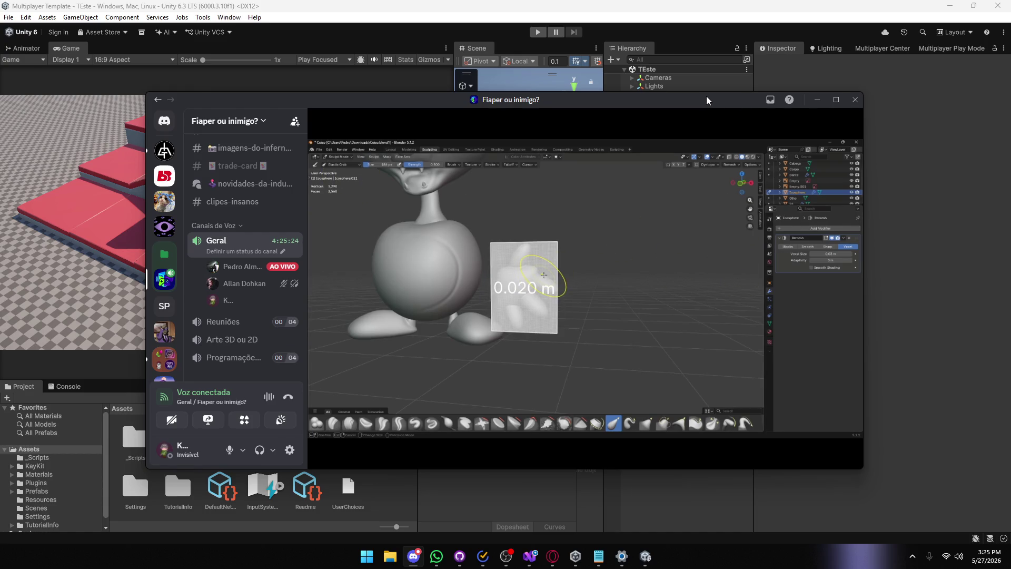
{"action": "left_click_drag", "start_coordinate": [706, 96], "coordinate": [1010, 190]}
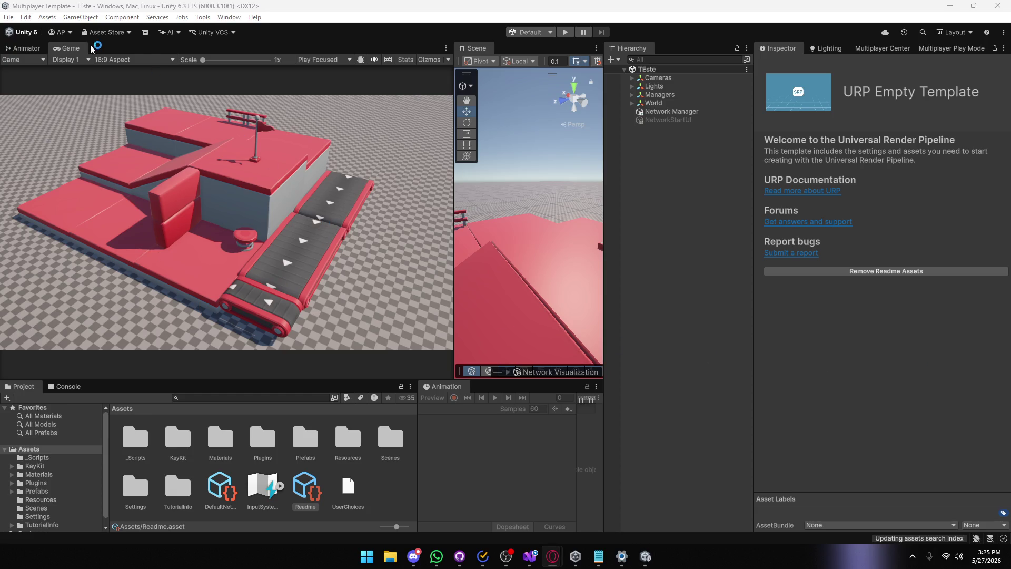
Play the game and create a session named 'aa'; after the Cube NetworkObject errors, stop.
{"action": "left_click", "coordinate": [565, 32]}
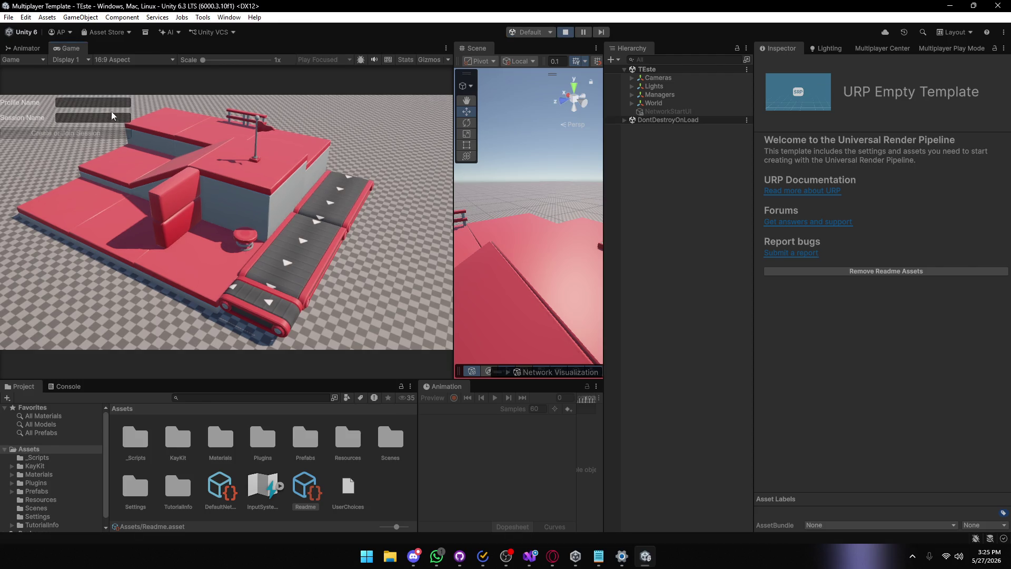
{"action": "type", "text": "aa"}
{"action": "left_click", "coordinate": [66, 118]}
{"action": "type", "text": "aa"}
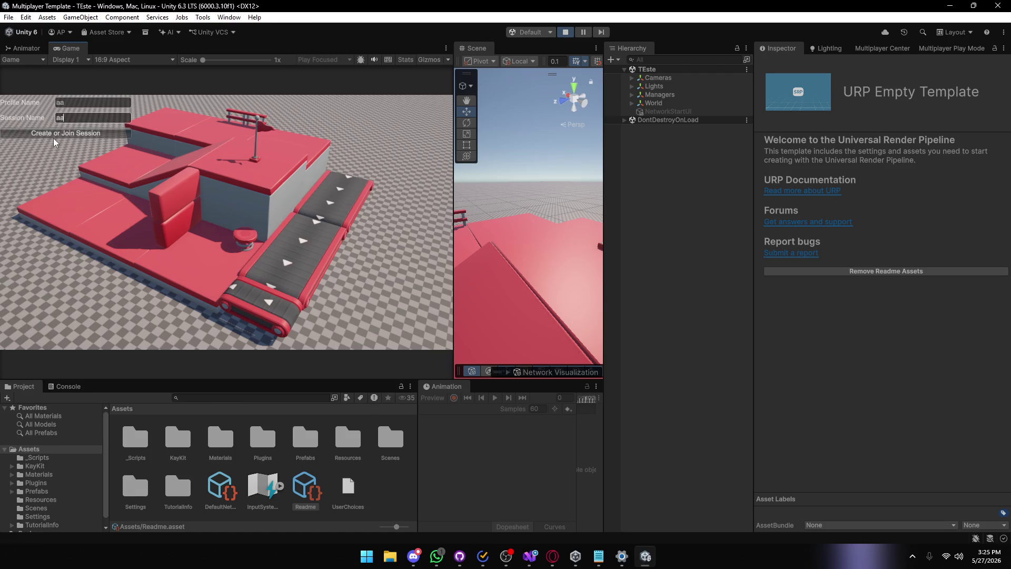
{"action": "left_click", "coordinate": [53, 132]}
{"action": "left_click", "coordinate": [77, 386]}
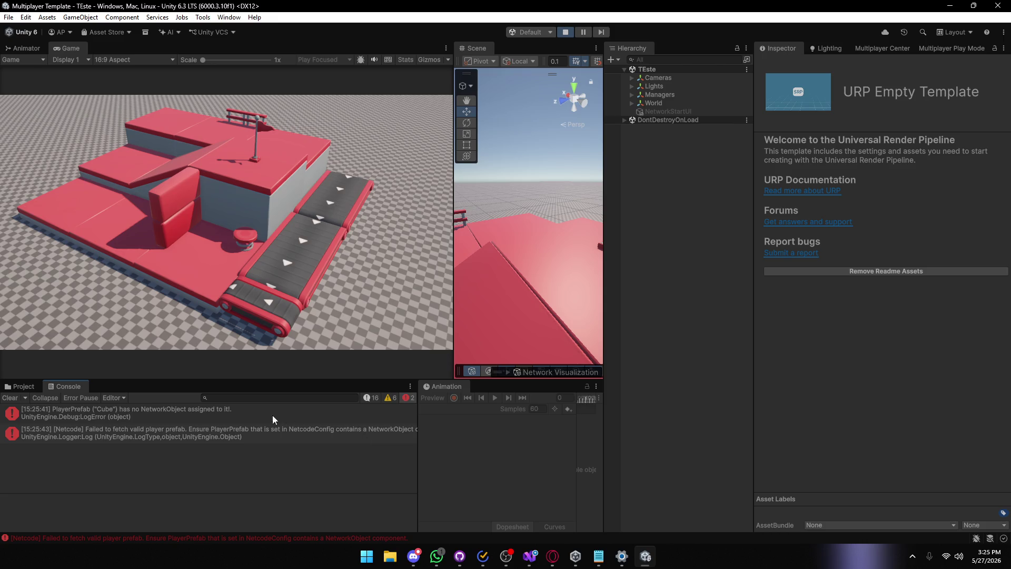
{"action": "left_click", "coordinate": [562, 33]}
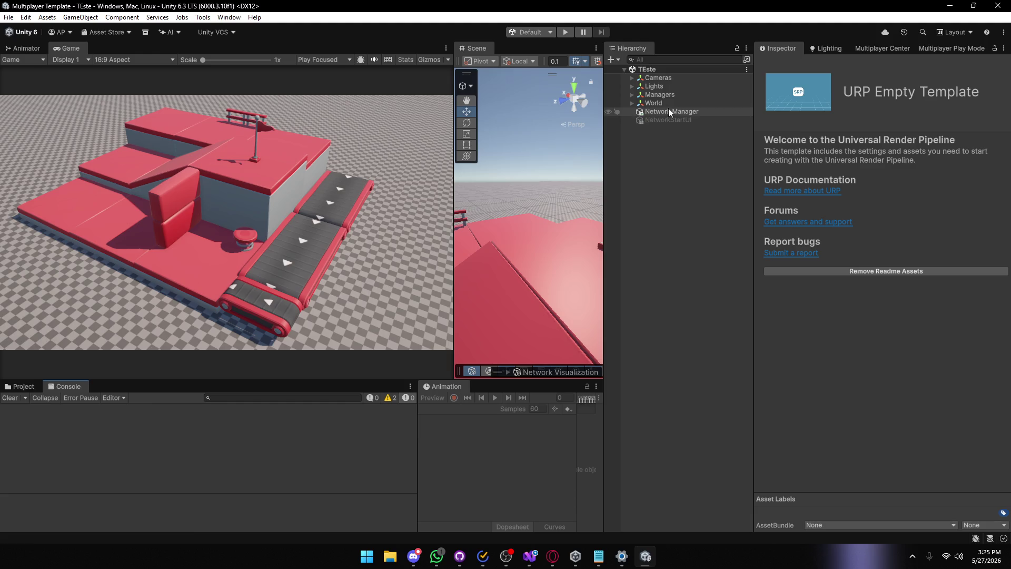
Add a Network Object component to the Prefabs/Player/Cube prefab, then return to TEste and play.
{"action": "left_click", "coordinate": [668, 111]}
{"action": "left_click", "coordinate": [8, 387]}
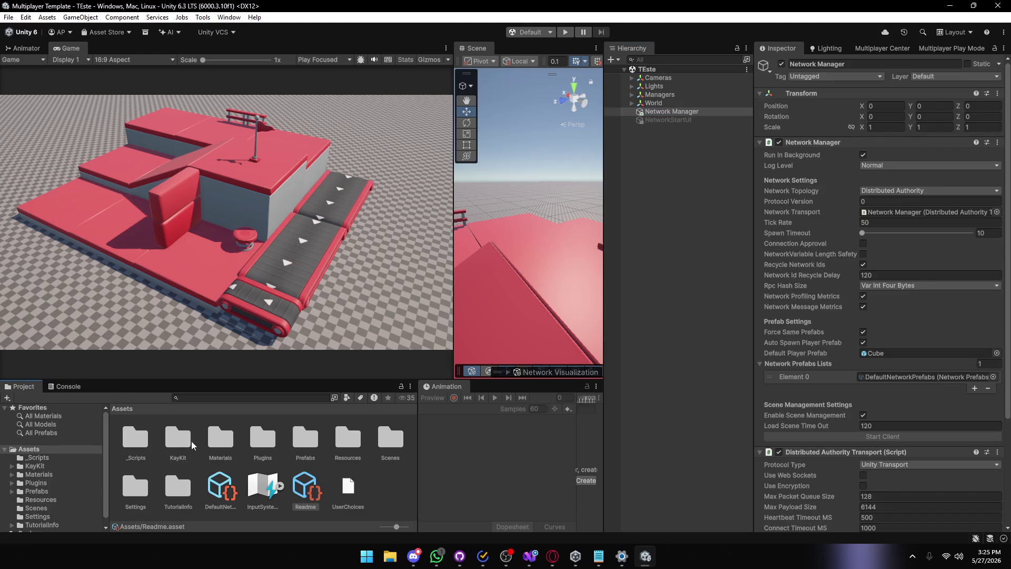
{"action": "double_click", "coordinate": [305, 438]}
{"action": "double_click", "coordinate": [145, 435]}
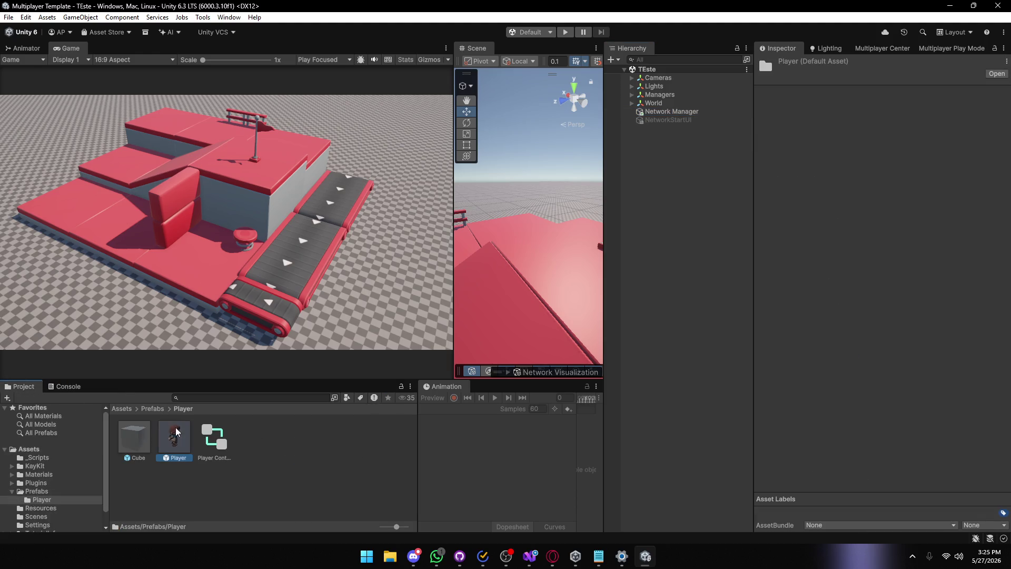
{"action": "double_click", "coordinate": [120, 432]}
{"action": "left_click", "coordinate": [828, 504]}
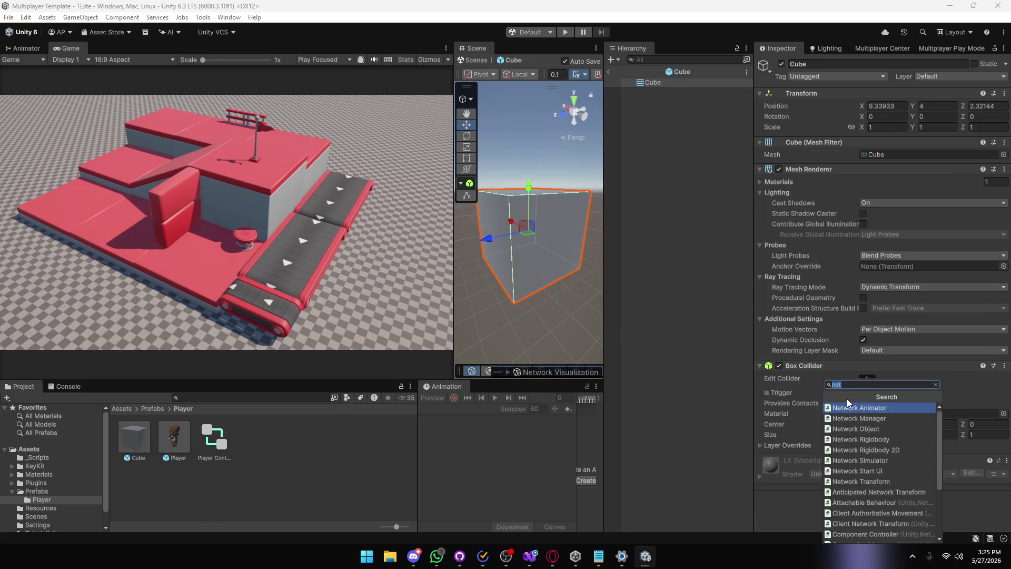
{"action": "left_click", "coordinate": [855, 428]}
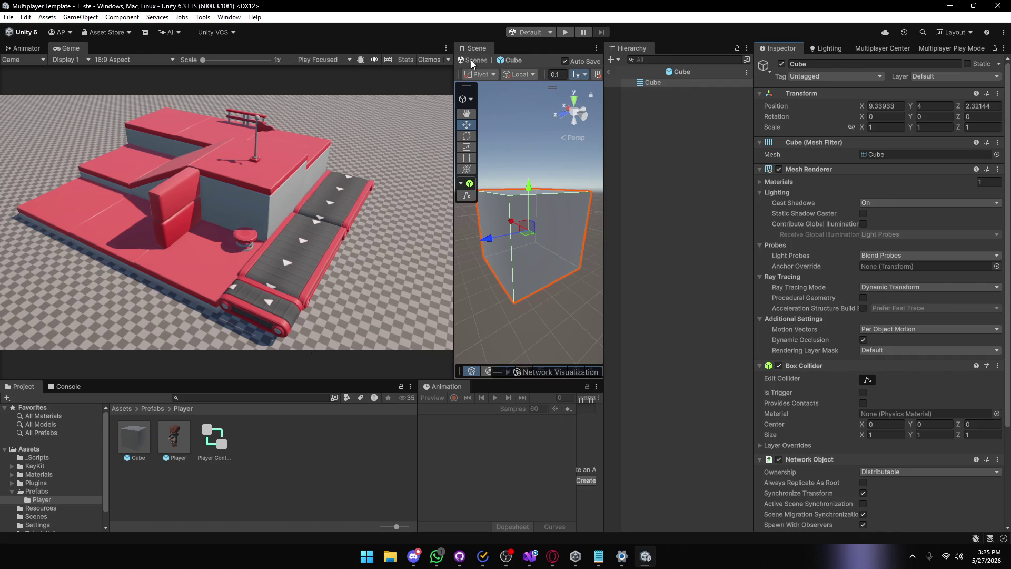
{"action": "left_click", "coordinate": [473, 60]}
{"action": "left_click", "coordinate": [563, 29]}
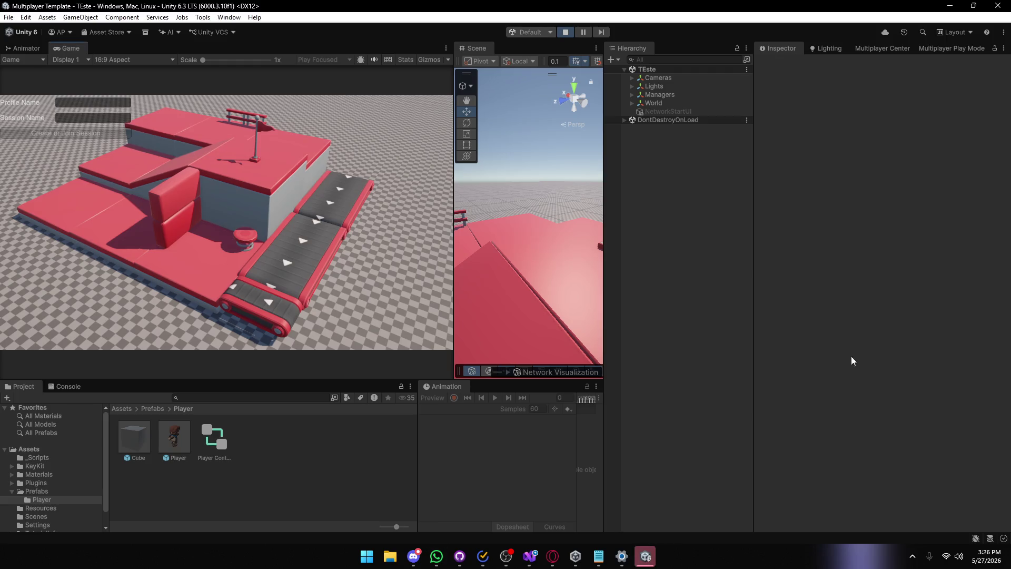
Create a session with profile 'aa' and session 'asd', confirm Cube(Clone) spawns error-free, then stop.
{"action": "left_click", "coordinate": [113, 102]}
{"action": "type", "text": "aa"}
{"action": "left_click", "coordinate": [84, 118]}
{"action": "type", "text": "asd"}
{"action": "left_click", "coordinate": [89, 134]}
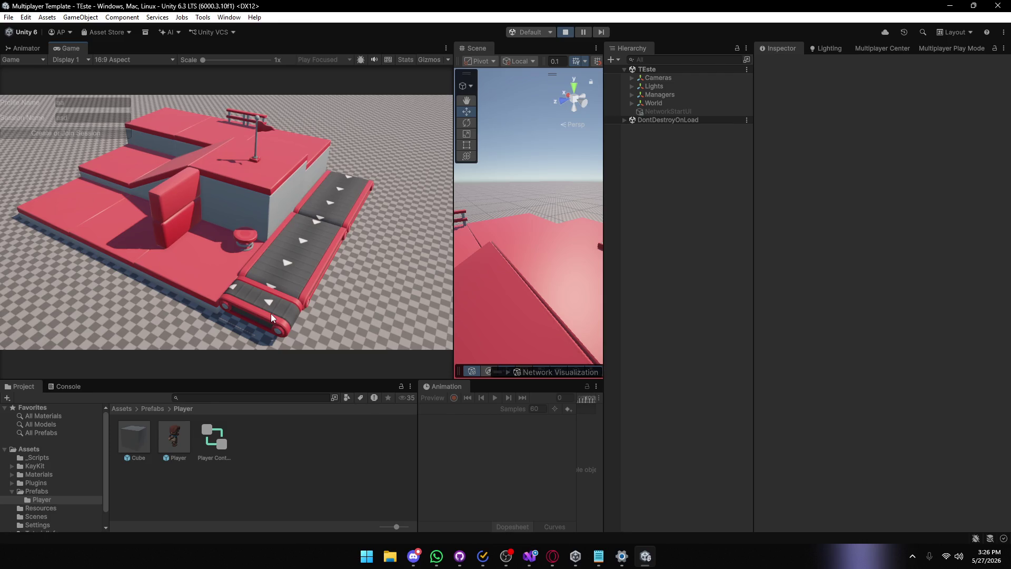
{"action": "left_click", "coordinate": [67, 387]}
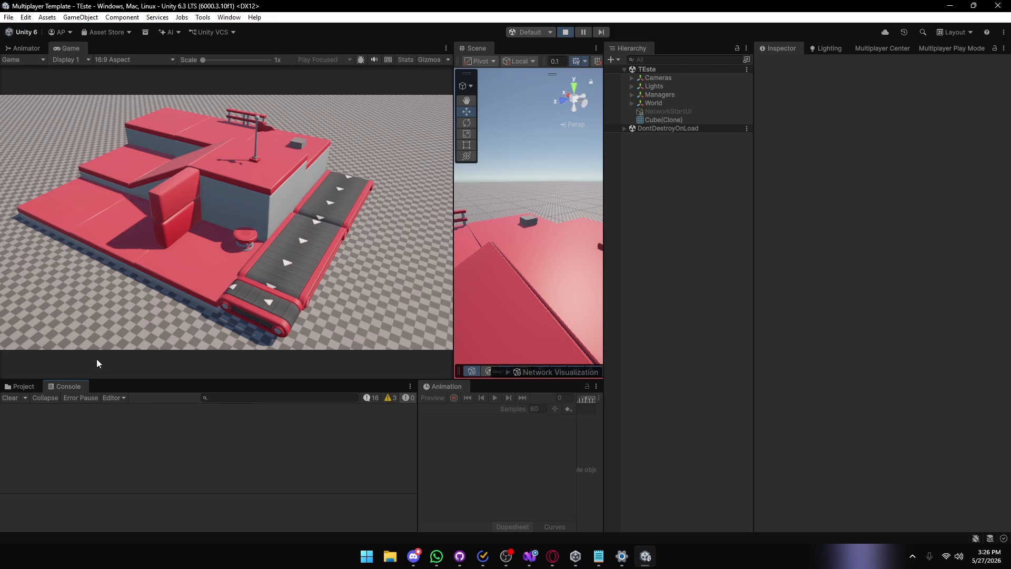
{"action": "left_click", "coordinate": [559, 35]}
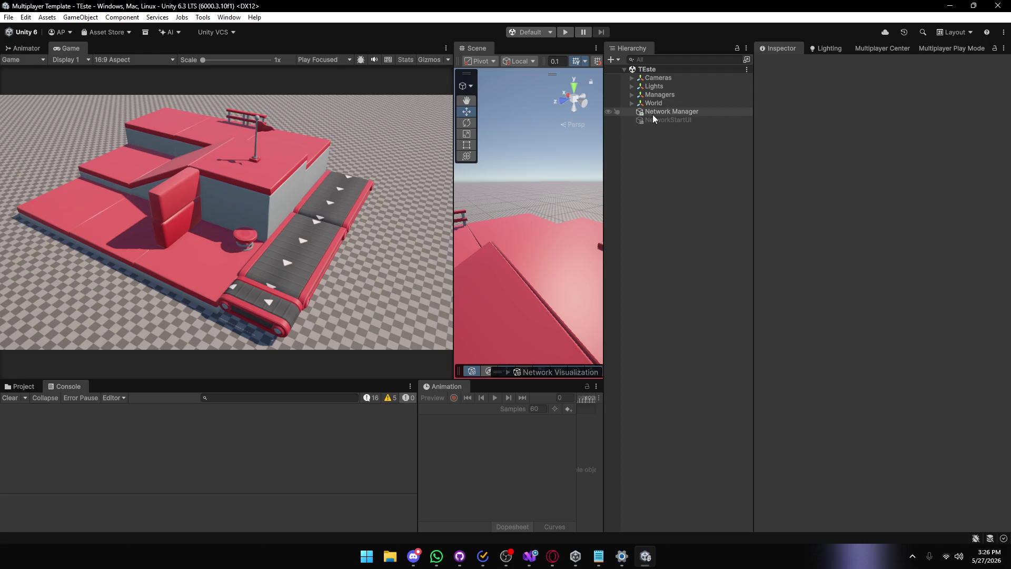
Set Player as the Network Manager's Default Player Prefab.
{"action": "left_click", "coordinate": [652, 114]}
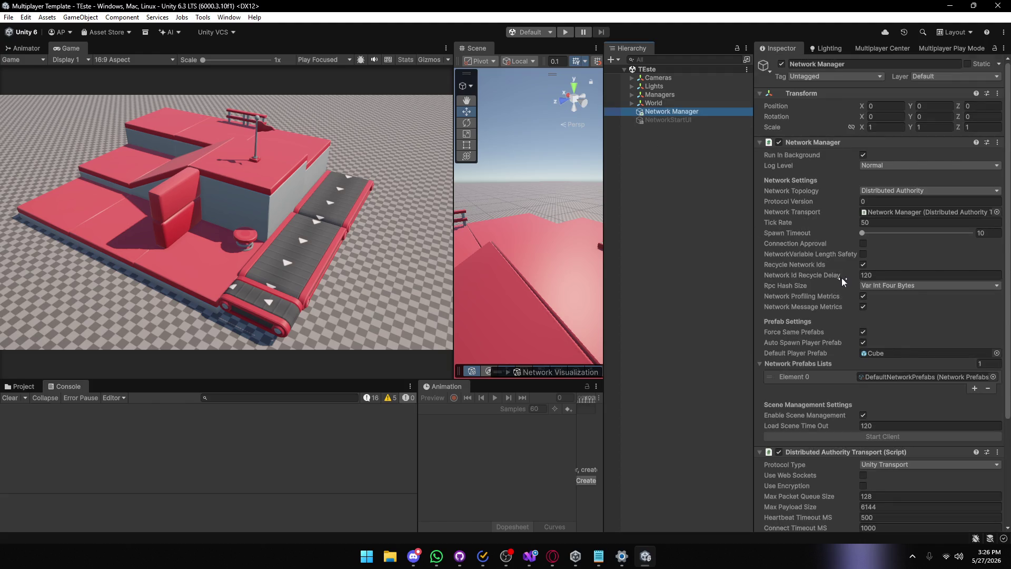
{"action": "scroll", "coordinate": [841, 277], "scroll_direction": "down", "scroll_amount": 5}
{"action": "scroll", "coordinate": [880, 408], "scroll_direction": "up", "scroll_amount": 5}
{"action": "left_click", "coordinate": [34, 386]}
{"action": "mouse_move", "coordinate": [168, 438]}
{"action": "left_mouse_down"}
{"action": "mouse_move", "coordinate": [663, 112]}
{"action": "mouse_move", "coordinate": [895, 352]}
{"action": "left_mouse_up"}
Remove the Cube entry from the DefaultNetworkPrefabs list.
{"action": "left_click", "coordinate": [875, 377]}
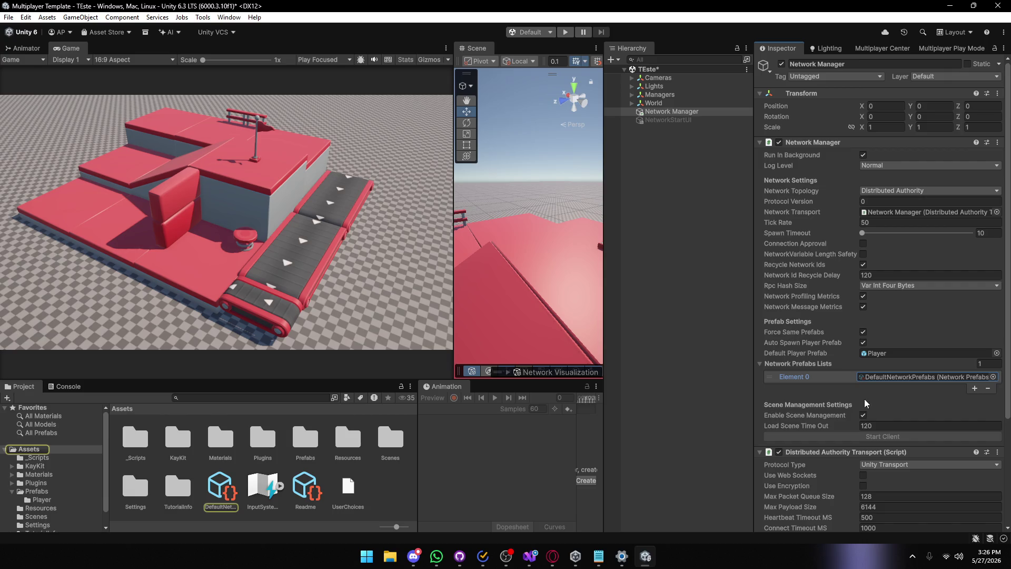
{"action": "left_click", "coordinate": [227, 499]}
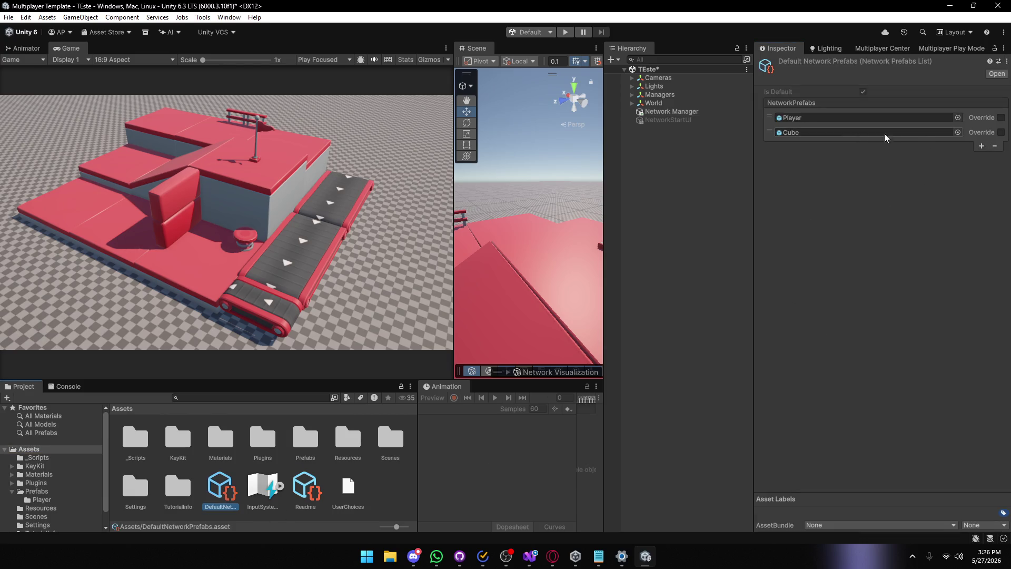
{"action": "left_click", "coordinate": [774, 134]}
{"action": "left_click", "coordinate": [994, 146]}
{"action": "left_click", "coordinate": [666, 112]}
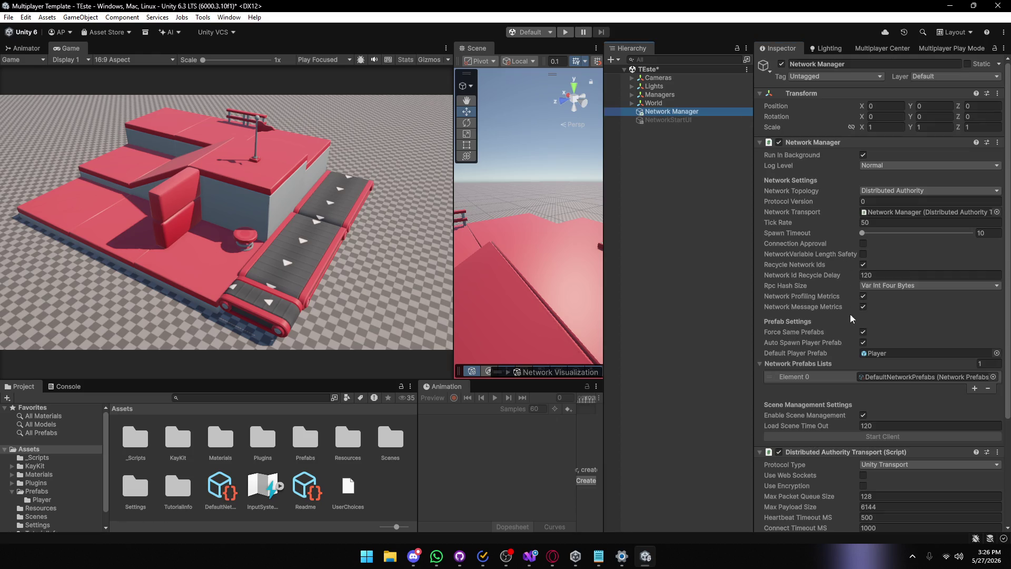
Delete the Cube prefab asset, save the scene and start play mode.
{"action": "double_click", "coordinate": [293, 441]}
{"action": "double_click", "coordinate": [143, 441]}
{"action": "key", "text": "Delete"}
{"action": "key", "text": "Return"}
{"action": "key", "text": "ctrl+s"}
{"action": "left_click", "coordinate": [565, 32]}
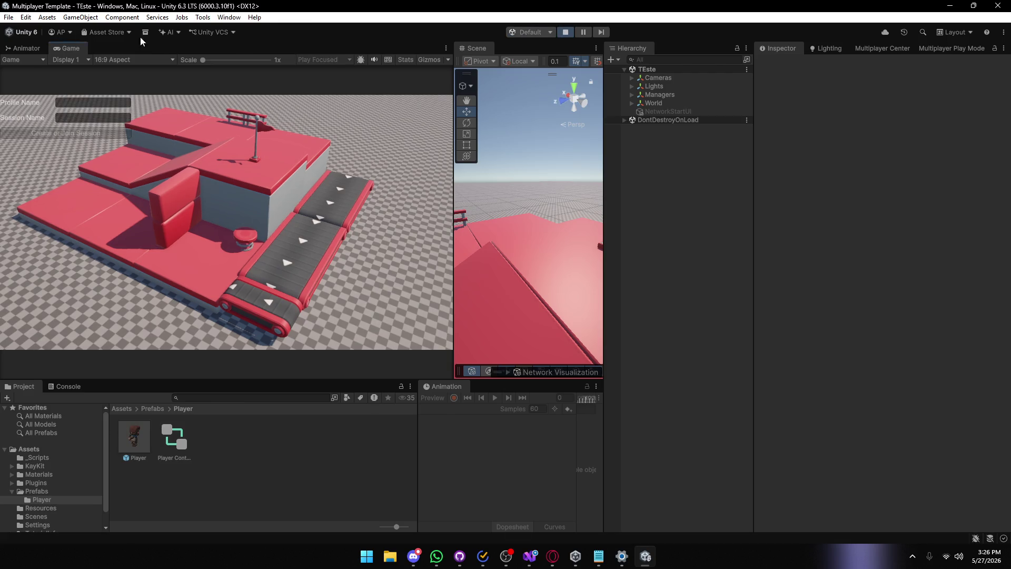
Create a session with profile 'aa' and session 'asd', then check the console for TLS Allocator errors.
{"action": "left_click", "coordinate": [92, 102]}
{"action": "type", "text": "aa"}
{"action": "left_click", "coordinate": [74, 115]}
{"action": "type", "text": "asd"}
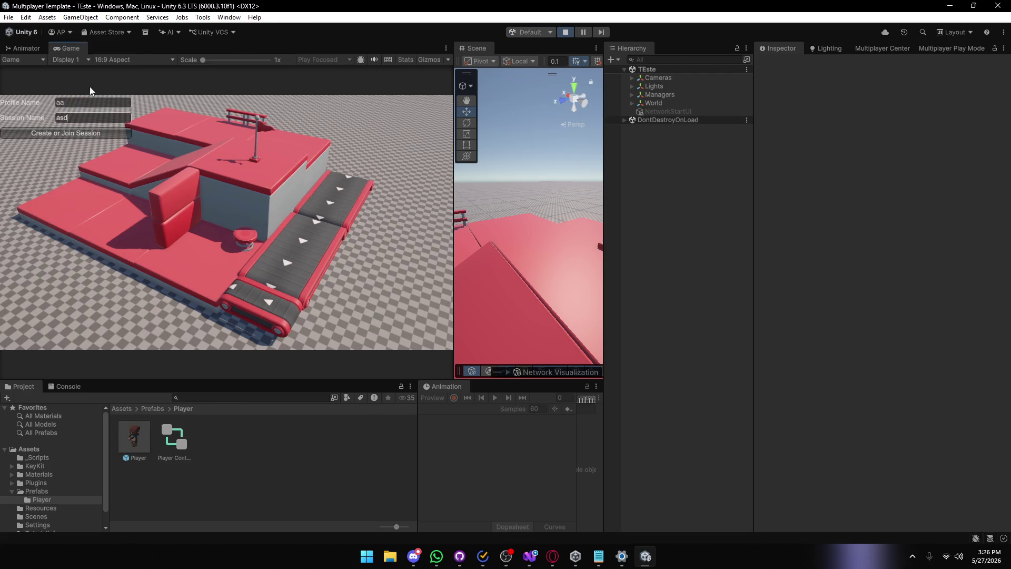
{"action": "left_click", "coordinate": [70, 104]}
{"action": "left_click", "coordinate": [67, 118]}
{"action": "type", "text": "a"}
{"action": "left_click", "coordinate": [71, 135]}
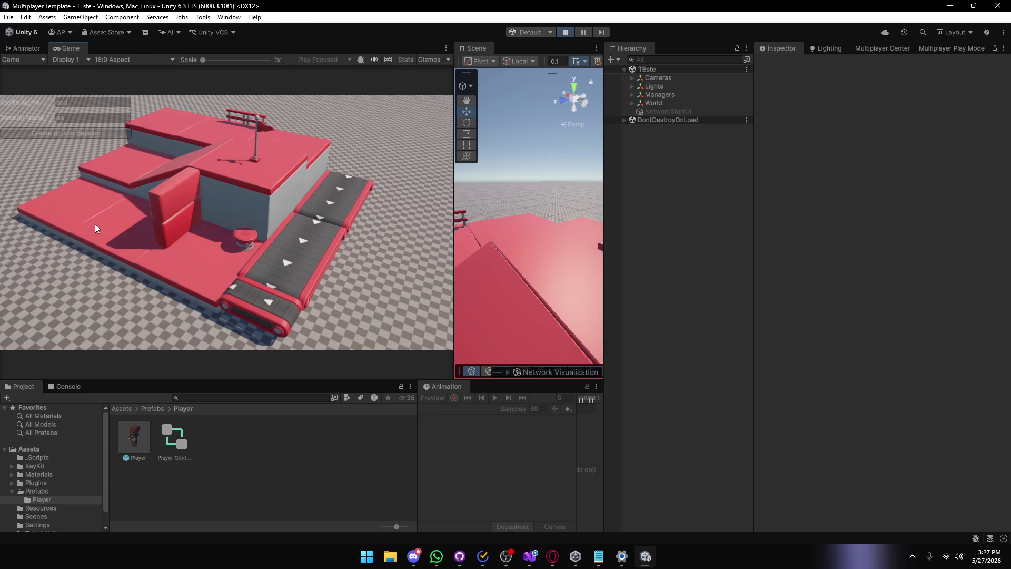
{"action": "left_click", "coordinate": [59, 385]}
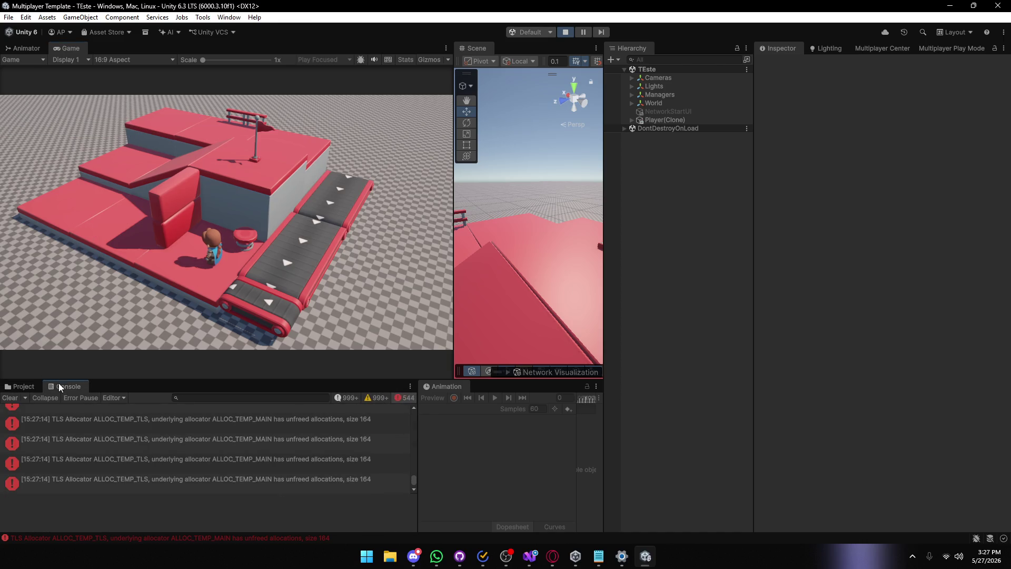
Frame the spawned Player(Clone) in the Scene view, widen the Game view, and stop play mode.
{"action": "left_click", "coordinate": [710, 118]}
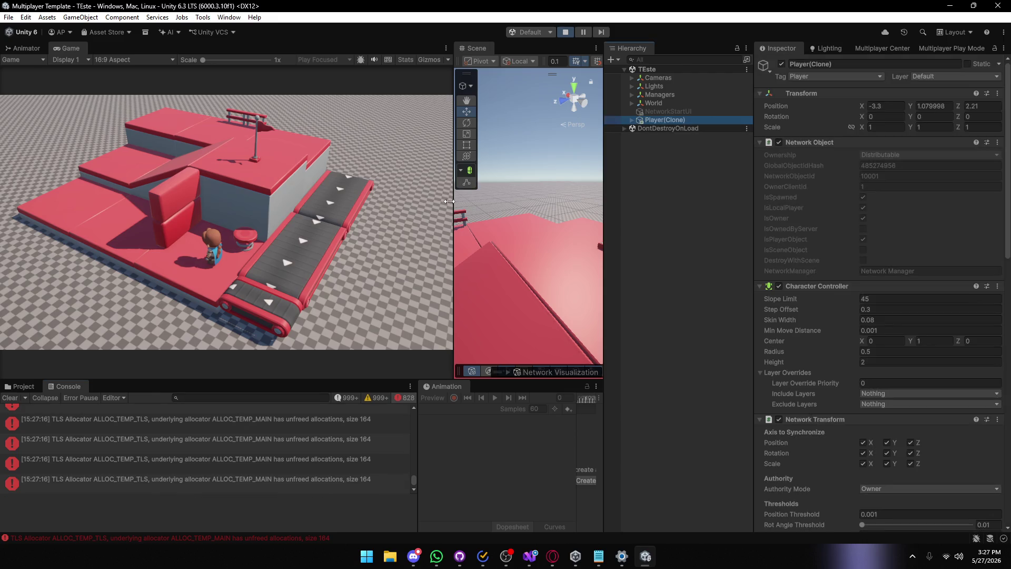
{"action": "left_click_drag", "start_coordinate": [452, 220], "coordinate": [183, 243]}
{"action": "key", "text": "f"}
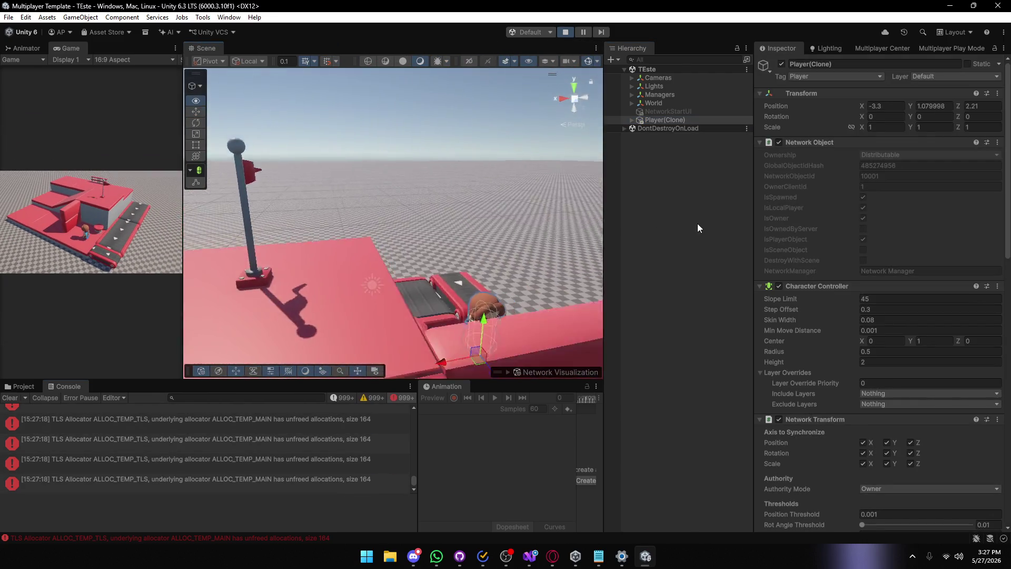
{"action": "left_click_drag", "start_coordinate": [531, 236], "coordinate": [506, 234]}
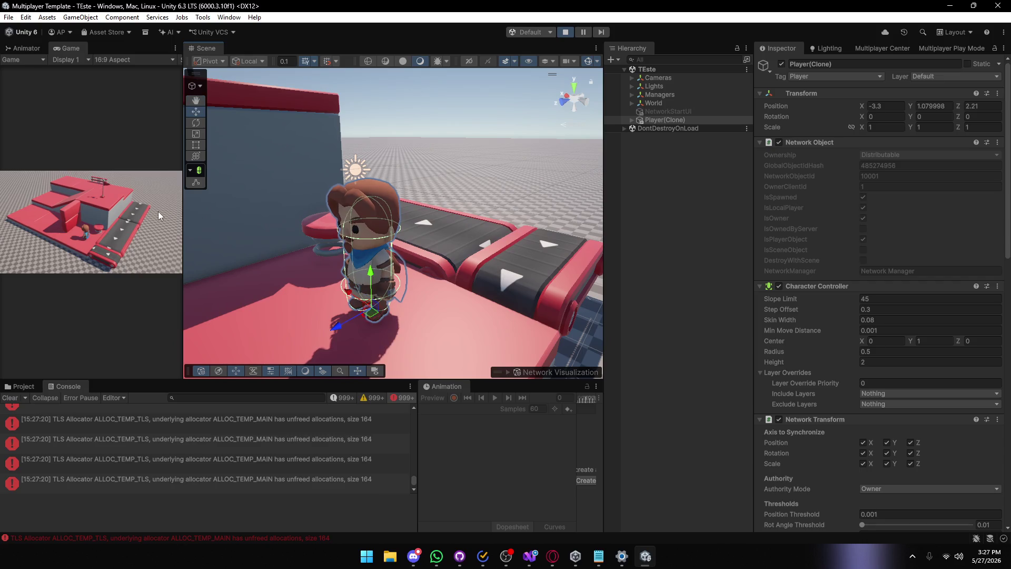
{"action": "mouse_move", "coordinate": [184, 221]}
{"action": "left_mouse_down"}
{"action": "mouse_move", "coordinate": [419, 237]}
{"action": "mouse_move", "coordinate": [207, 260]}
{"action": "left_mouse_up"}
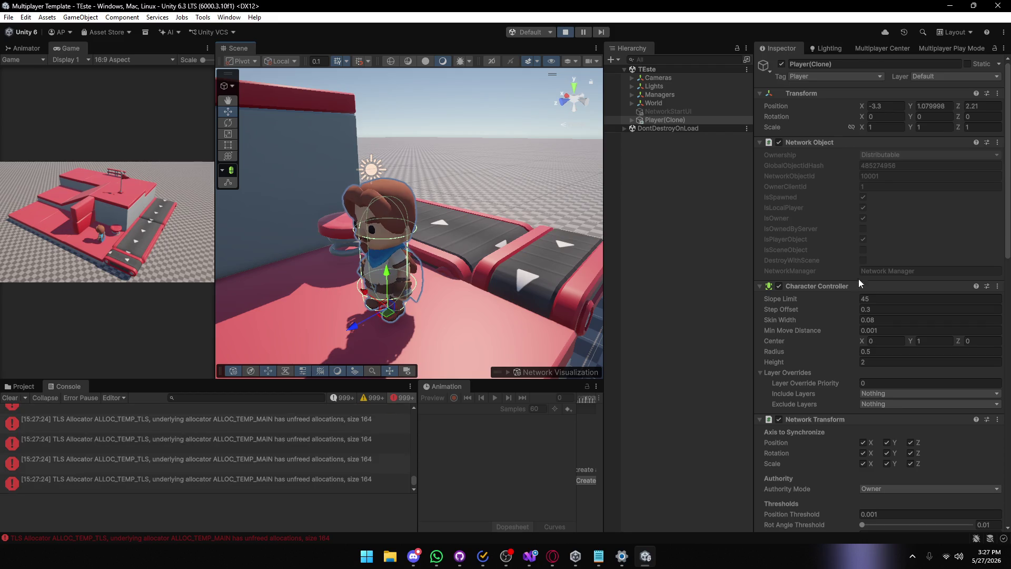
{"action": "left_click", "coordinate": [563, 32]}
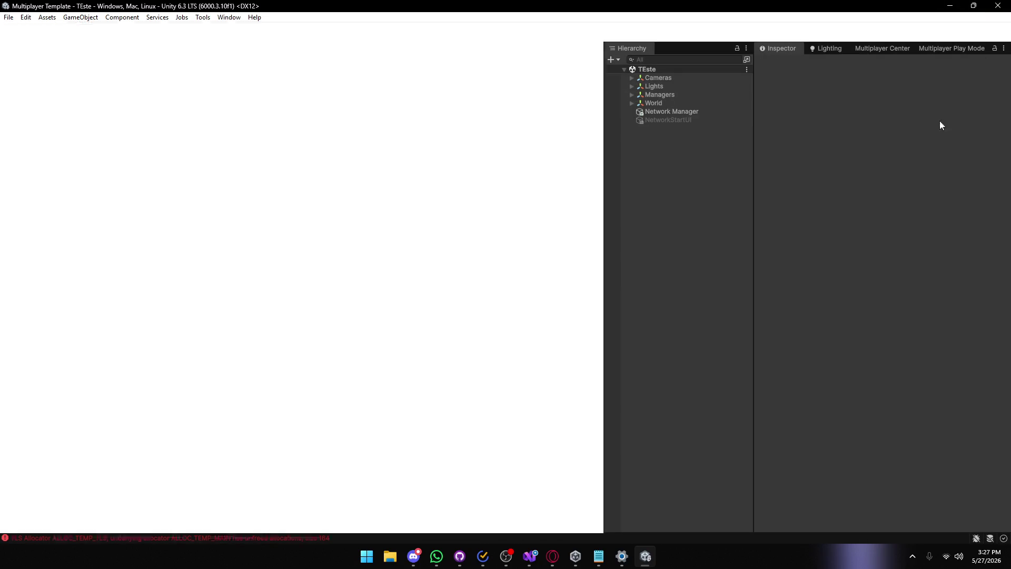
{"action": "left_click", "coordinate": [563, 556]}
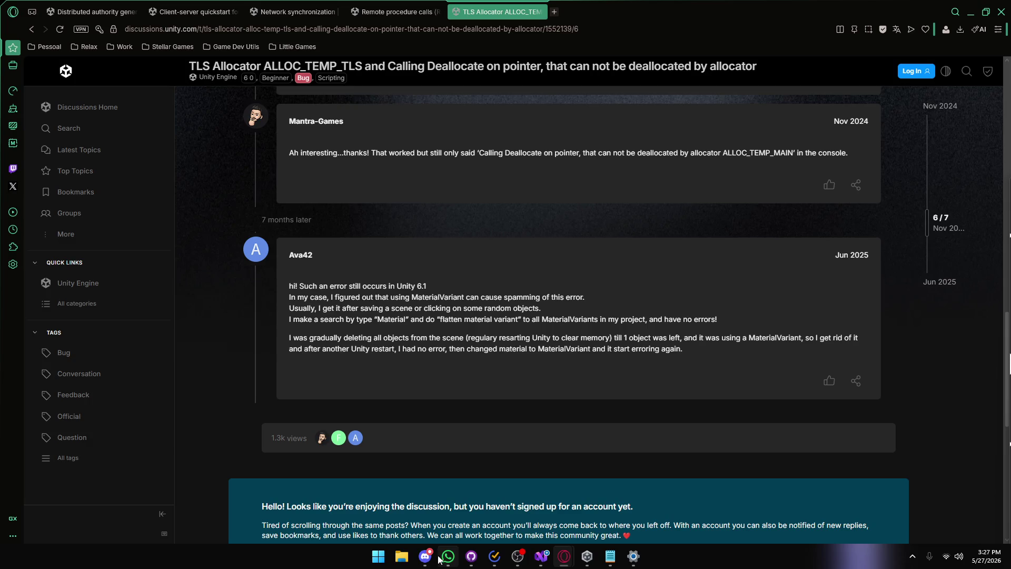
Reread the forum reply blaming MaterialVariant and suggesting a search by type Material.
{"action": "left_click", "coordinate": [587, 556]}
{"action": "left_click", "coordinate": [460, 383]}
{"action": "scroll", "coordinate": [474, 342], "scroll_direction": "up", "scroll_amount": 3}
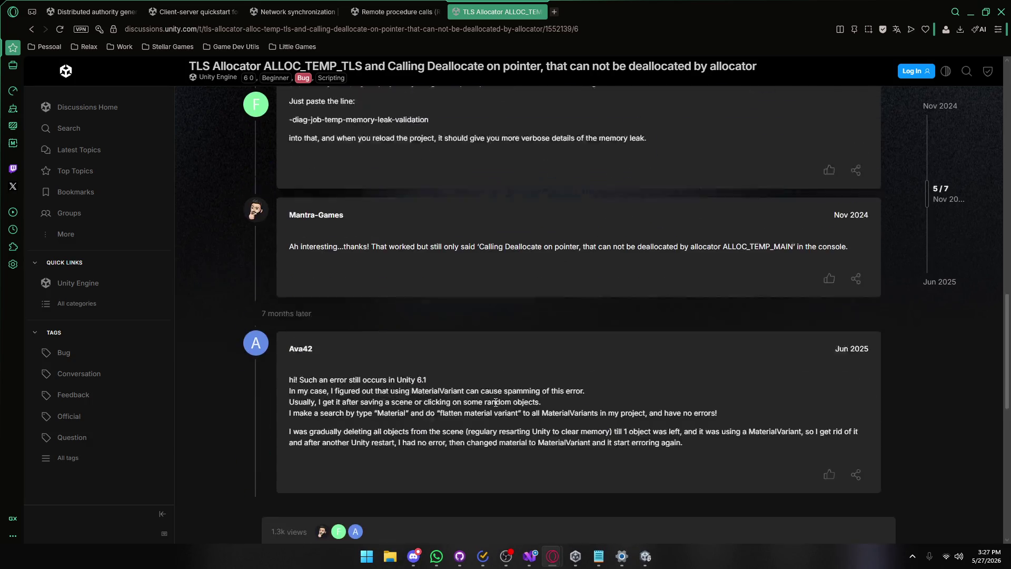
{"action": "scroll", "coordinate": [536, 405], "scroll_direction": "down", "scroll_amount": 1}
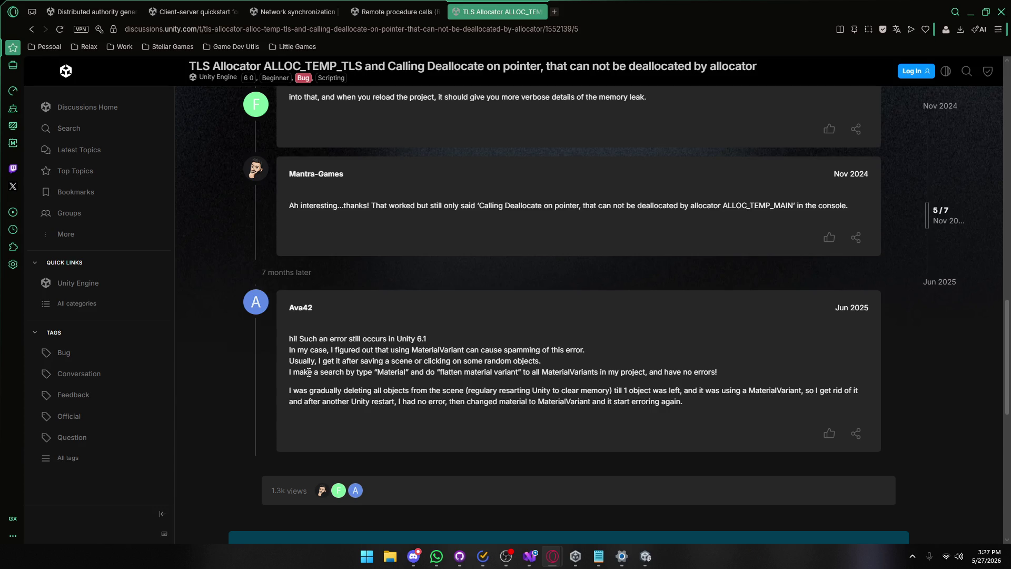
{"action": "left_click_drag", "start_coordinate": [306, 372], "coordinate": [605, 376]}
{"action": "left_click", "coordinate": [606, 376]}
{"action": "mouse_move", "coordinate": [648, 544]}
{"action": "left_click", "coordinate": [646, 498]}
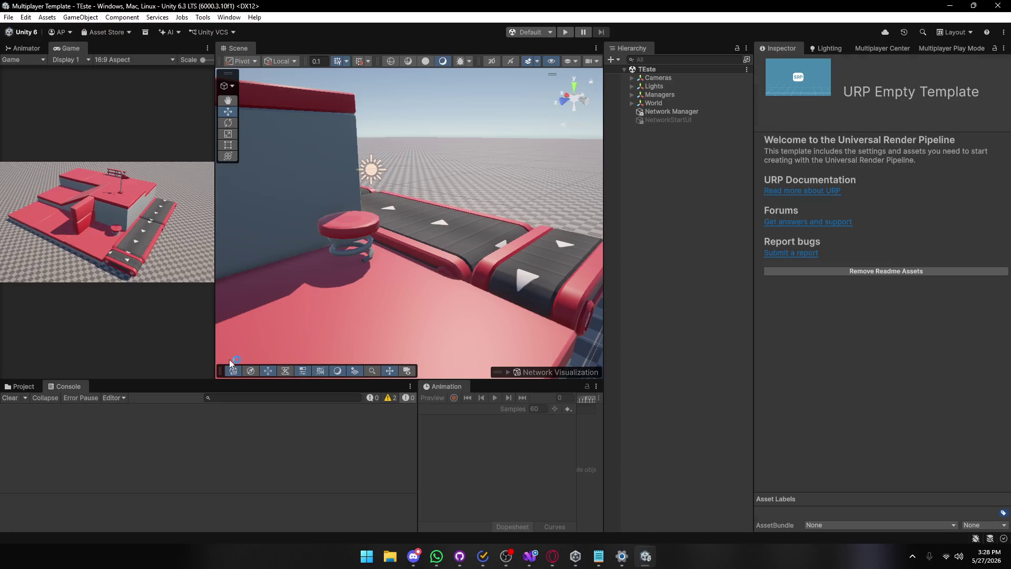
Open the Player prefab and review its Network Transform and Player Movement components.
{"action": "left_click", "coordinate": [20, 390]}
{"action": "double_click", "coordinate": [134, 436]}
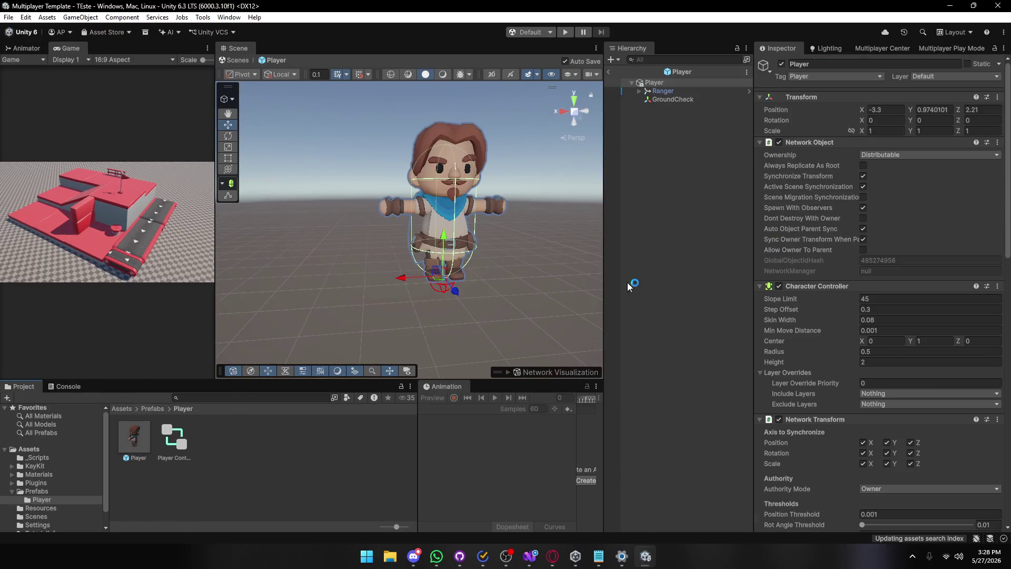
{"action": "scroll", "coordinate": [768, 316], "scroll_direction": "down", "scroll_amount": 15}
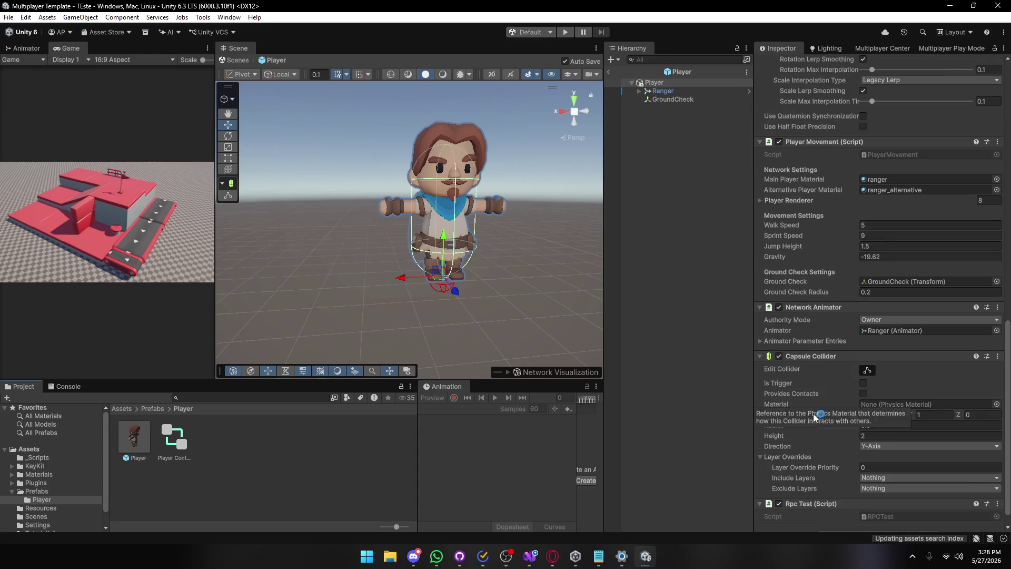
{"action": "scroll", "coordinate": [815, 415], "scroll_direction": "down", "scroll_amount": 2}
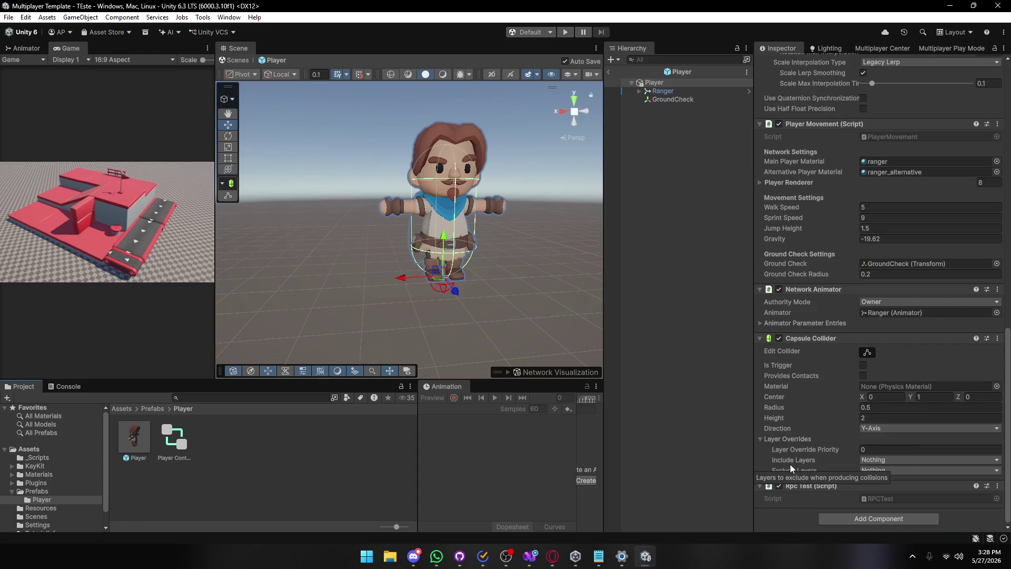
{"action": "scroll", "coordinate": [792, 468], "scroll_direction": "up", "scroll_amount": 10}
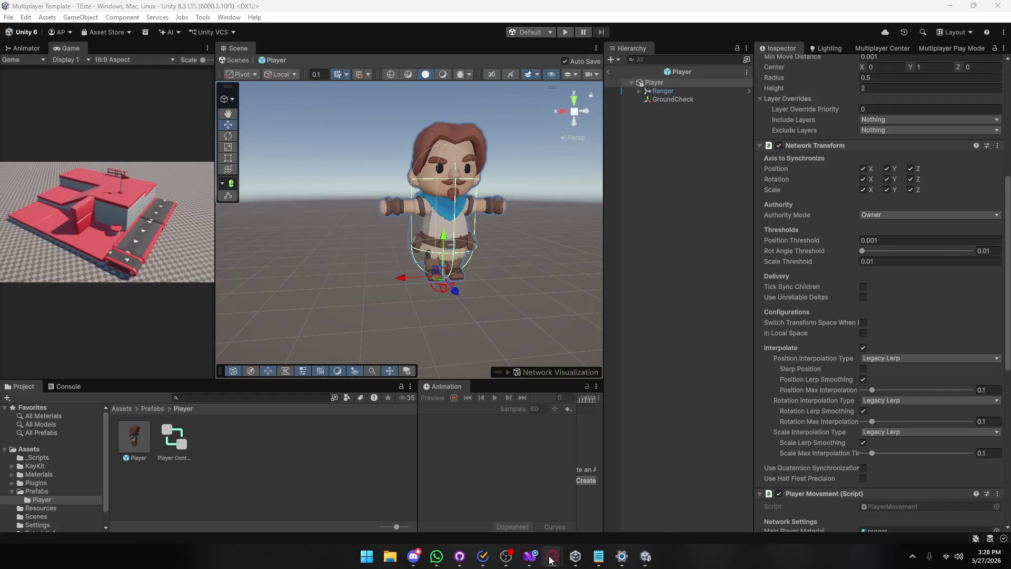
{"action": "left_click", "coordinate": [586, 510]}
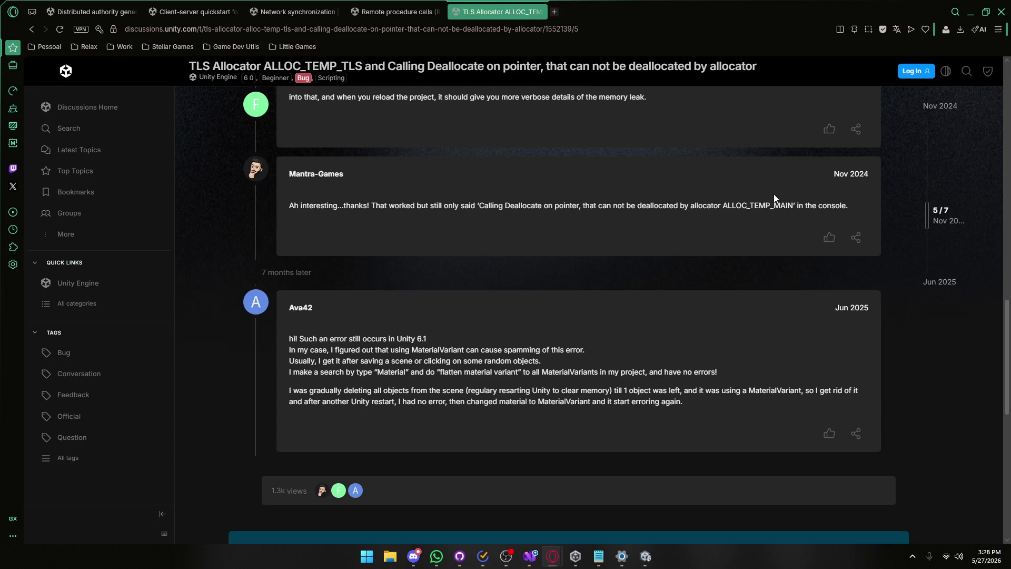
Return to the Unity editor with the Player prefab still open.
{"action": "left_click", "coordinate": [645, 556]}
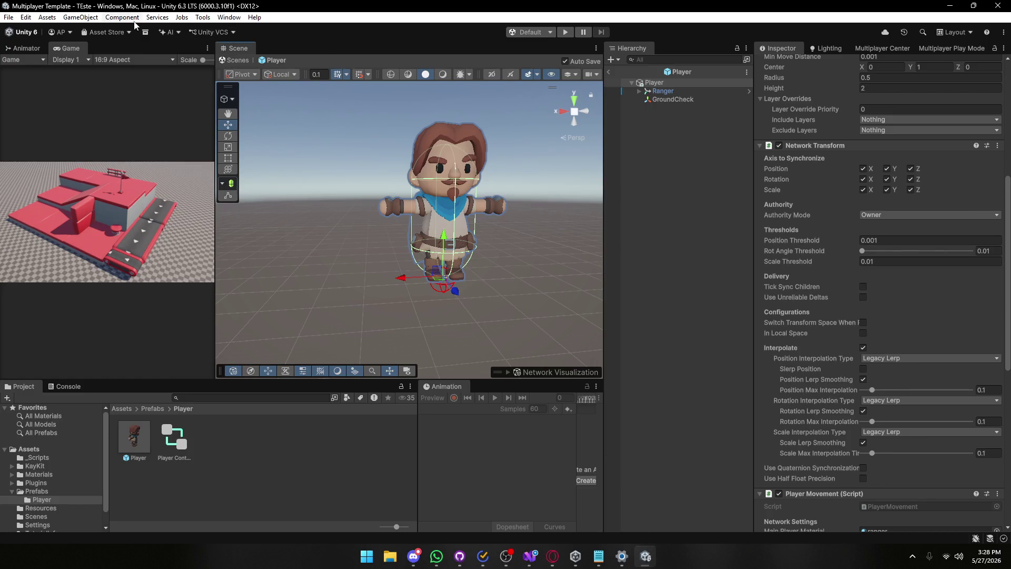
Open Edit > Search > Find and add a Types > Material filter, showing 28 results.
{"action": "left_click", "coordinate": [9, 18]}
{"action": "mouse_move", "coordinate": [30, 18]}
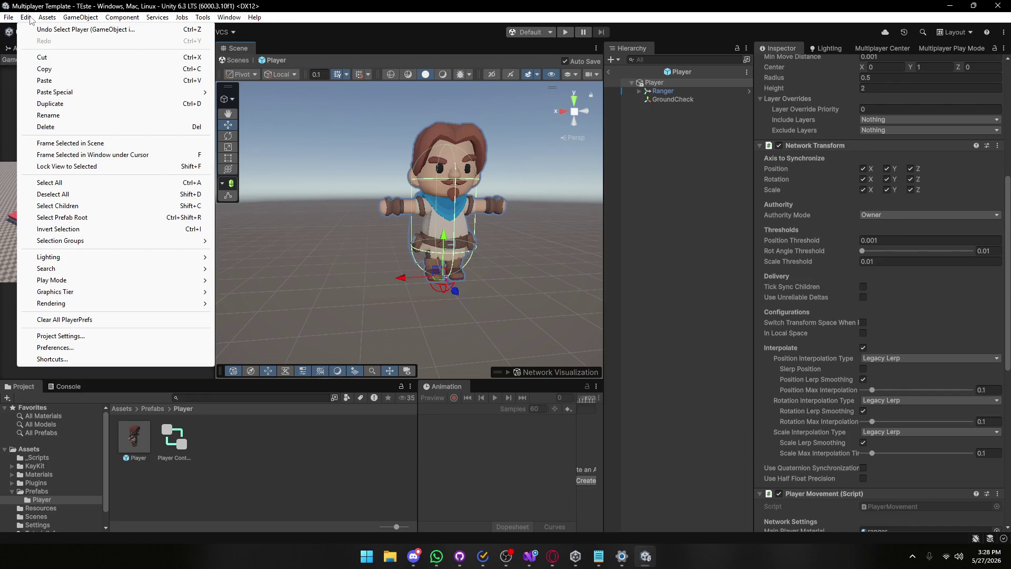
{"action": "mouse_move", "coordinate": [126, 268]}
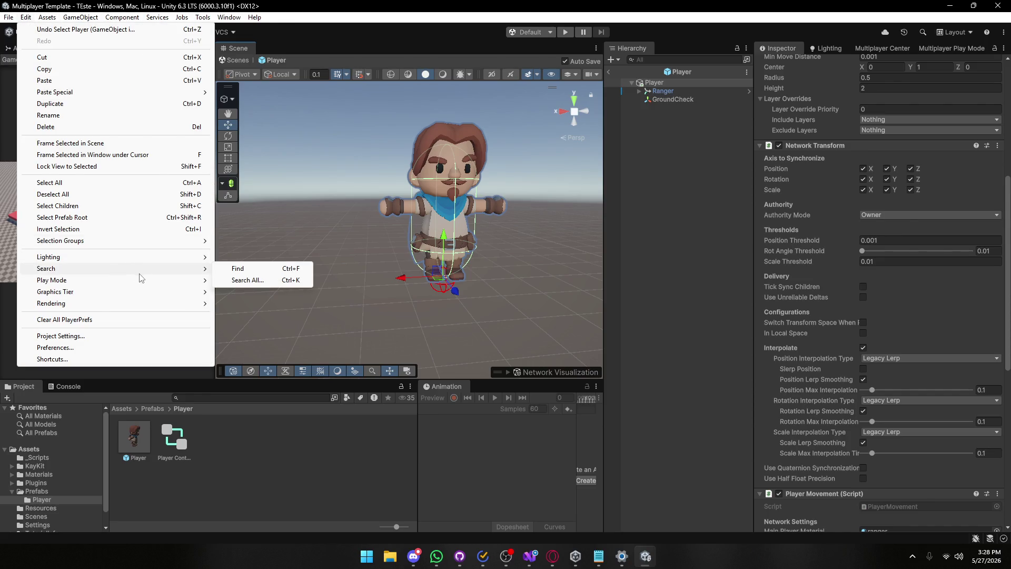
{"action": "left_click", "coordinate": [244, 272]}
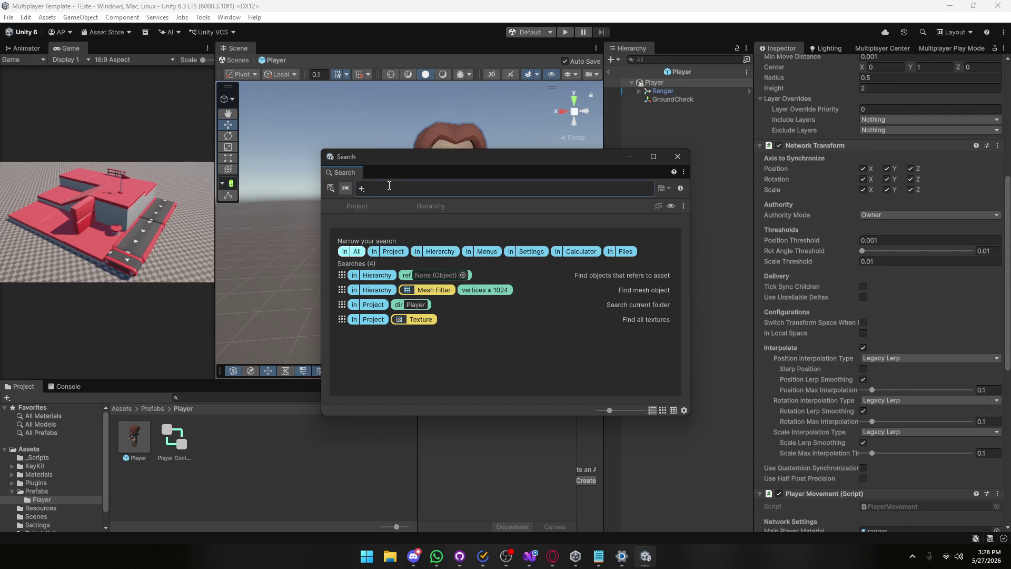
{"action": "left_click", "coordinate": [361, 189]}
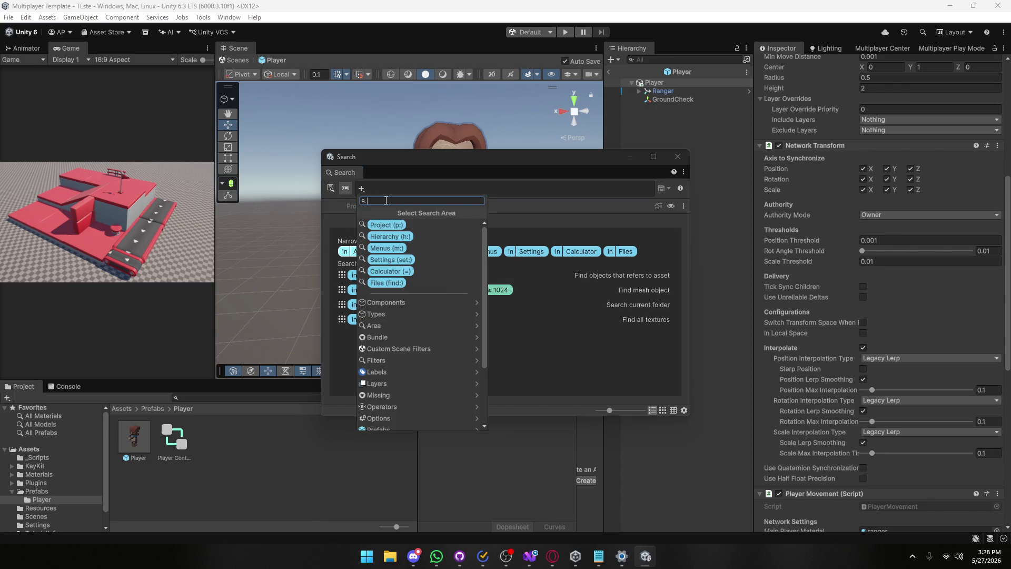
{"action": "scroll", "coordinate": [397, 333], "scroll_direction": "down", "scroll_amount": 3}
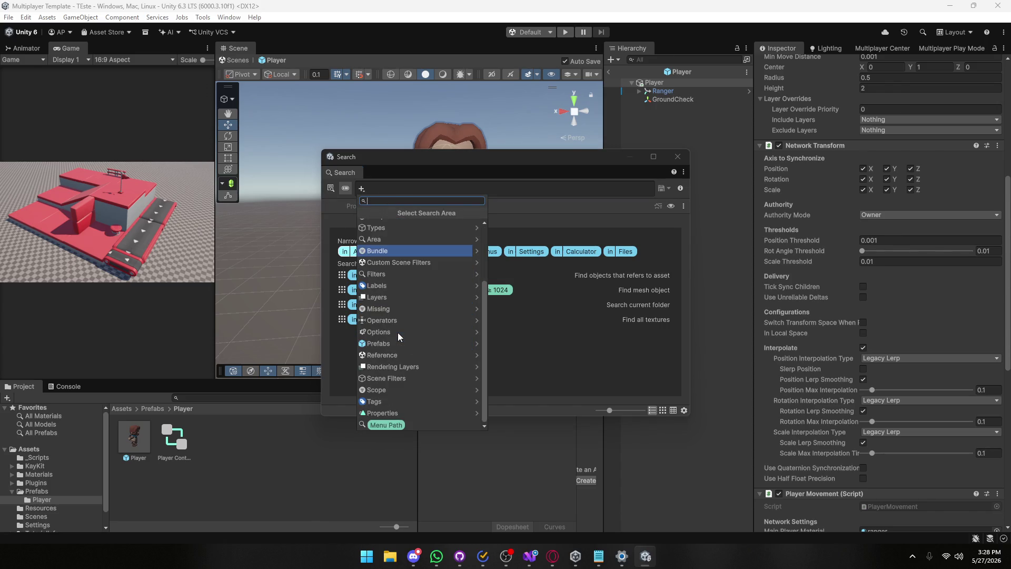
{"action": "scroll", "coordinate": [394, 399], "scroll_direction": "up", "scroll_amount": 1}
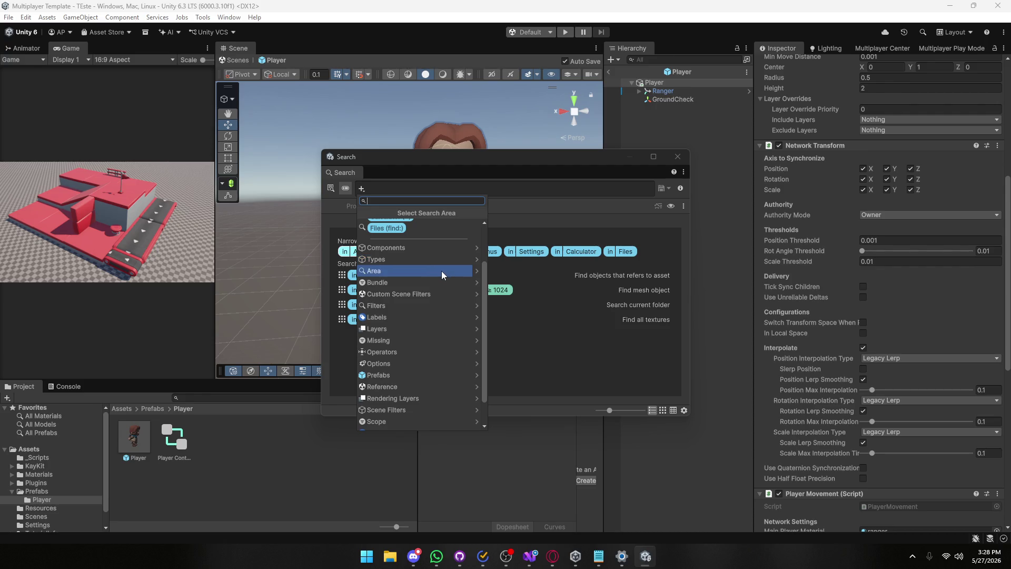
{"action": "left_click", "coordinate": [478, 260]}
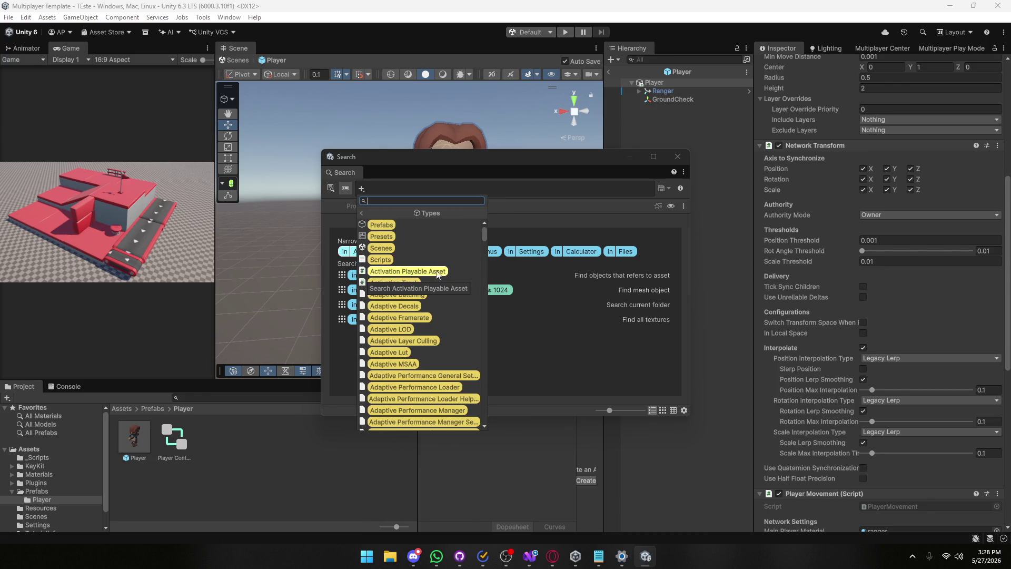
{"action": "scroll", "coordinate": [425, 279], "scroll_direction": "down", "scroll_amount": 20}
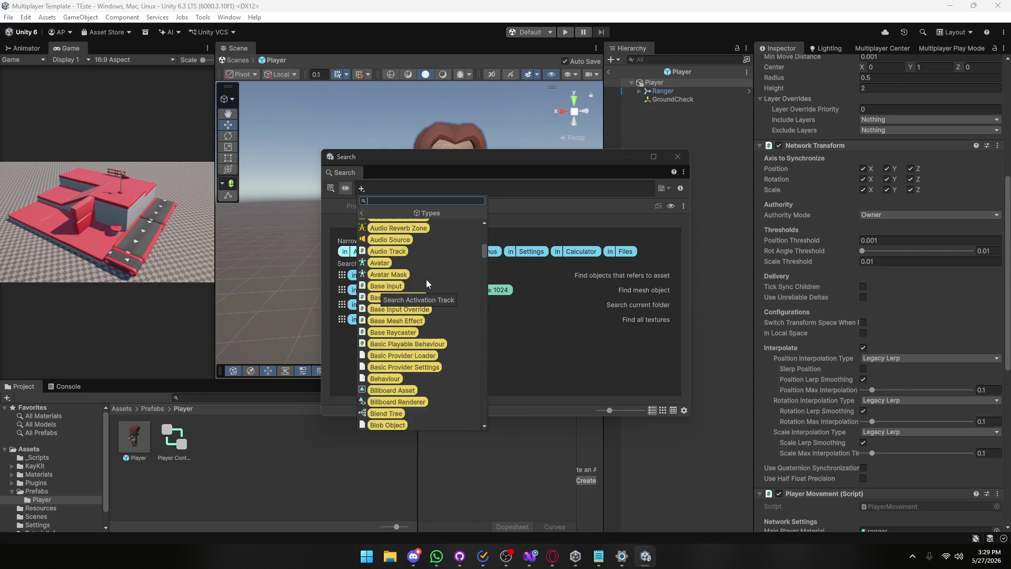
{"action": "scroll", "coordinate": [426, 283], "scroll_direction": "down", "scroll_amount": 20}
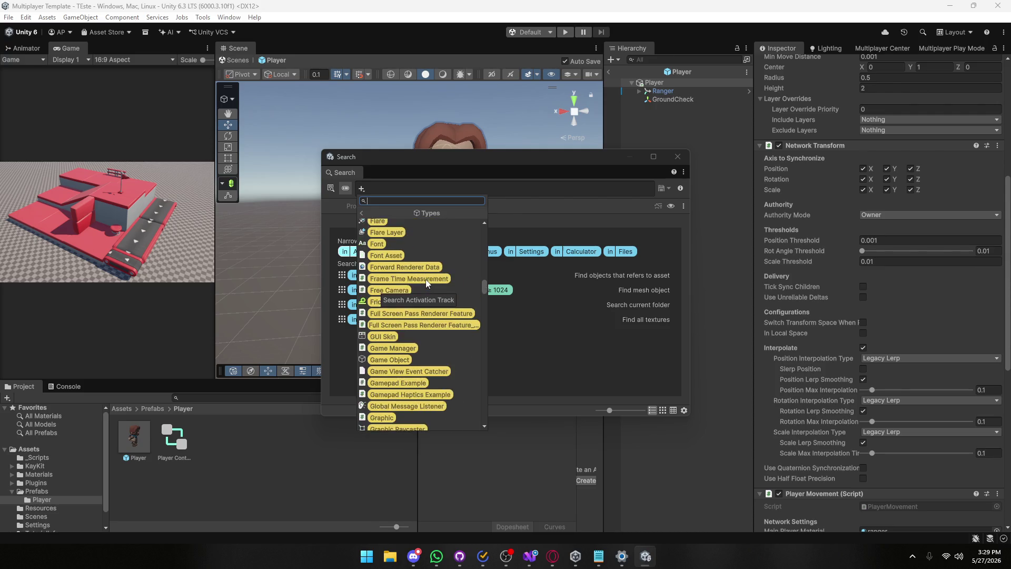
{"action": "scroll", "coordinate": [426, 283], "scroll_direction": "down", "scroll_amount": 15}
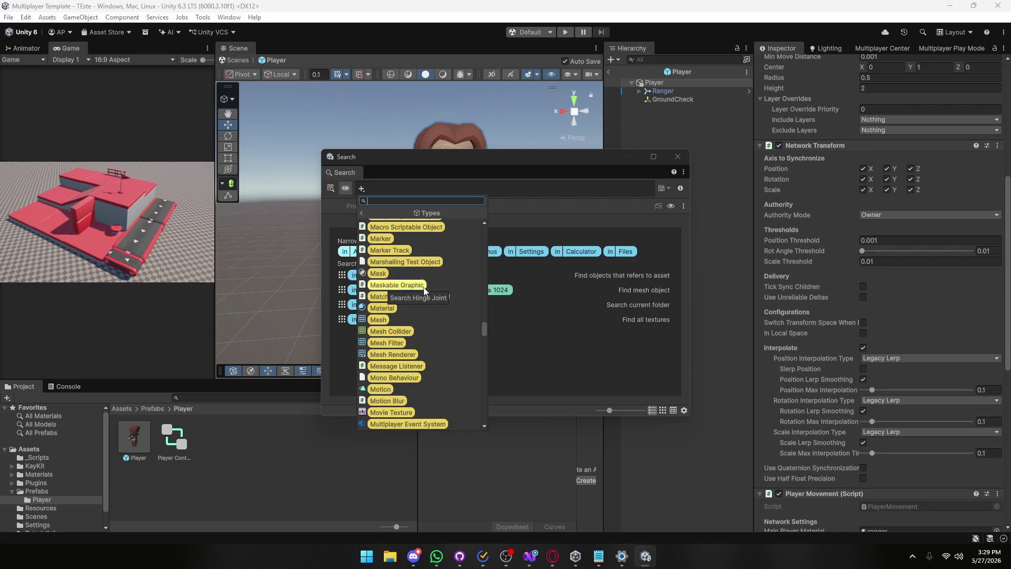
{"action": "key", "text": "Escape"}
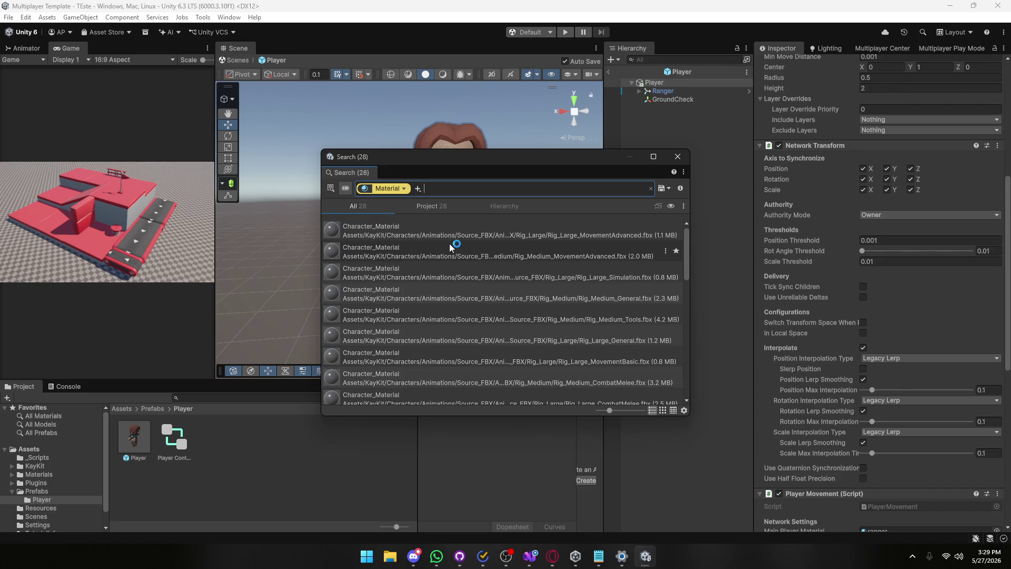
Inspect the Character_Material result and then the Lit-shader ranger.mat material in the search results.
{"action": "scroll", "coordinate": [450, 241], "scroll_direction": "down", "scroll_amount": 10}
{"action": "scroll", "coordinate": [442, 249], "scroll_direction": "down", "scroll_amount": 2}
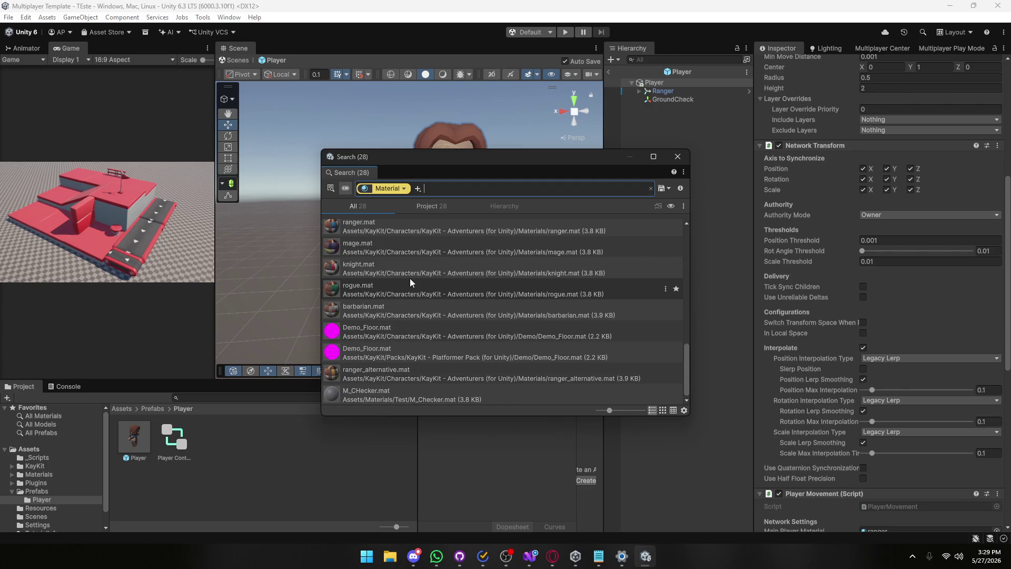
{"action": "scroll", "coordinate": [441, 314], "scroll_direction": "up", "scroll_amount": 12}
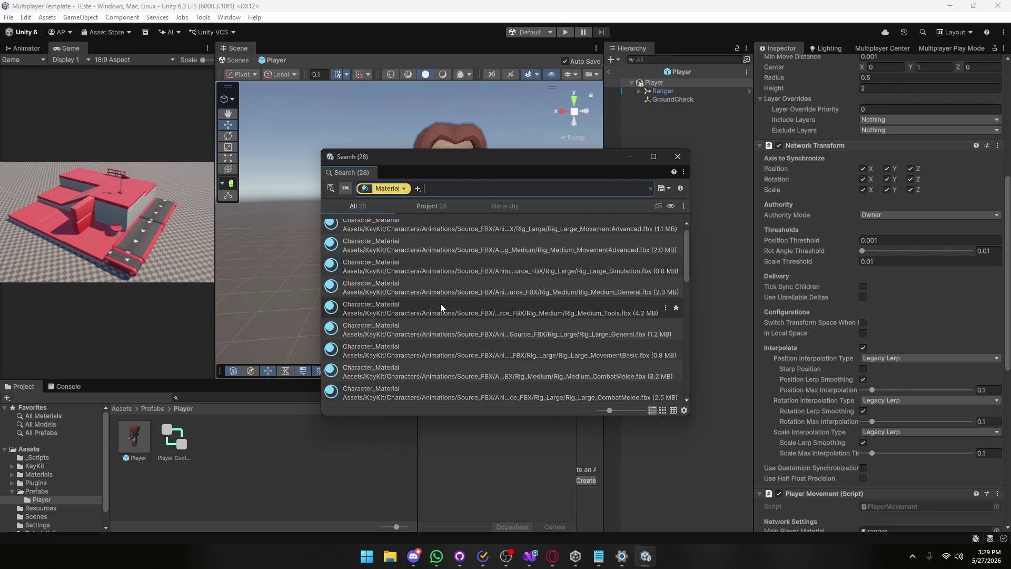
{"action": "left_click", "coordinate": [442, 237]}
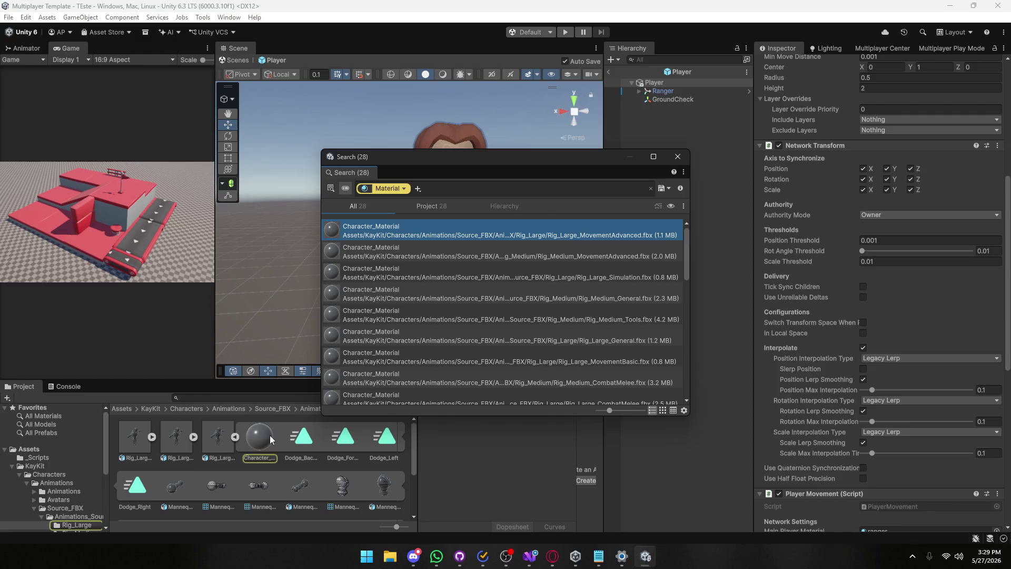
{"action": "scroll", "coordinate": [406, 263], "scroll_direction": "down", "scroll_amount": 5}
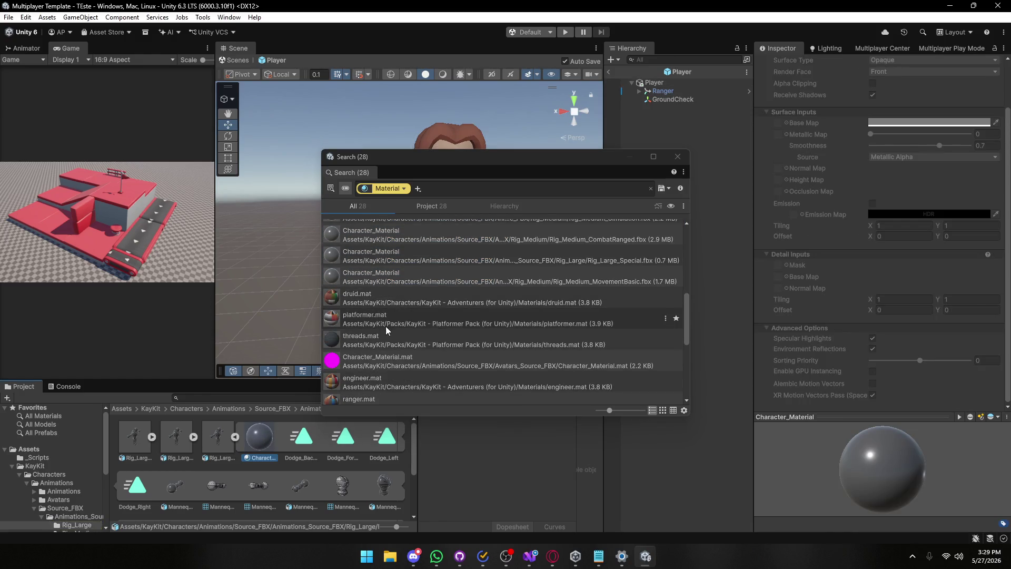
{"action": "scroll", "coordinate": [386, 326], "scroll_direction": "down", "scroll_amount": 3}
{"action": "left_click", "coordinate": [376, 342]}
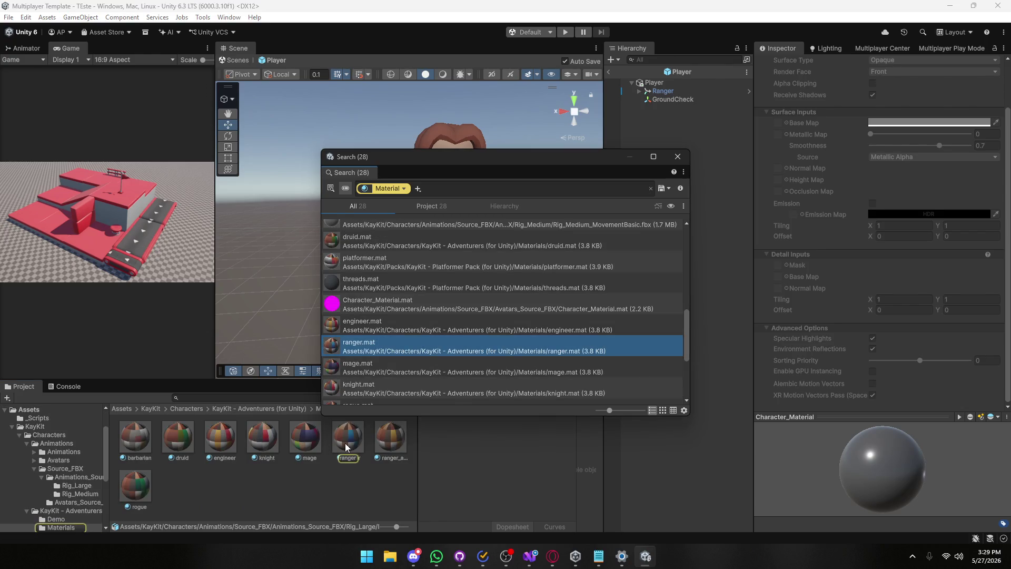
Close the Search window and return to the forum thread in the browser.
{"action": "left_click", "coordinate": [678, 158]}
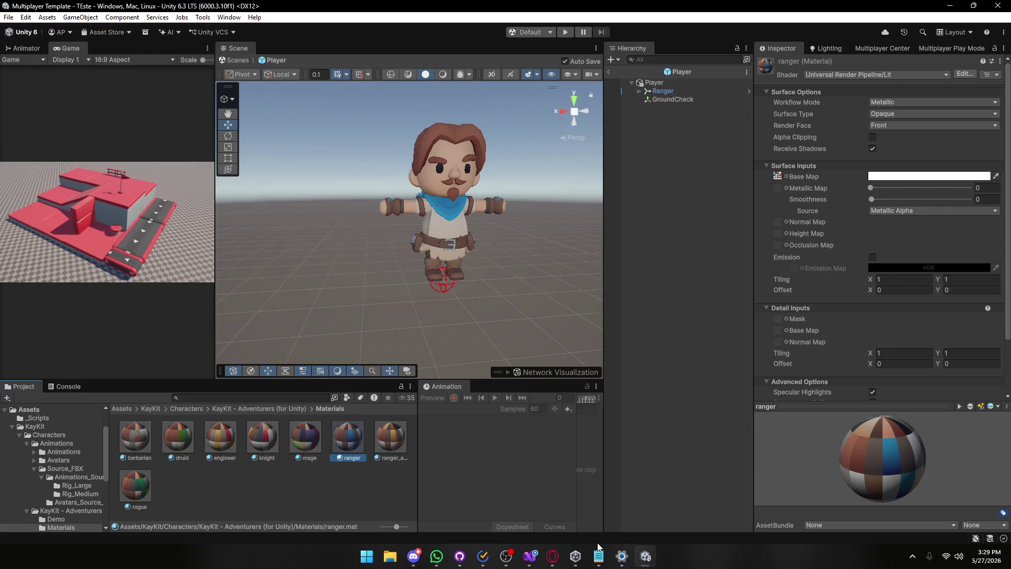
{"action": "mouse_move", "coordinate": [560, 560]}
{"action": "left_click", "coordinate": [593, 509]}
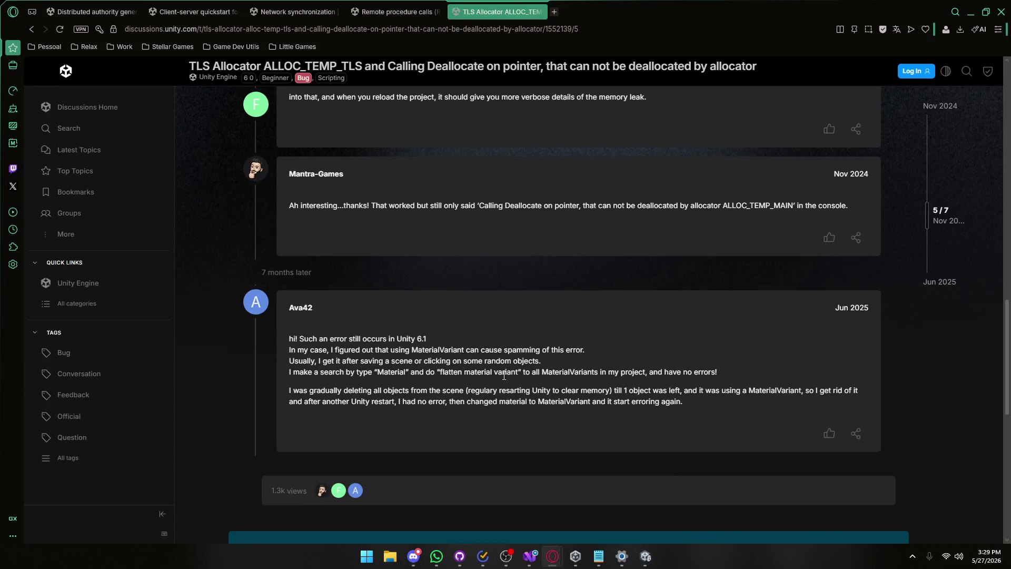
Search 'materialvariant unity' in a new tab and open the Material Variant quick-start tutorial video.
{"action": "left_click", "coordinate": [554, 11]}
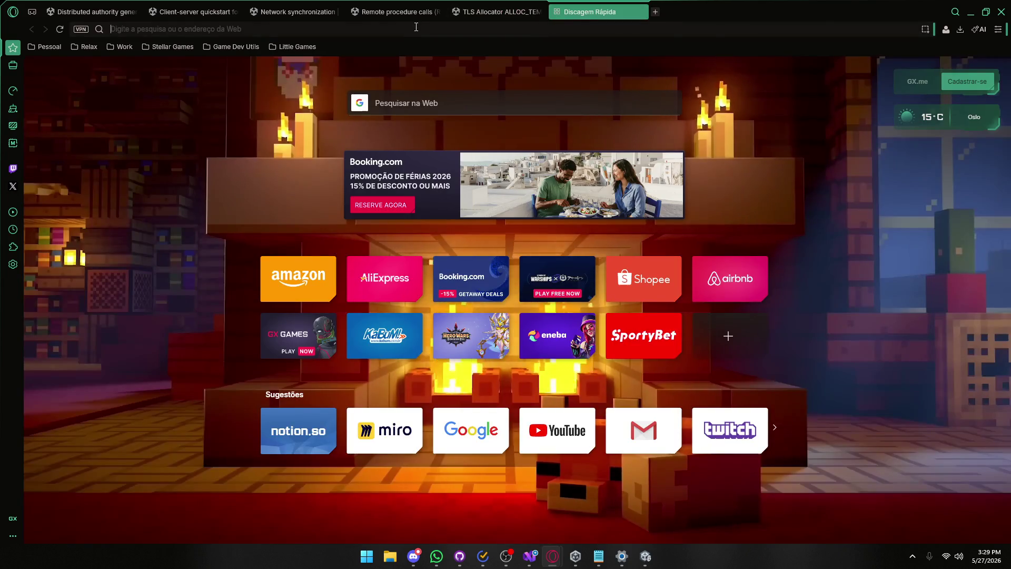
{"action": "type", "text": "materialvar"}
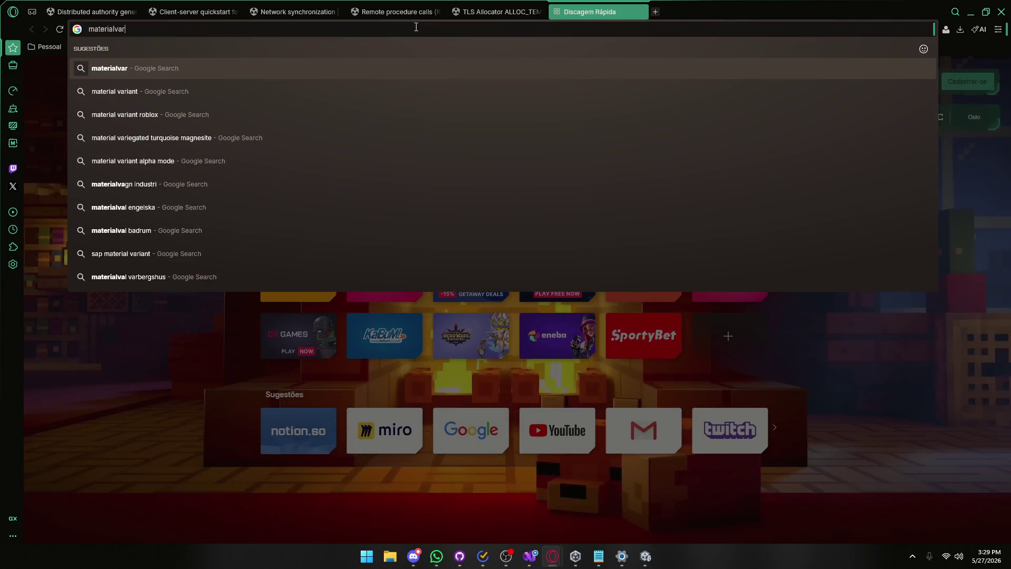
{"action": "type", "text": "iant unity"}
{"action": "key", "text": "Return"}
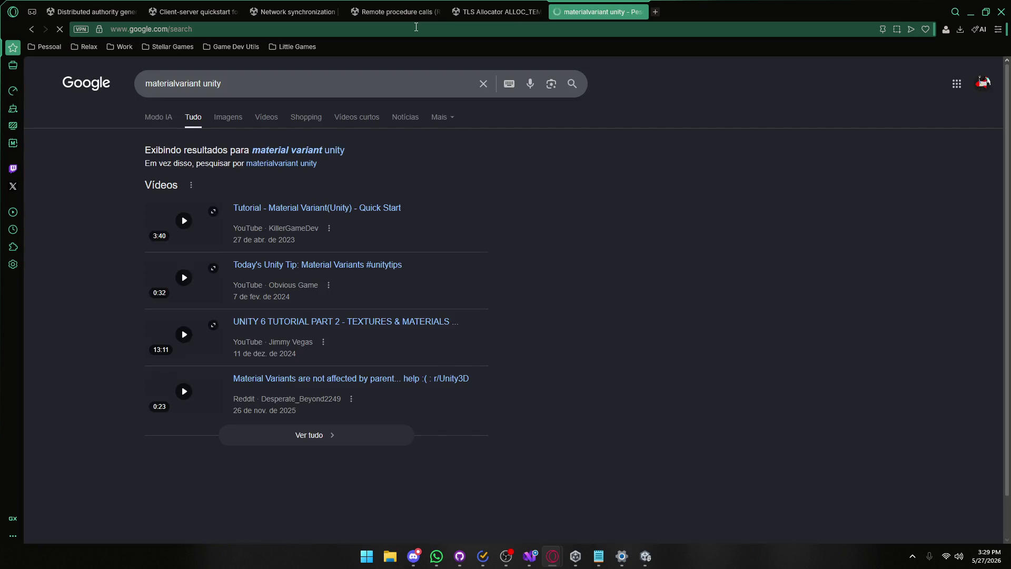
{"action": "left_click", "coordinate": [340, 211]}
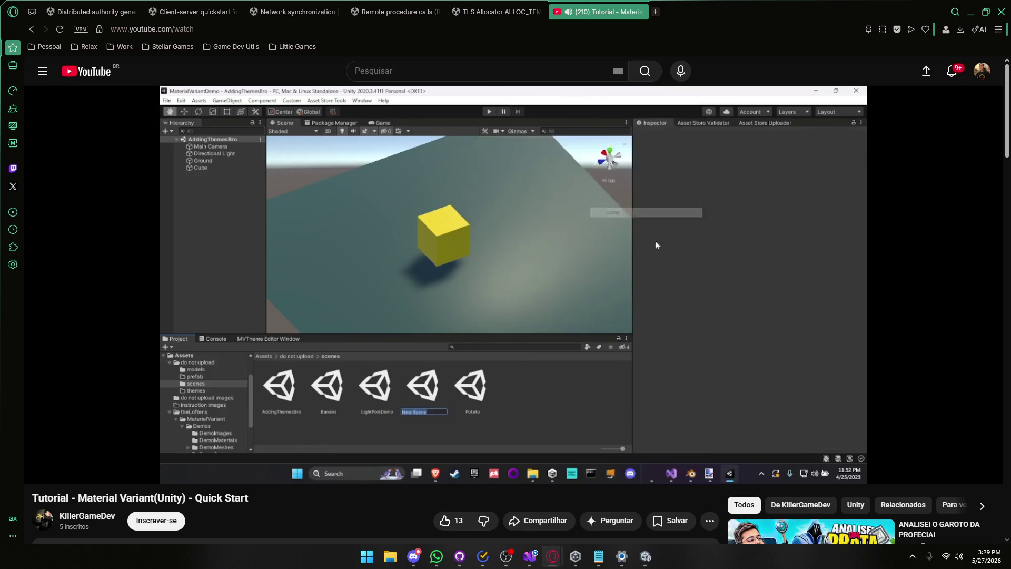
Seek the tutorial to about 0:42 where the Material Variant script is added, pause, and return to Unity.
{"action": "key", "text": "Right"}
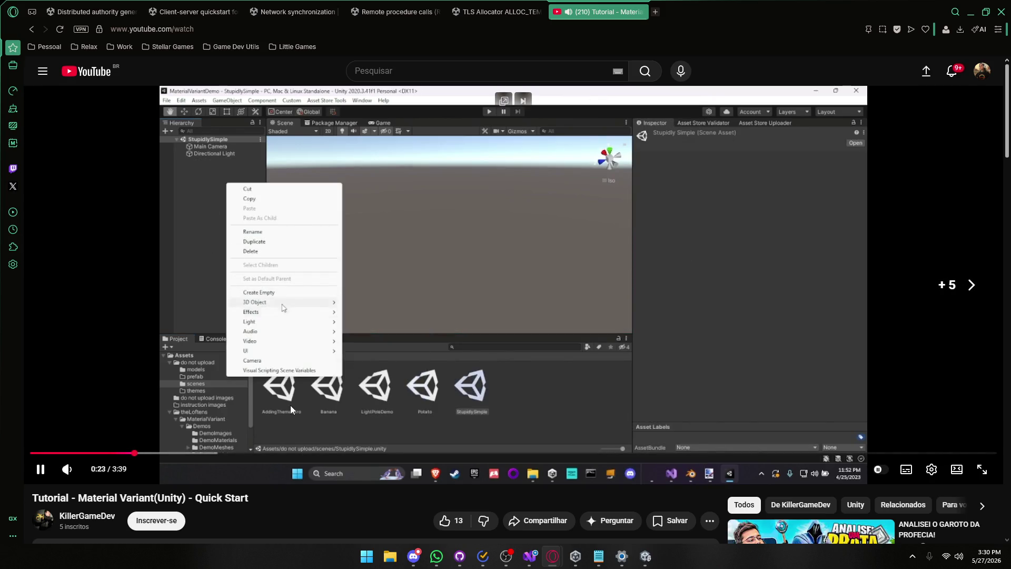
{"action": "key", "text": "Right"}
{"action": "key", "text": "Right"}
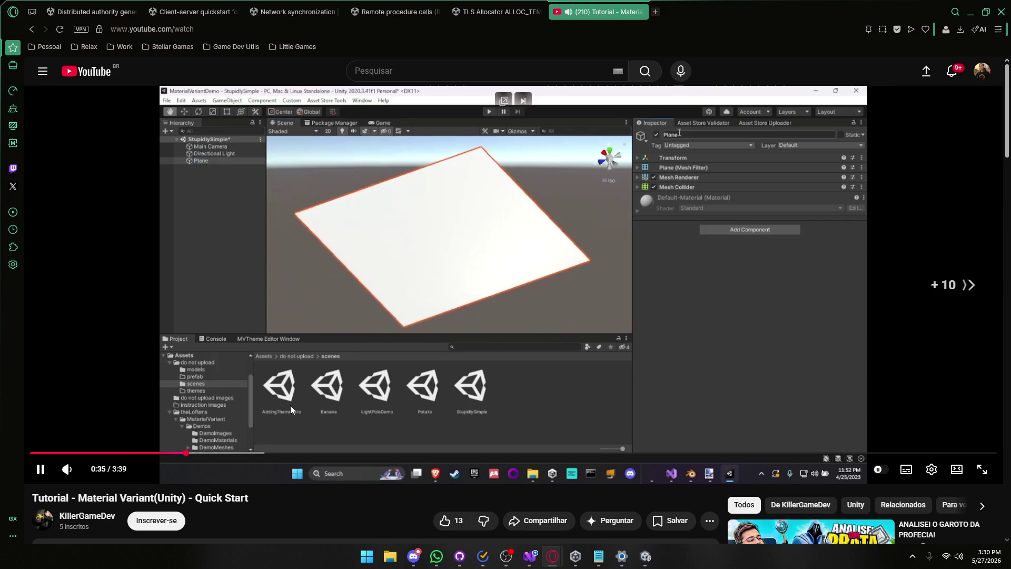
{"action": "key", "text": "Right"}
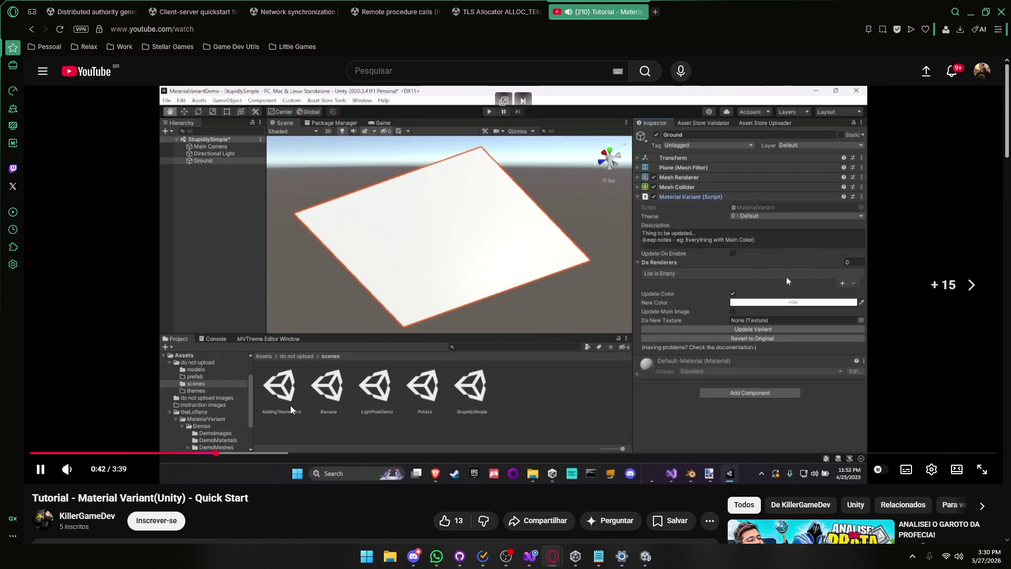
{"action": "key", "text": "Left"}
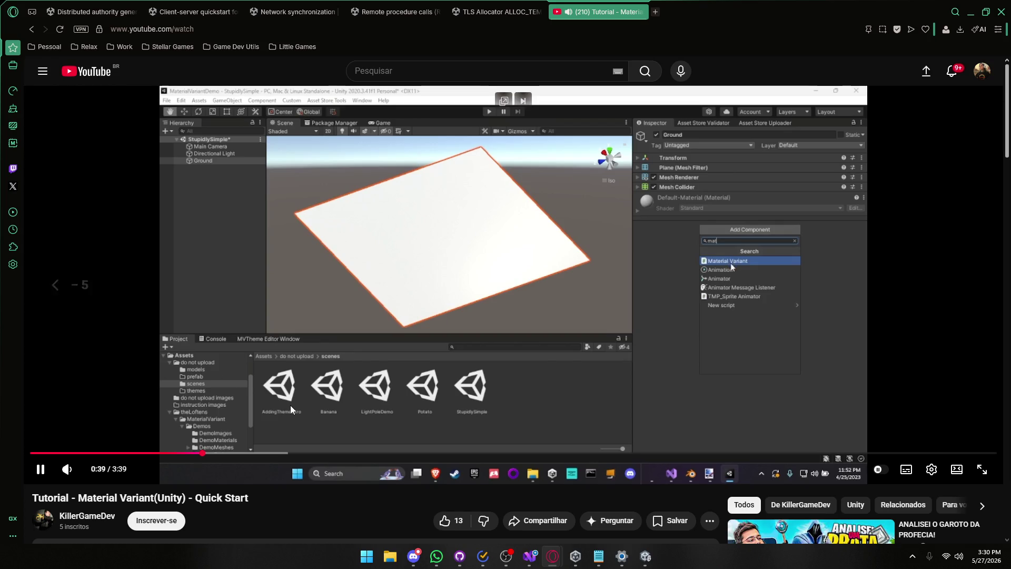
{"action": "key", "text": "space"}
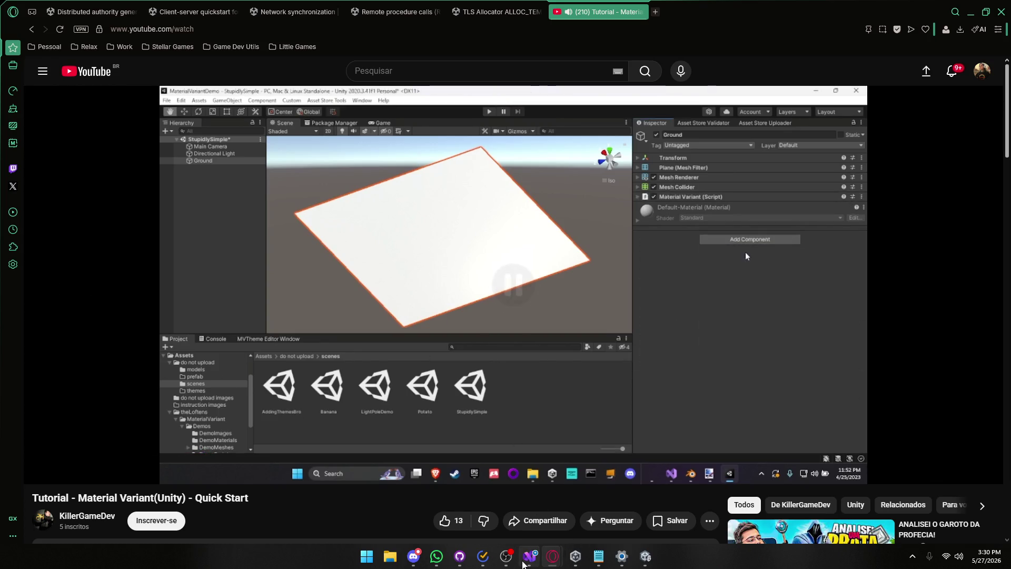
{"action": "left_click", "coordinate": [645, 555]}
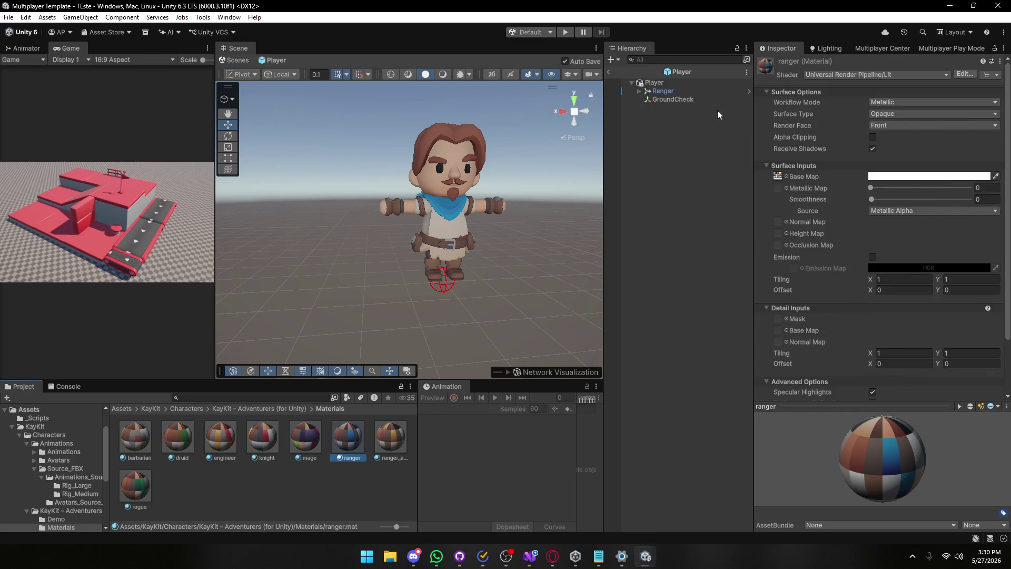
Select Player and search Add Component for 'materia', finding no match, then clear the search.
{"action": "left_click", "coordinate": [668, 81]}
{"action": "scroll", "coordinate": [832, 411], "scroll_direction": "down", "scroll_amount": 15}
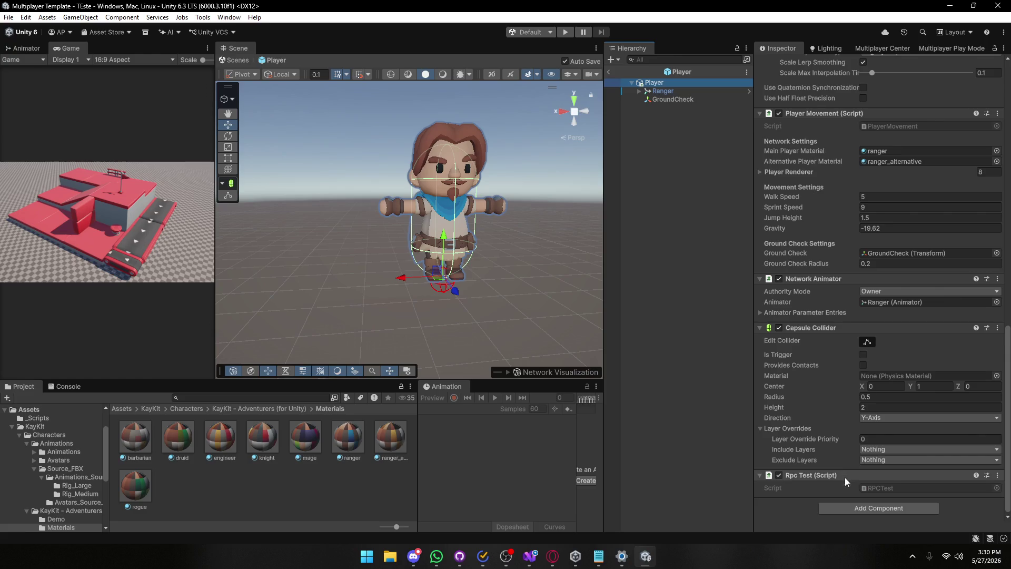
{"action": "left_click", "coordinate": [835, 506]}
{"action": "type", "text": "materia"}
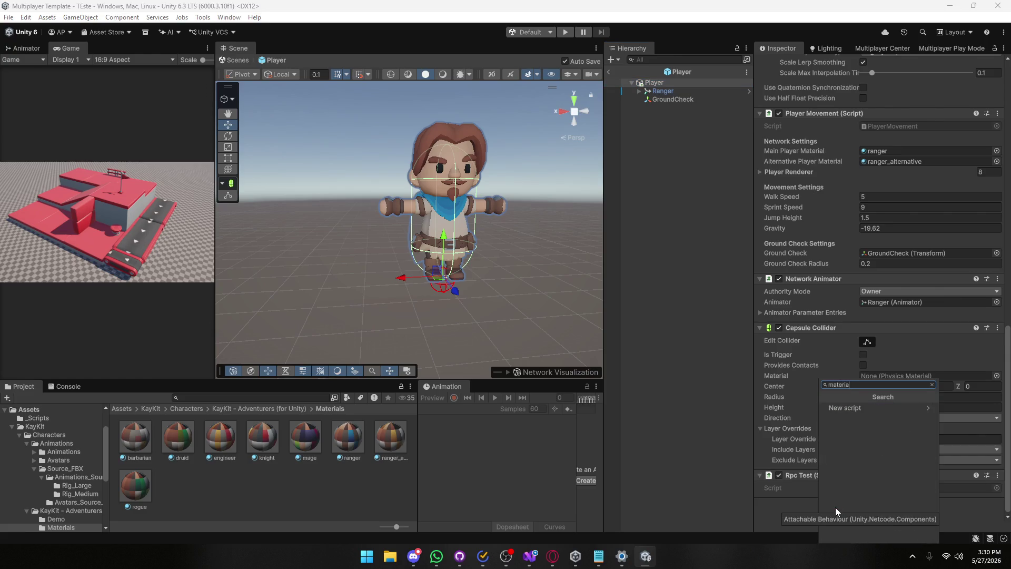
{"action": "key", "text": "BackSpace"}
{"action": "key", "text": "BackSpace"}
{"action": "key", "text": "BackSpace"}
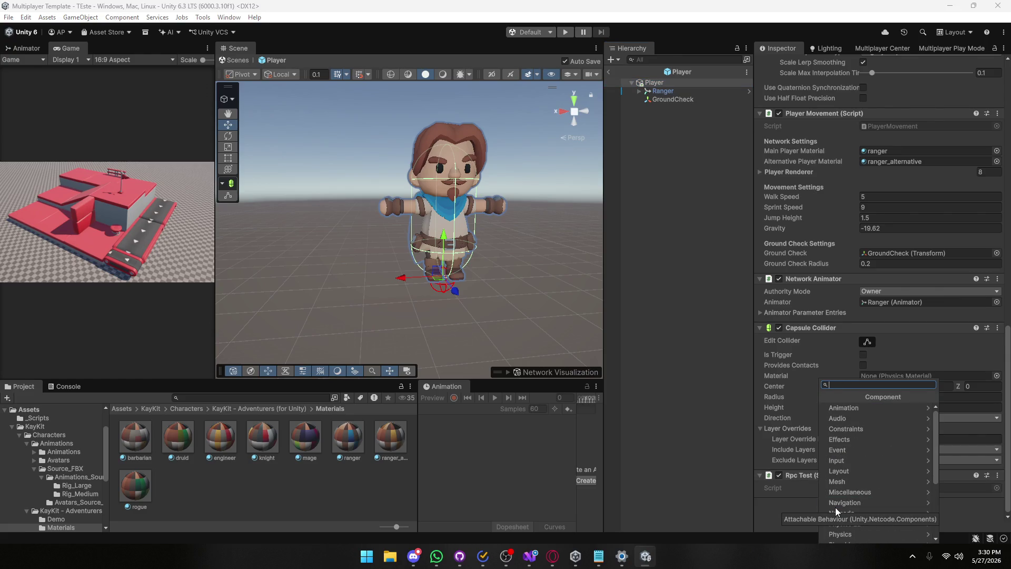
{"action": "key", "text": "BackSpace"}
{"action": "key", "text": "BackSpace"}
Browse the asset creation options for the Materials folder and ranger material without creating anything.
{"action": "right_click", "coordinate": [382, 507]}
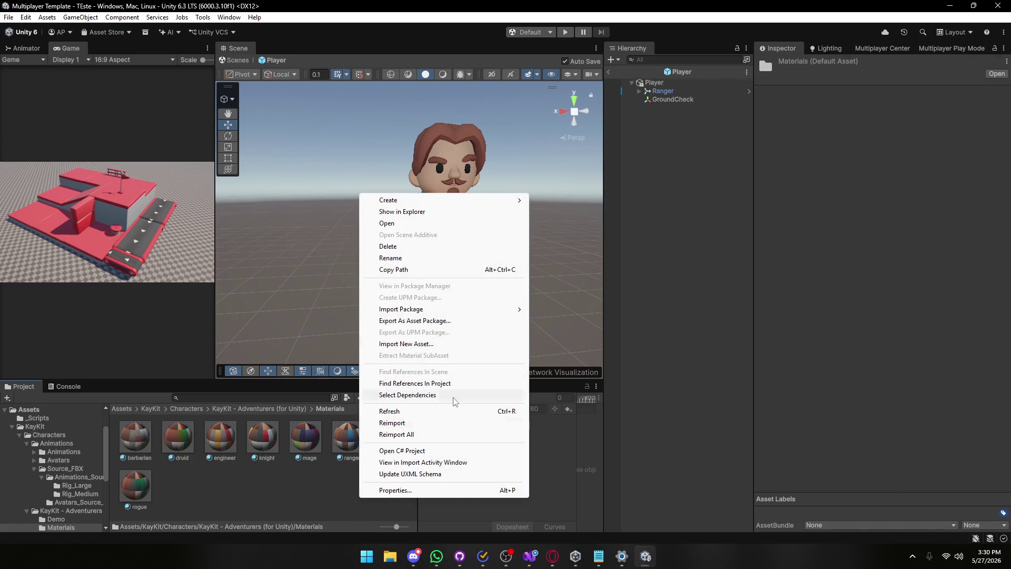
{"action": "mouse_move", "coordinate": [440, 201]}
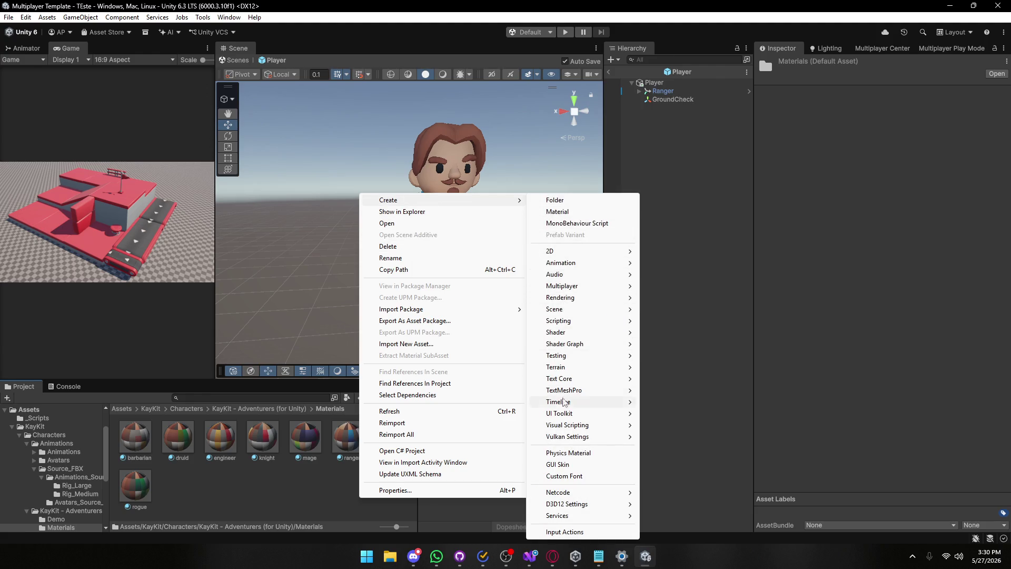
{"action": "mouse_move", "coordinate": [574, 298]}
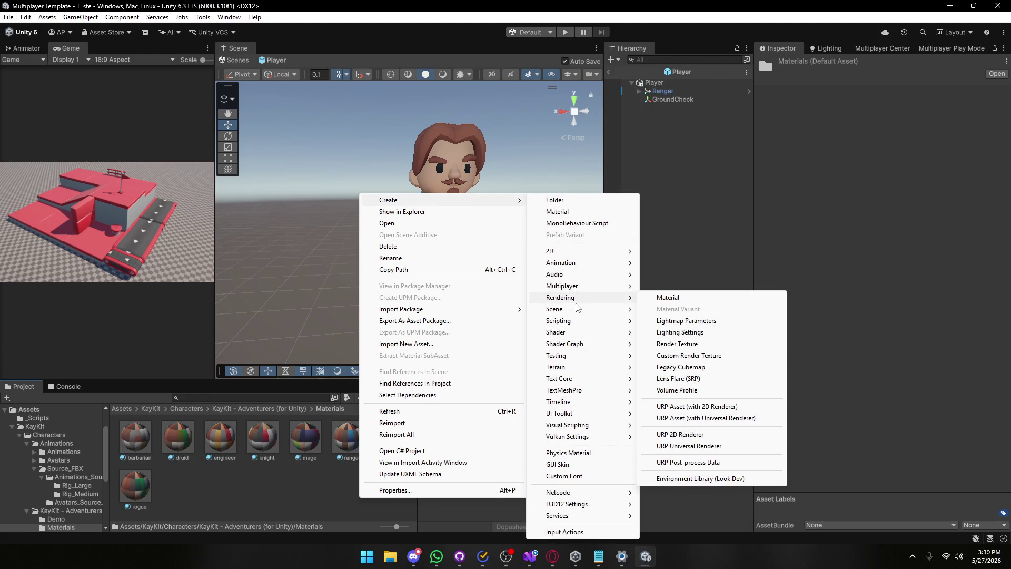
{"action": "left_click", "coordinate": [679, 314]}
{"action": "right_click", "coordinate": [315, 446]}
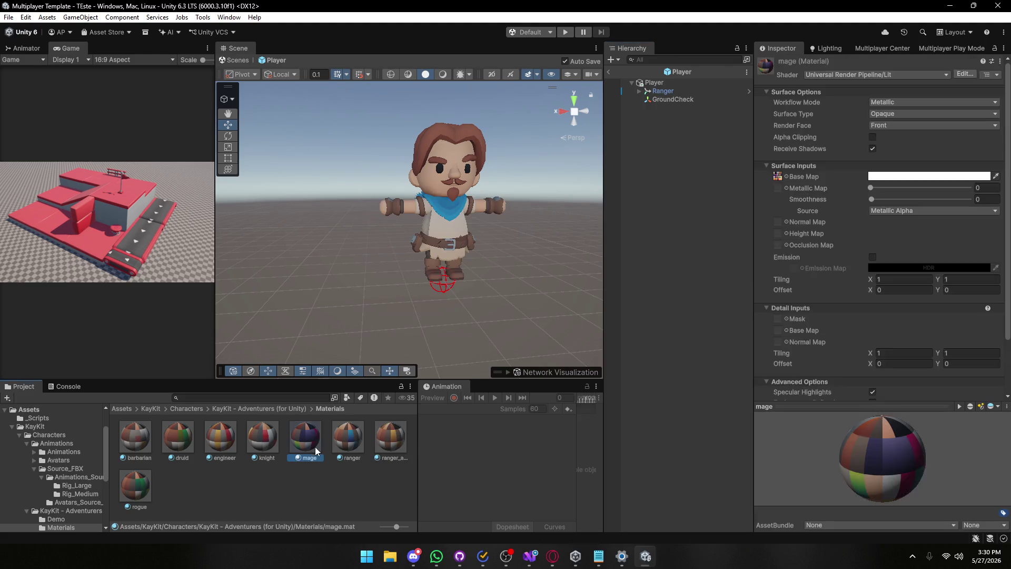
{"action": "right_click", "coordinate": [345, 458]}
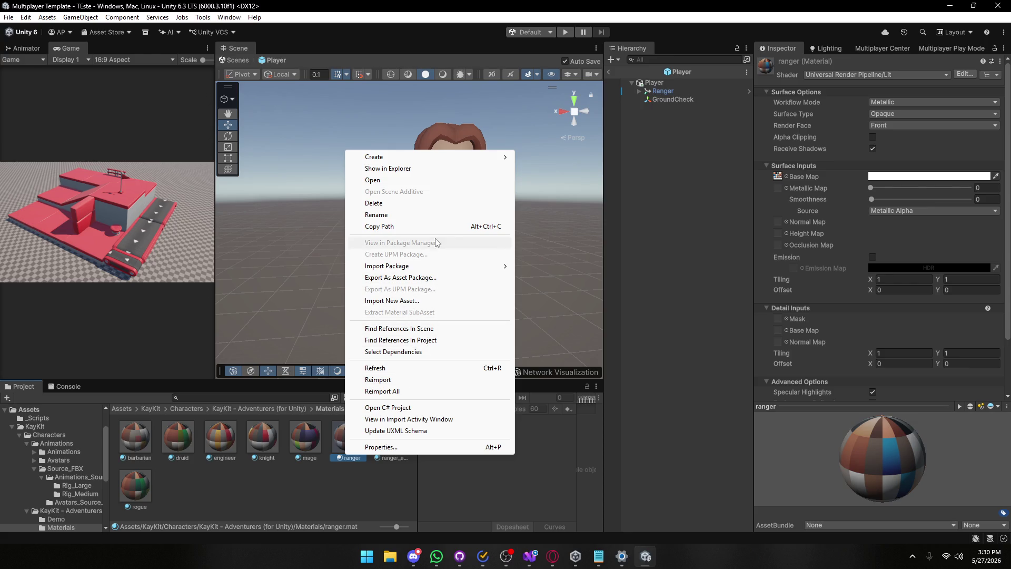
{"action": "mouse_move", "coordinate": [493, 158]}
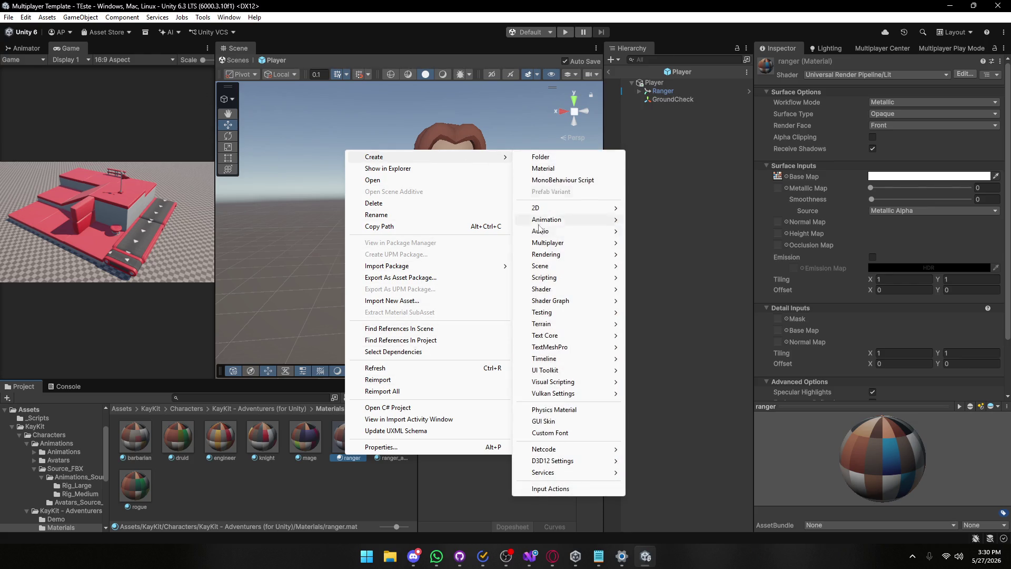
{"action": "mouse_move", "coordinate": [574, 255]}
{"action": "left_click", "coordinate": [665, 208]}
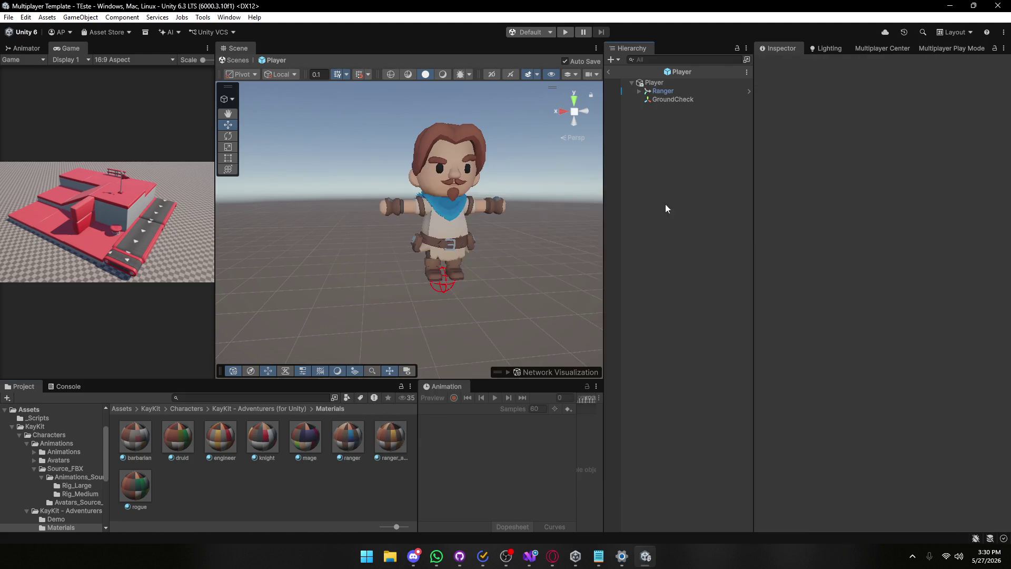
Create a Material Variant of the ranger material named 'ranger Variant'.
{"action": "right_click", "coordinate": [358, 440]}
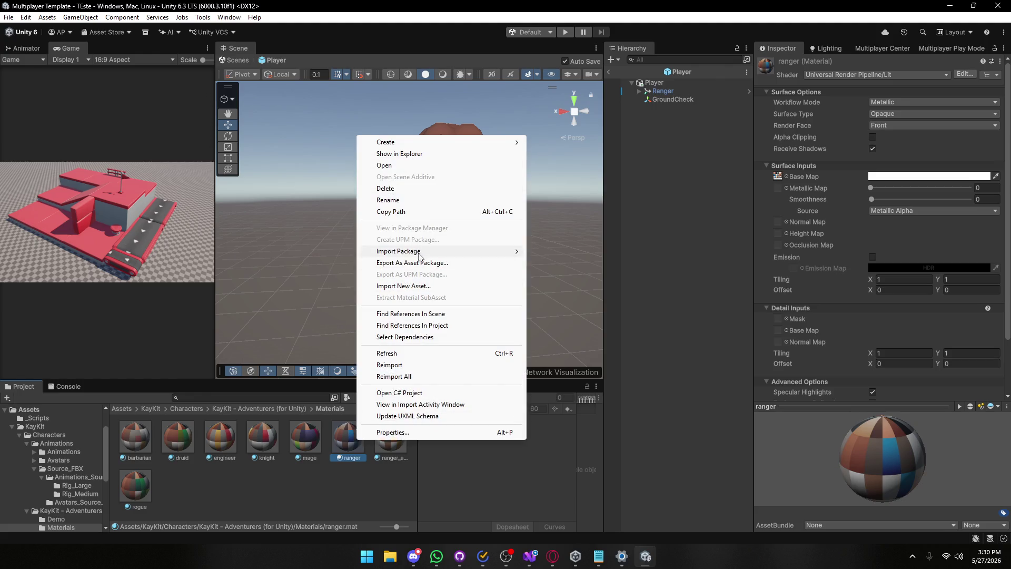
{"action": "mouse_move", "coordinate": [441, 144]}
{"action": "mouse_move", "coordinate": [573, 230]}
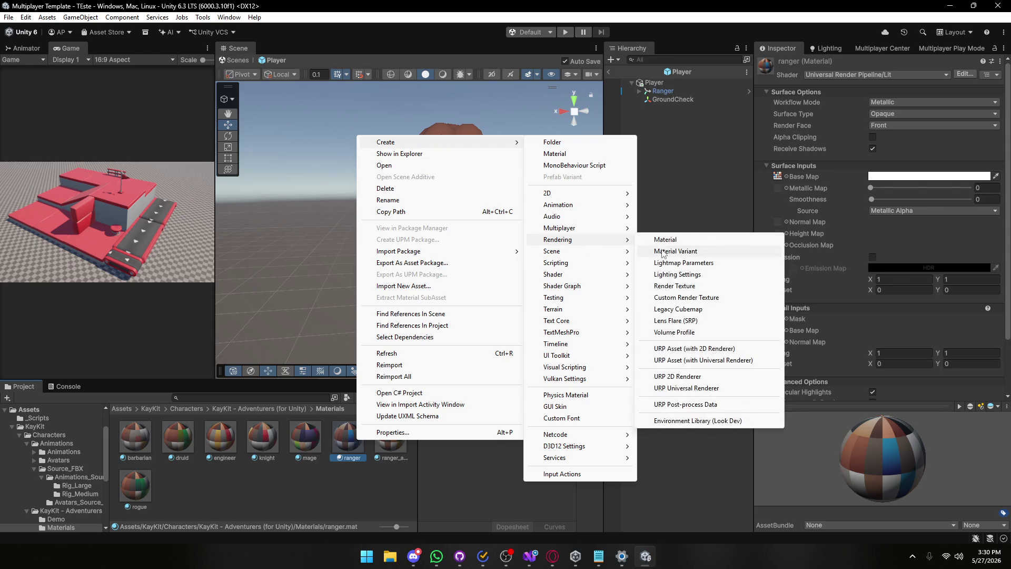
{"action": "left_click", "coordinate": [676, 251]}
{"action": "key", "text": "Return"}
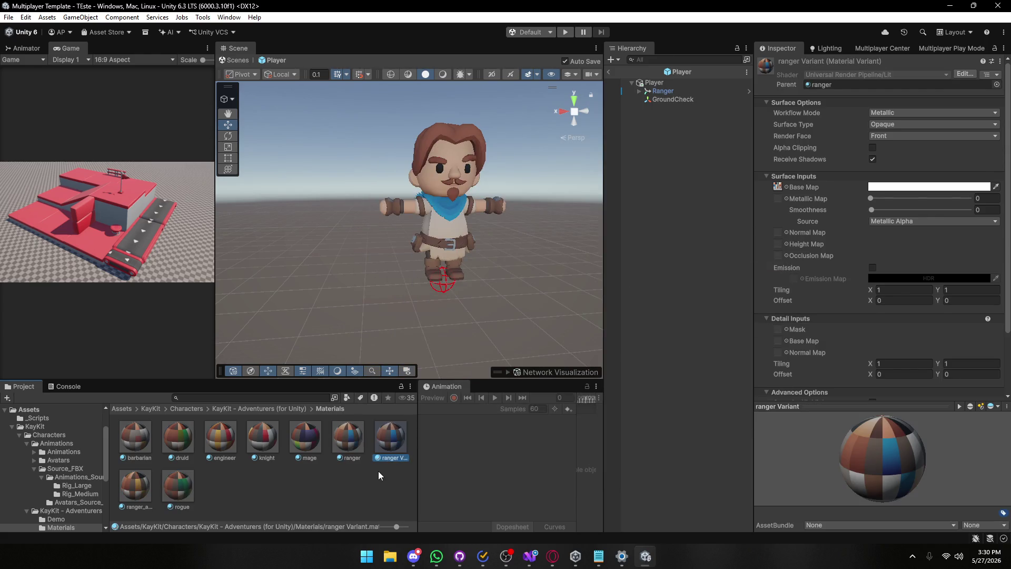
Delete the ranger Variant material, leaving only the original materials.
{"action": "left_click", "coordinate": [379, 475]}
{"action": "left_click", "coordinate": [398, 437]}
{"action": "key", "text": "Delete"}
{"action": "left_click", "coordinate": [526, 300]}
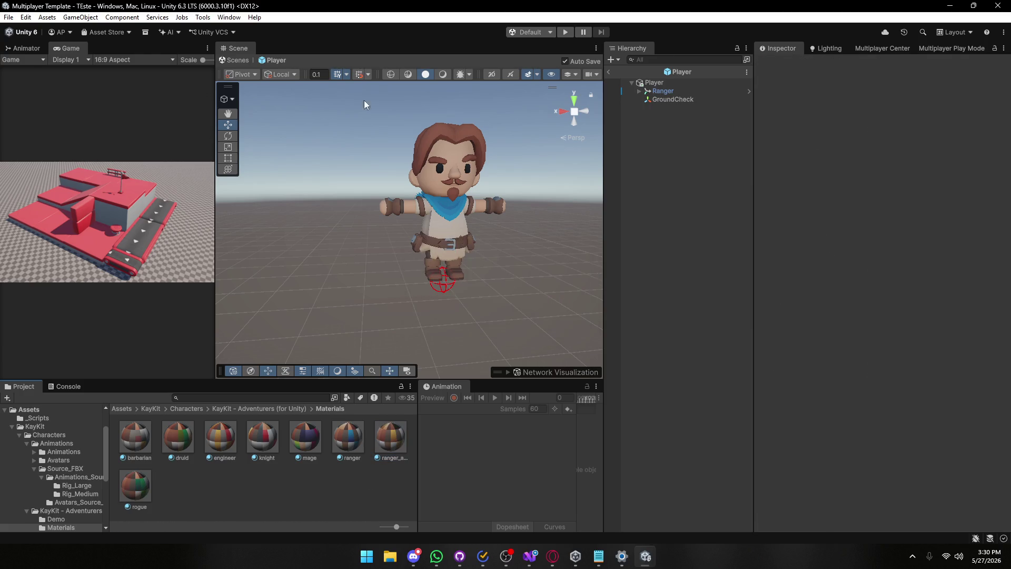
{"action": "left_click", "coordinate": [27, 17]}
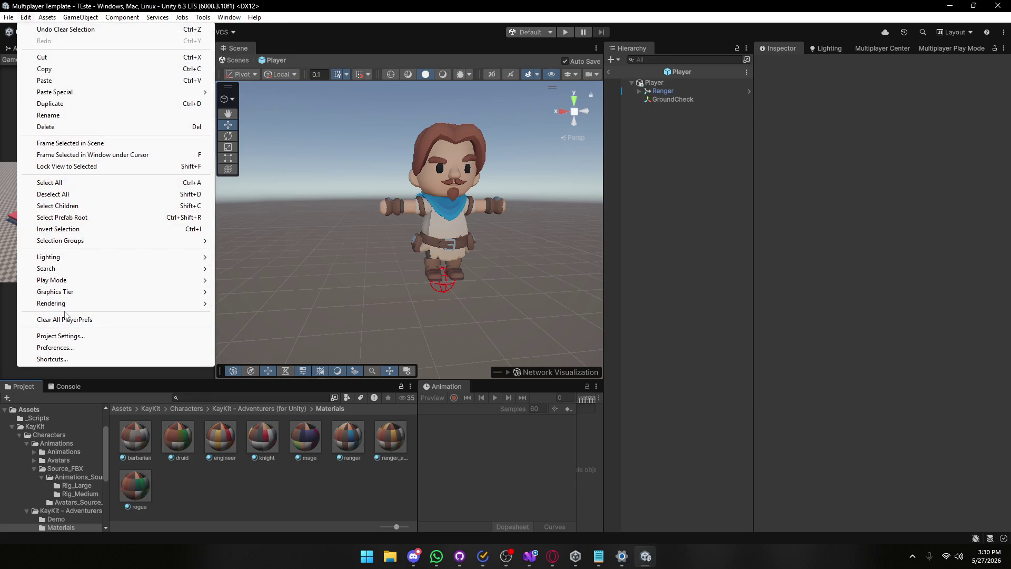
Reopen the project asset search and remove its existing Material type filter.
{"action": "mouse_move", "coordinate": [78, 270]}
{"action": "left_click", "coordinate": [235, 280]}
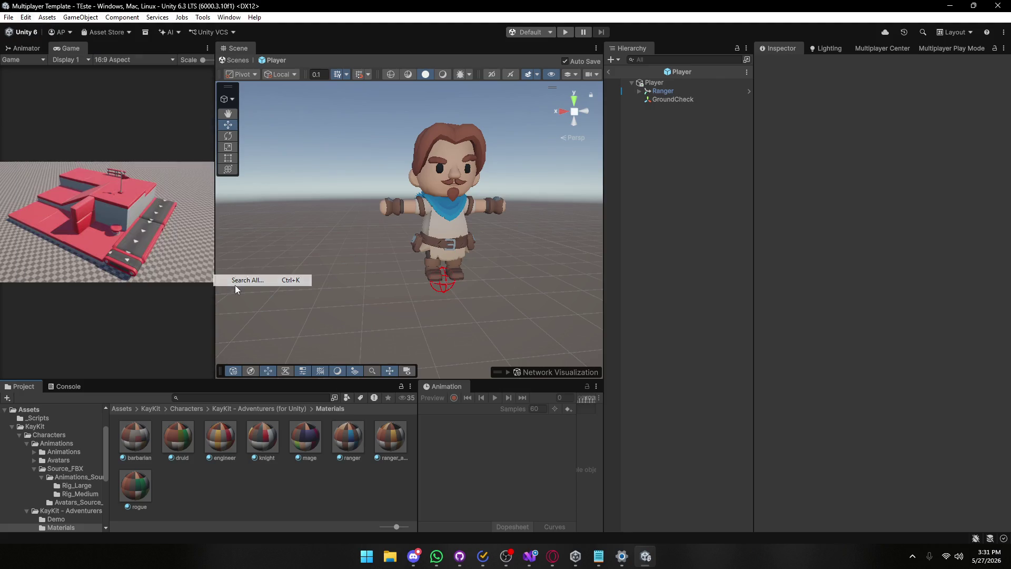
{"action": "left_click", "coordinate": [405, 189]}
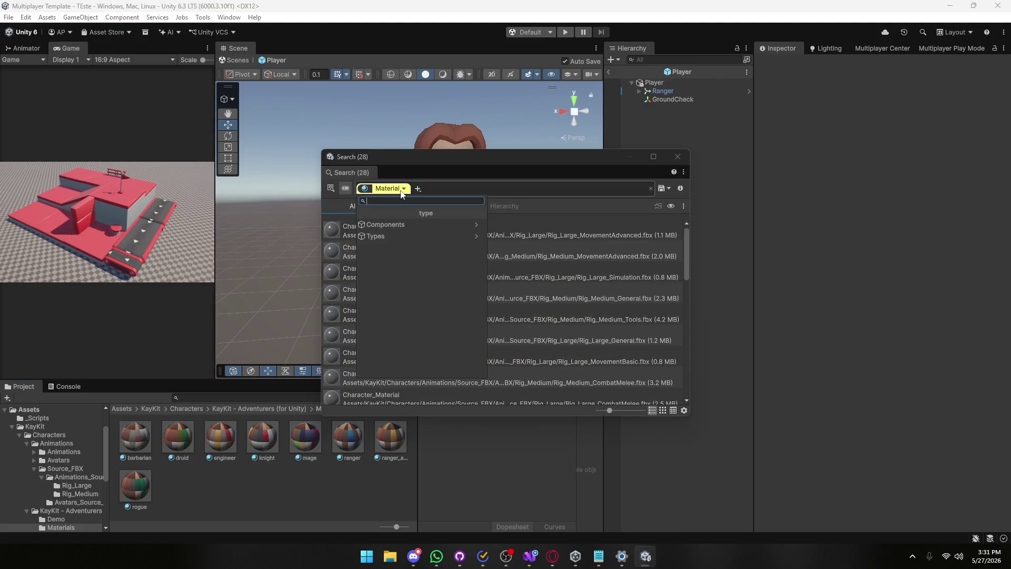
{"action": "key", "text": "Escape"}
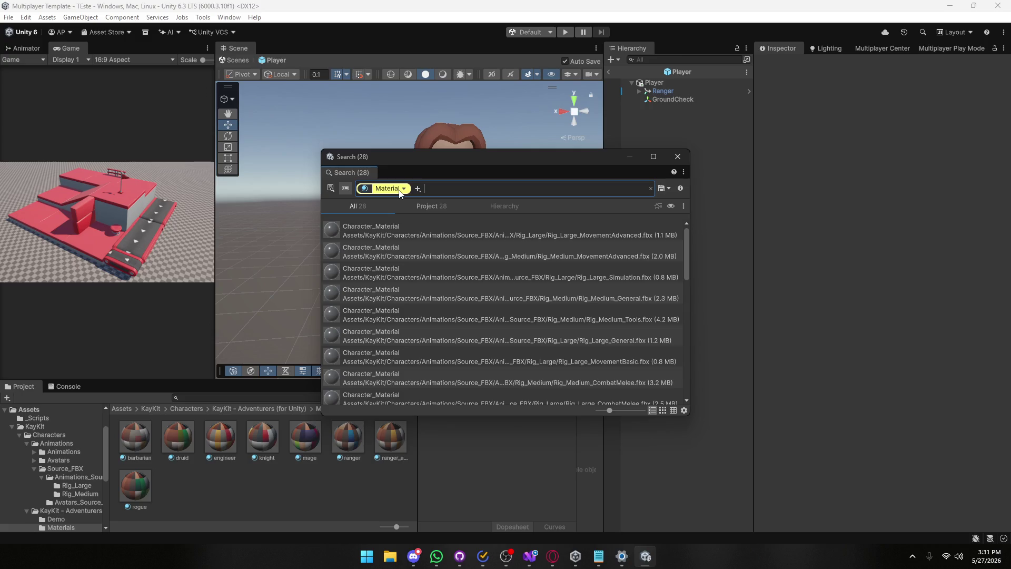
{"action": "right_click", "coordinate": [401, 194]}
{"action": "left_click", "coordinate": [407, 196]}
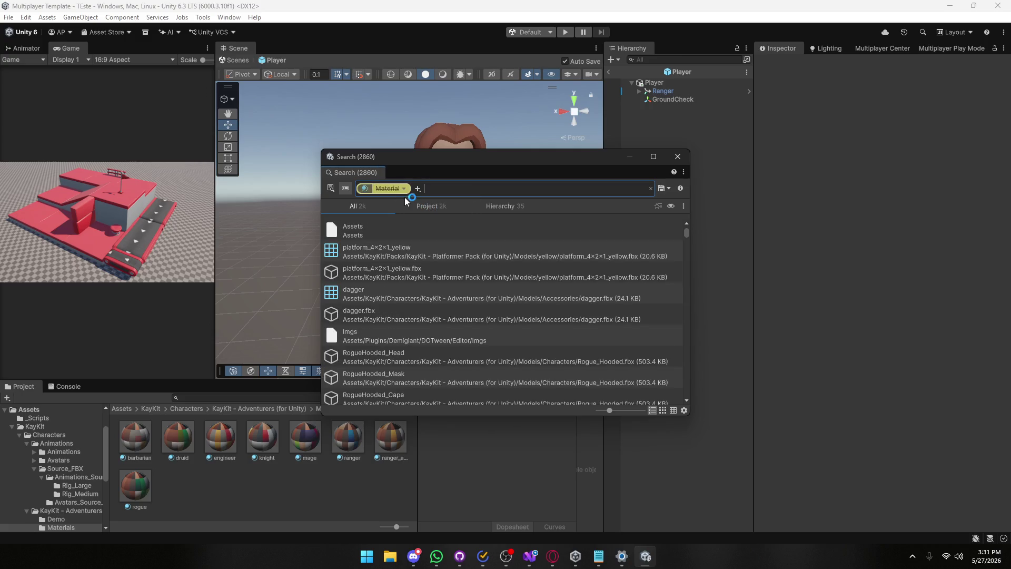
{"action": "right_click", "coordinate": [406, 194]}
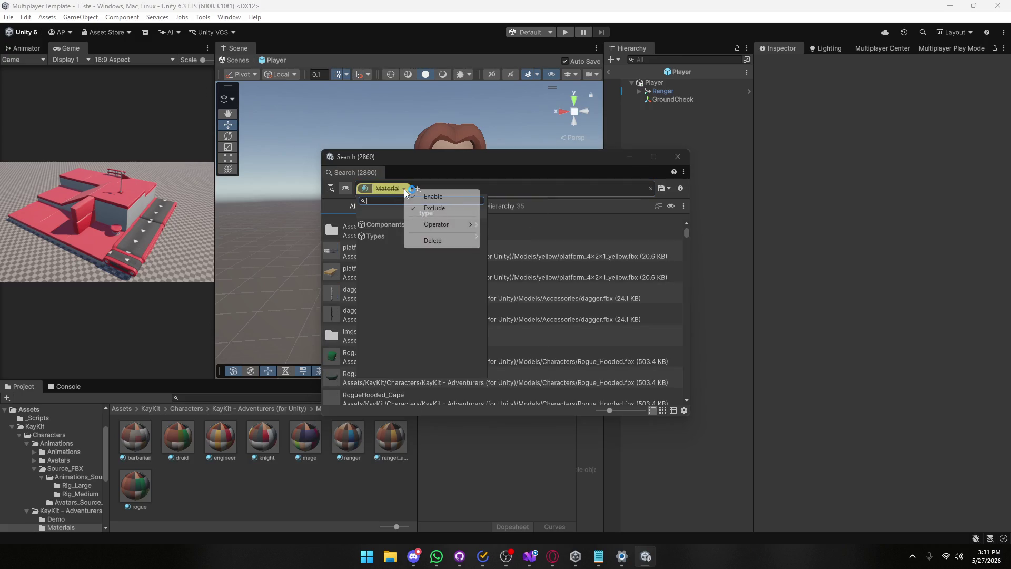
{"action": "left_click", "coordinate": [424, 241]}
{"action": "left_click", "coordinate": [367, 189]}
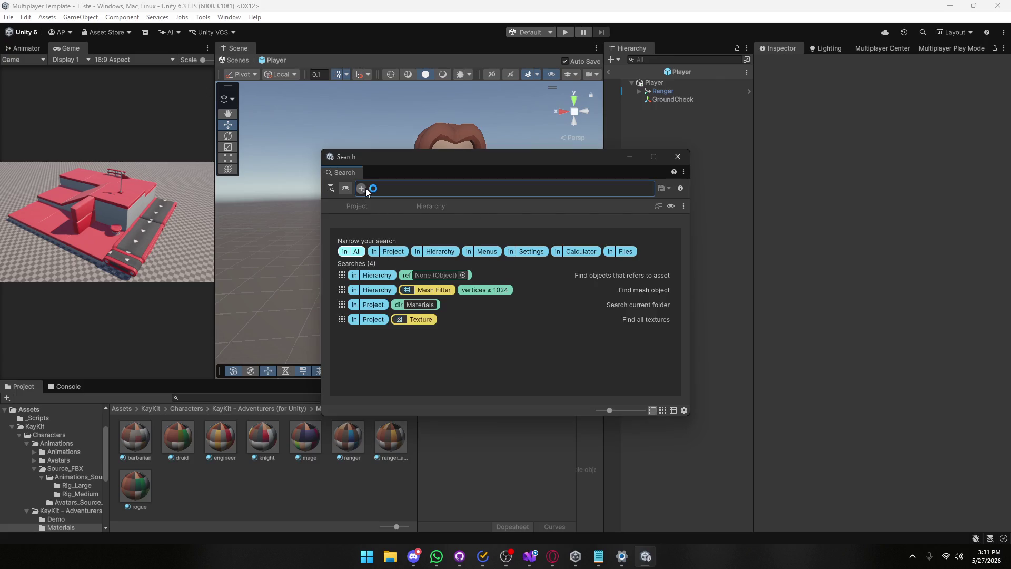
Add a Type filter set to Material, listing 28 material results.
{"action": "left_click", "coordinate": [476, 318]}
{"action": "mouse_move", "coordinate": [480, 241]}
{"action": "left_mouse_down"}
{"action": "mouse_move", "coordinate": [475, 367]}
{"action": "mouse_move", "coordinate": [474, 334]}
{"action": "left_mouse_up"}
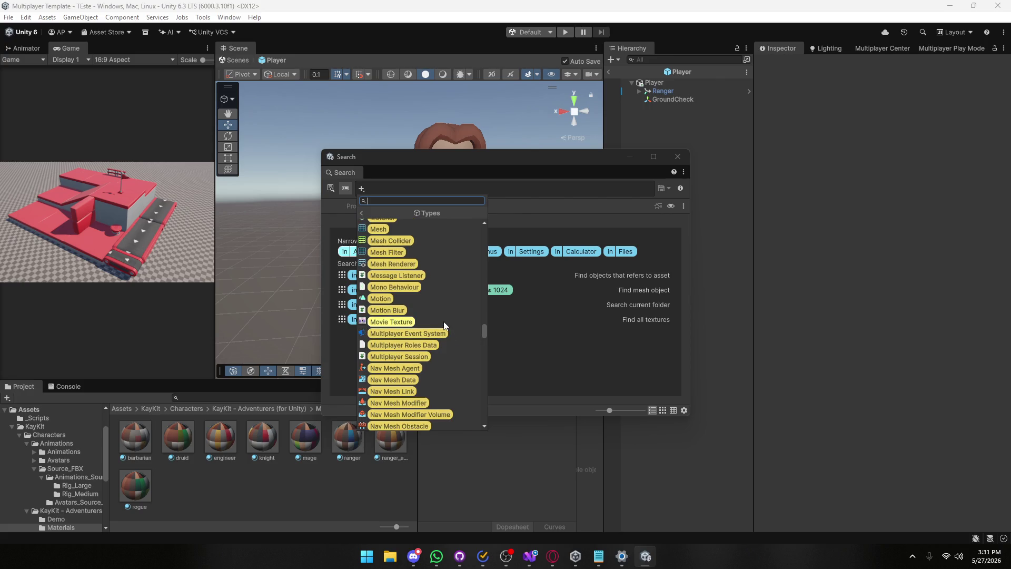
{"action": "scroll", "coordinate": [443, 321], "scroll_direction": "up", "scroll_amount": 1}
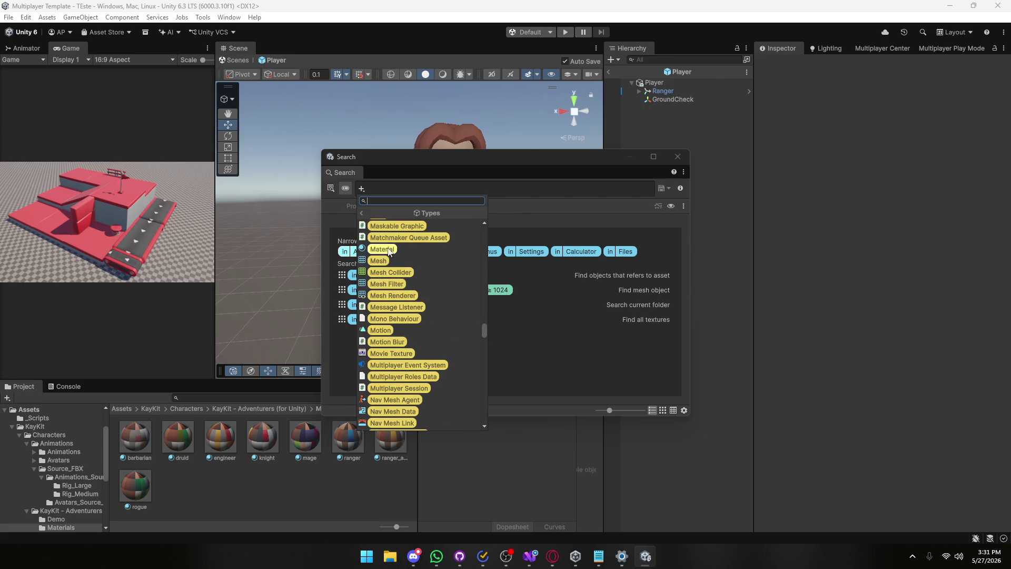
{"action": "left_click", "coordinate": [389, 249]}
{"action": "left_click", "coordinate": [403, 190]}
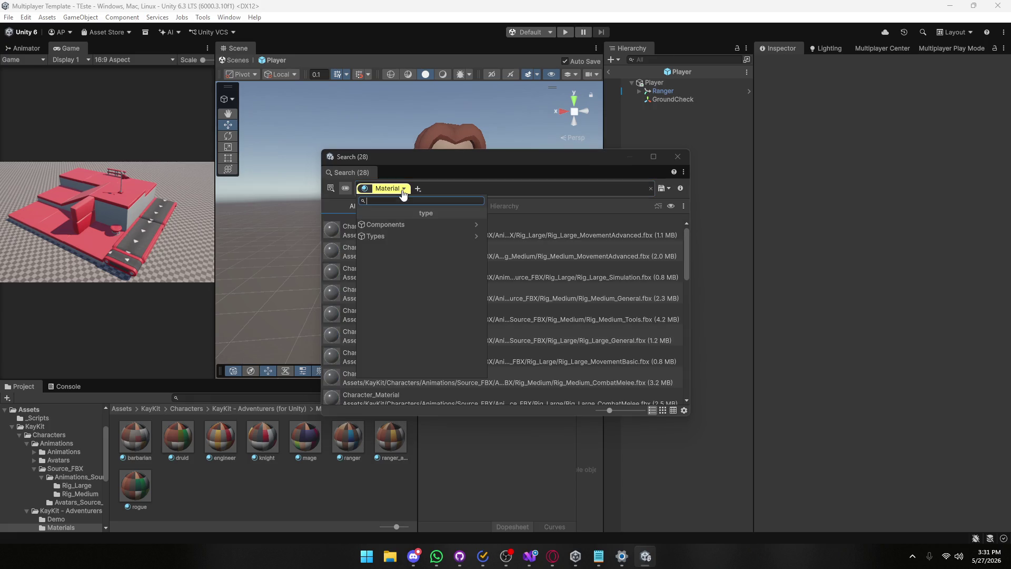
{"action": "left_click", "coordinate": [475, 236]}
{"action": "scroll", "coordinate": [447, 249], "scroll_direction": "down", "scroll_amount": 10}
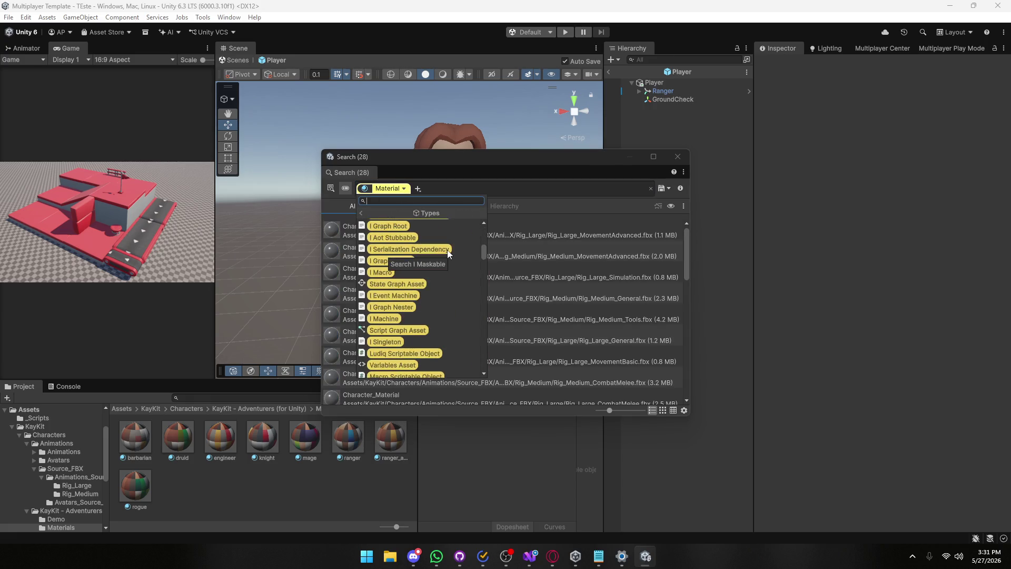
{"action": "key", "text": "Escape"}
{"action": "right_click", "coordinate": [401, 190]}
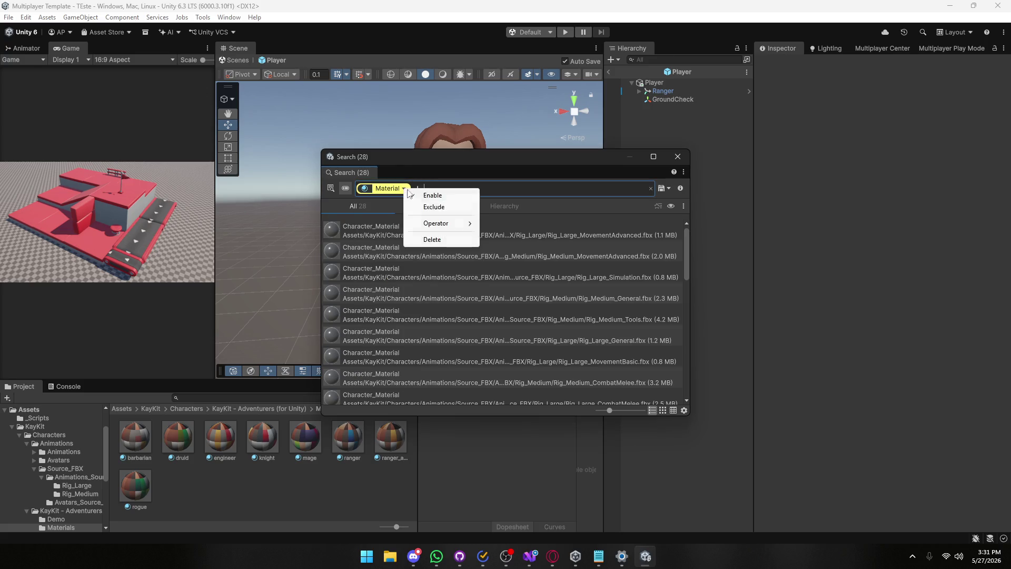
Search 'material varian' without the type filter and open the Graphics project settings result.
{"action": "left_click", "coordinate": [421, 238]}
{"action": "type", "text": "mat"}
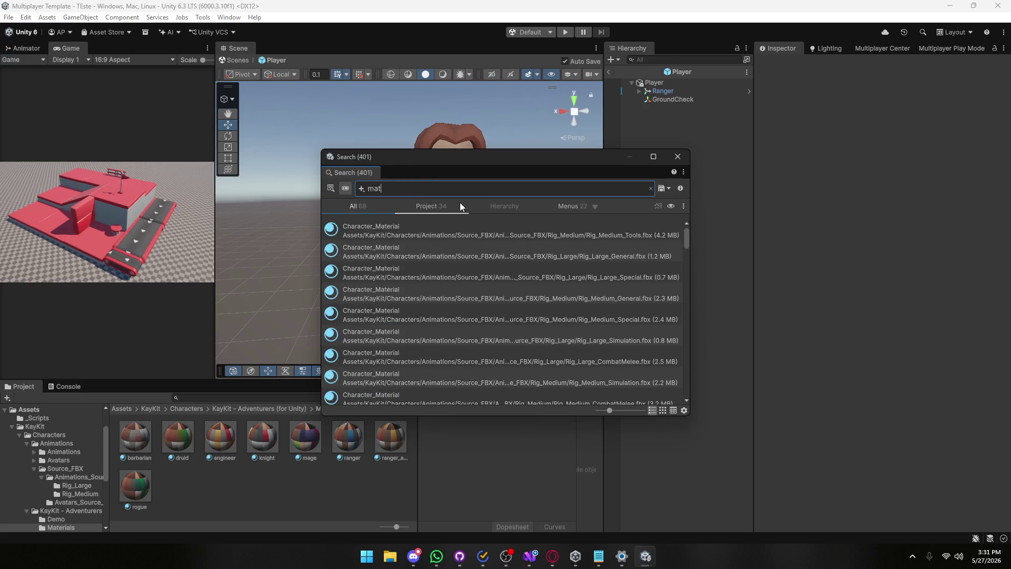
{"action": "type", "text": "erial va"}
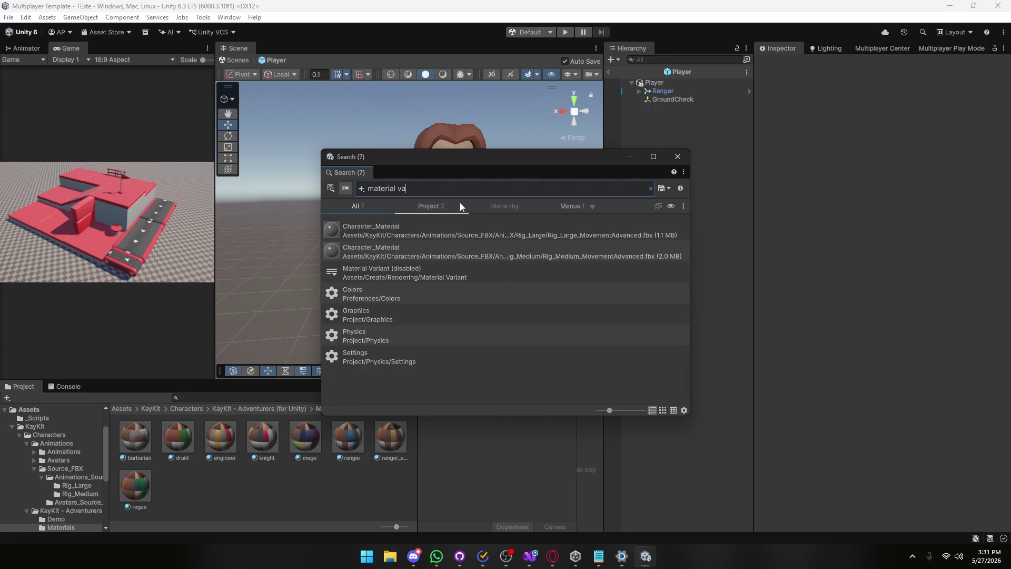
{"action": "type", "text": "riant"}
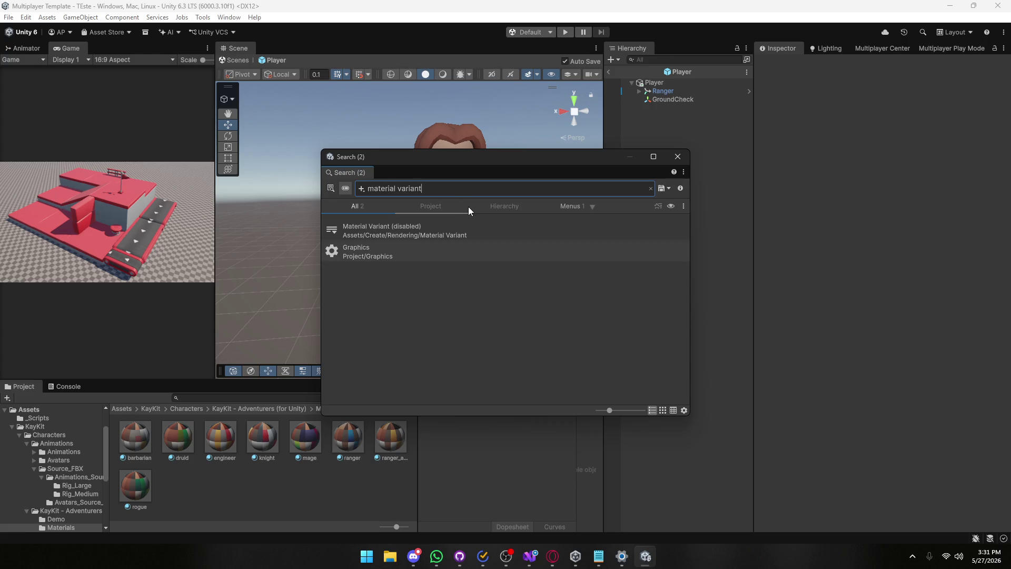
{"action": "left_click", "coordinate": [384, 268]}
{"action": "left_click", "coordinate": [581, 207]}
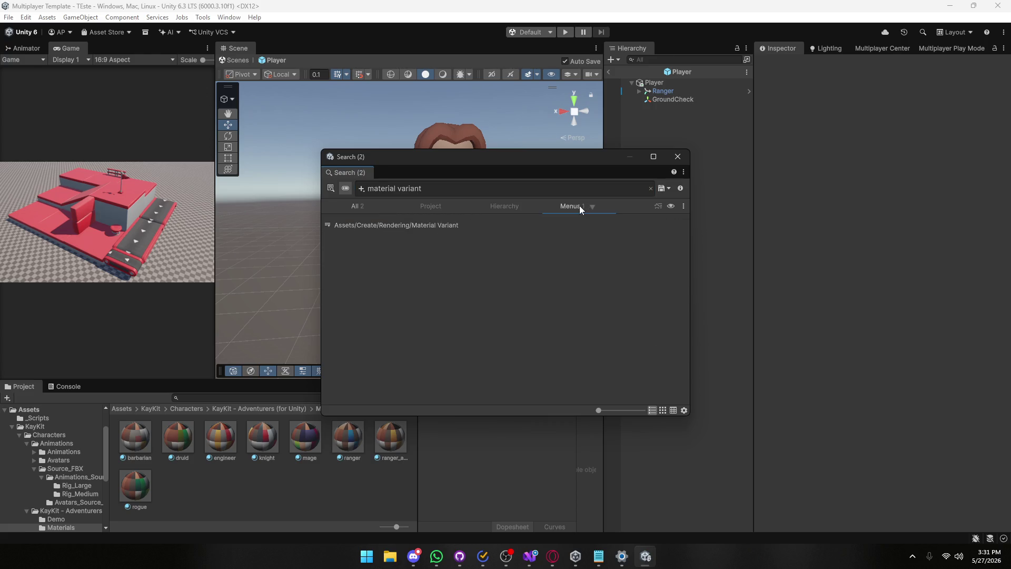
{"action": "left_click", "coordinate": [340, 204]}
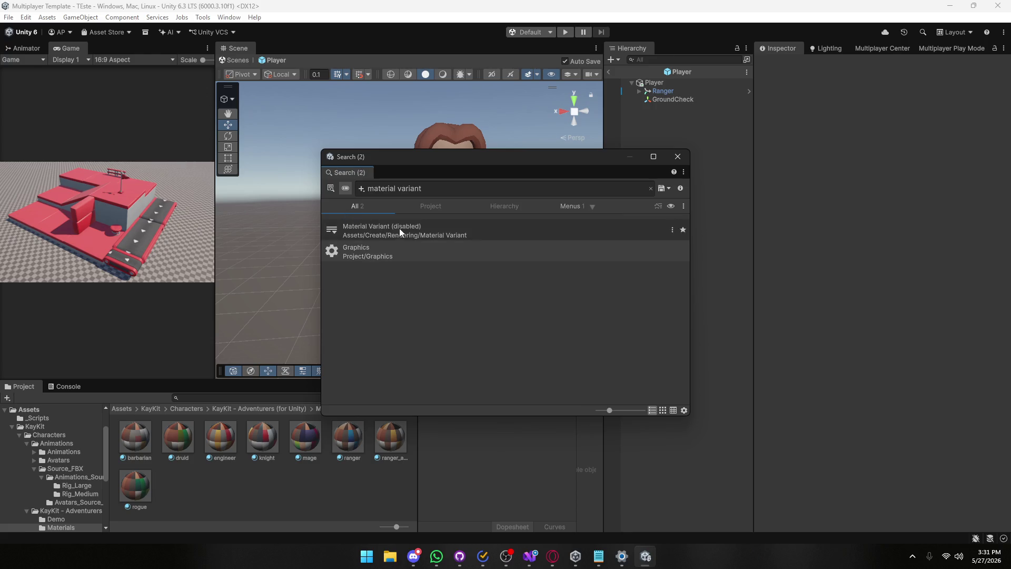
{"action": "double_click", "coordinate": [384, 243]}
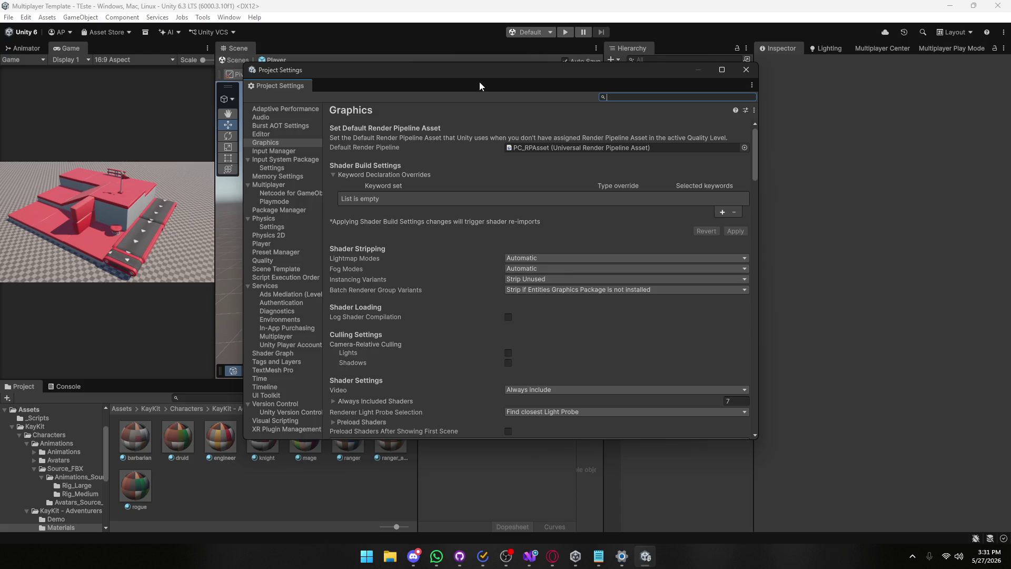
Move the Project Settings window aside and scroll through the Graphics page settings.
{"action": "mouse_move", "coordinate": [389, 70]}
{"action": "left_mouse_down"}
{"action": "mouse_move", "coordinate": [516, 158]}
{"action": "mouse_move", "coordinate": [343, 324]}
{"action": "mouse_move", "coordinate": [273, 130]}
{"action": "mouse_move", "coordinate": [314, 110]}
{"action": "left_mouse_up"}
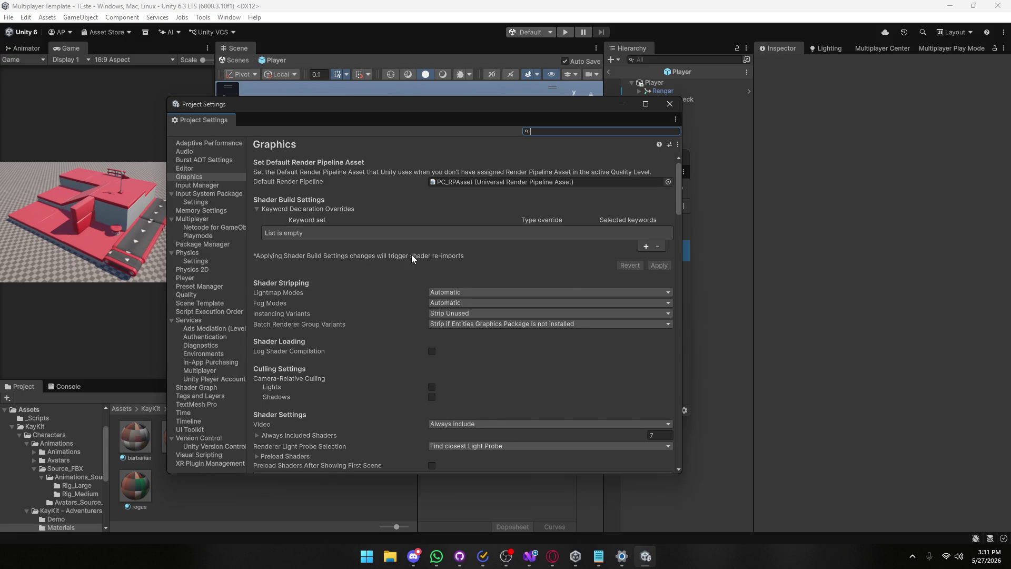
{"action": "scroll", "coordinate": [411, 254], "scroll_direction": "down", "scroll_amount": 3}
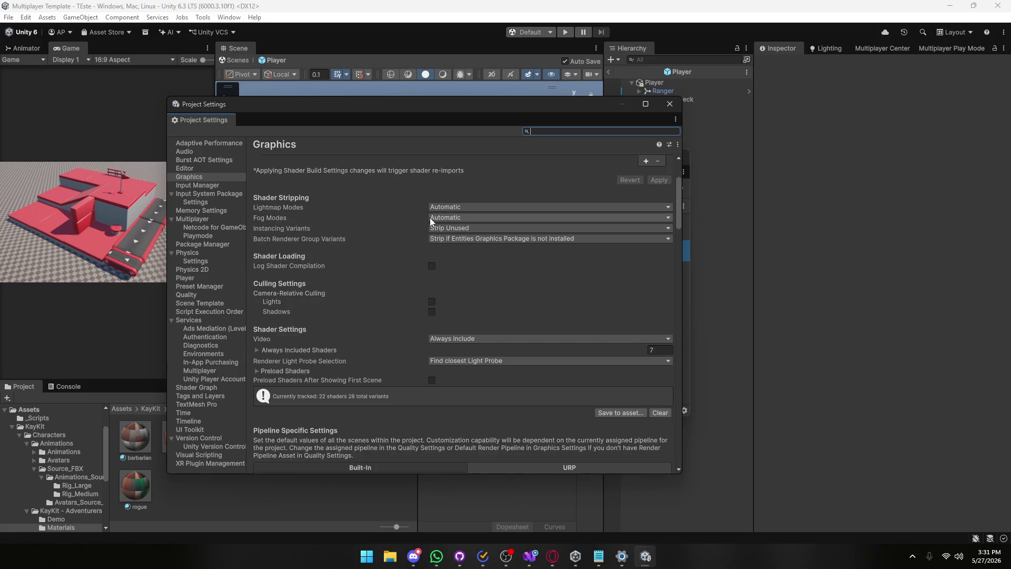
{"action": "scroll", "coordinate": [429, 216], "scroll_direction": "down", "scroll_amount": 1}
{"action": "scroll", "coordinate": [428, 210], "scroll_direction": "up", "scroll_amount": 3}
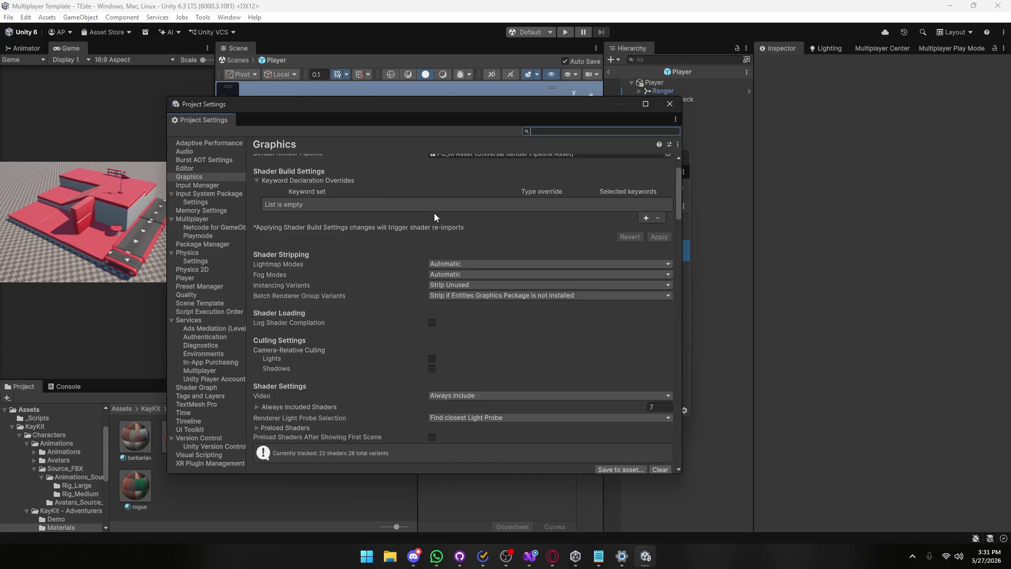
{"action": "scroll", "coordinate": [433, 212], "scroll_direction": "down", "scroll_amount": 2}
{"action": "scroll", "coordinate": [433, 212], "scroll_direction": "down", "scroll_amount": 7}
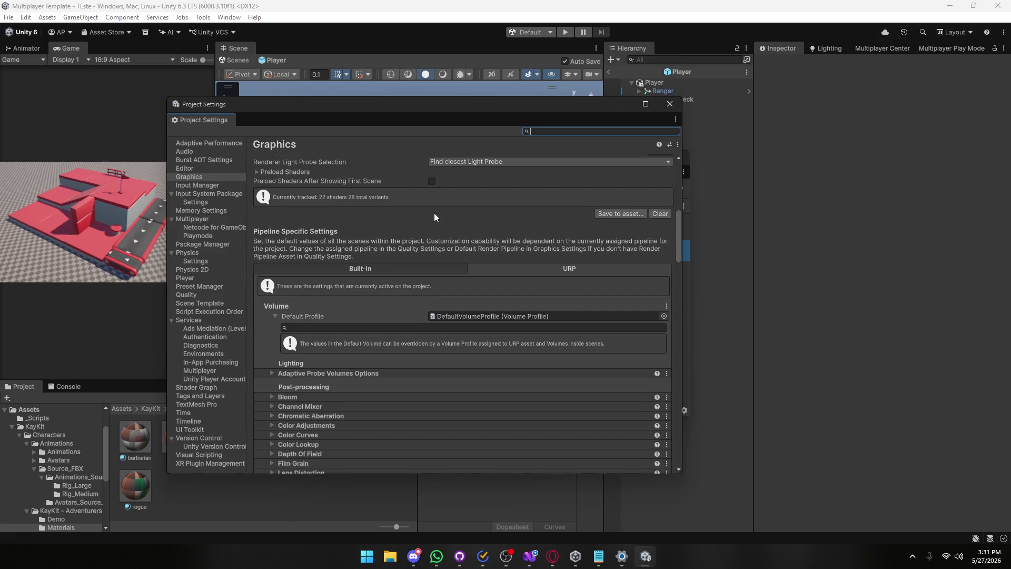
{"action": "scroll", "coordinate": [434, 212], "scroll_direction": "down", "scroll_amount": 11}
{"action": "scroll", "coordinate": [423, 212], "scroll_direction": "down", "scroll_amount": 15}
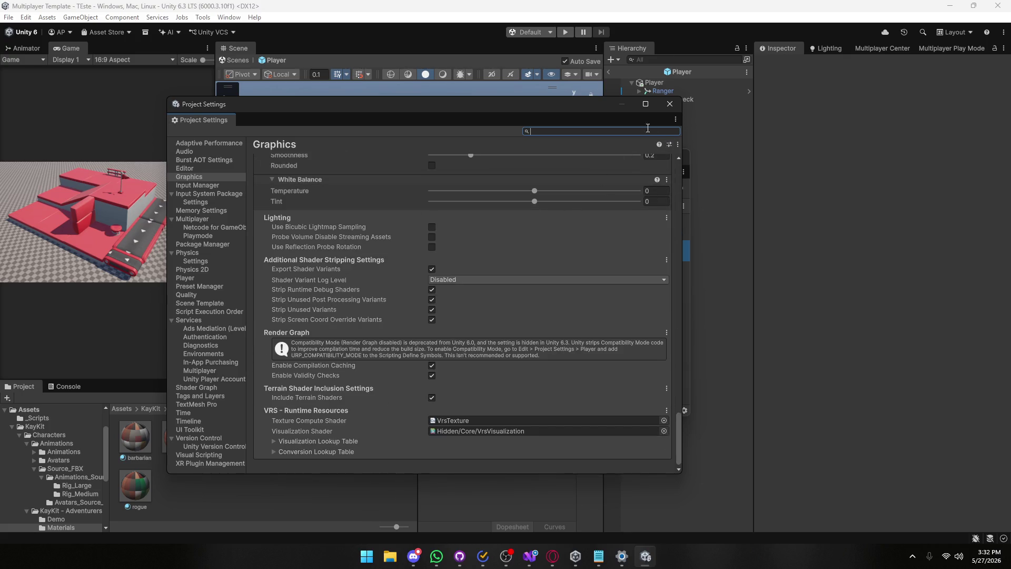
Close Project Settings and the Search window, then select the Player object.
{"action": "left_click", "coordinate": [670, 103]}
{"action": "left_click", "coordinate": [677, 156]}
{"action": "left_click", "coordinate": [656, 83]}
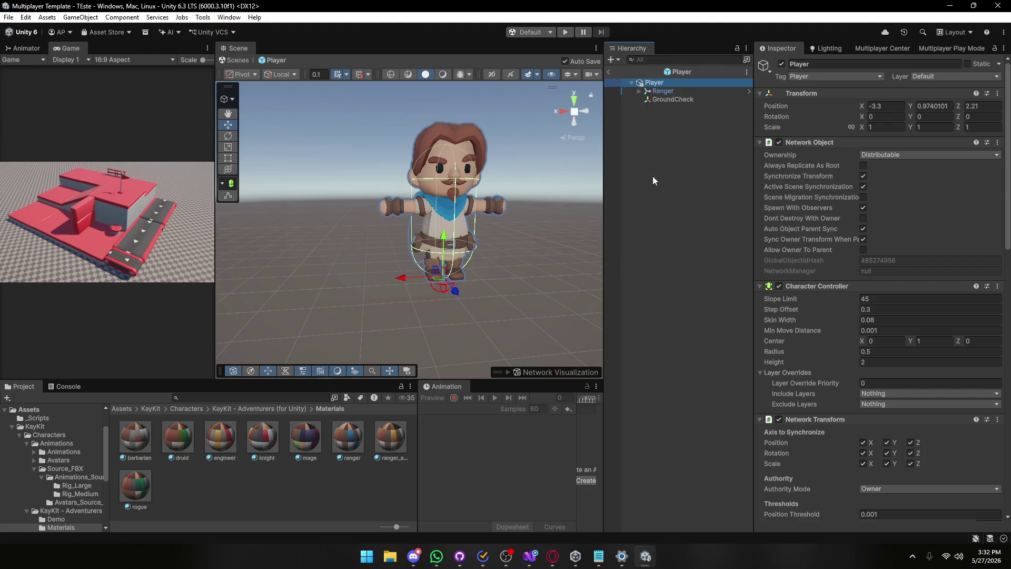
Exit prefab mode and drag the Player prefab from Assets > Prefabs into the TEste scene.
{"action": "left_click", "coordinate": [254, 59]}
{"action": "right_click", "coordinate": [648, 219]}
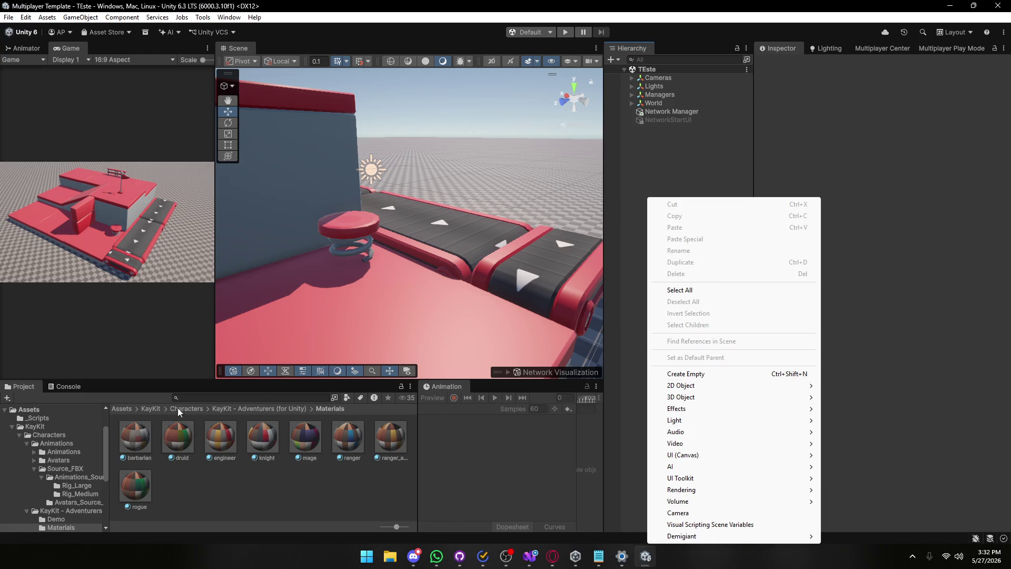
{"action": "left_click", "coordinate": [128, 409]}
{"action": "double_click", "coordinate": [299, 445]}
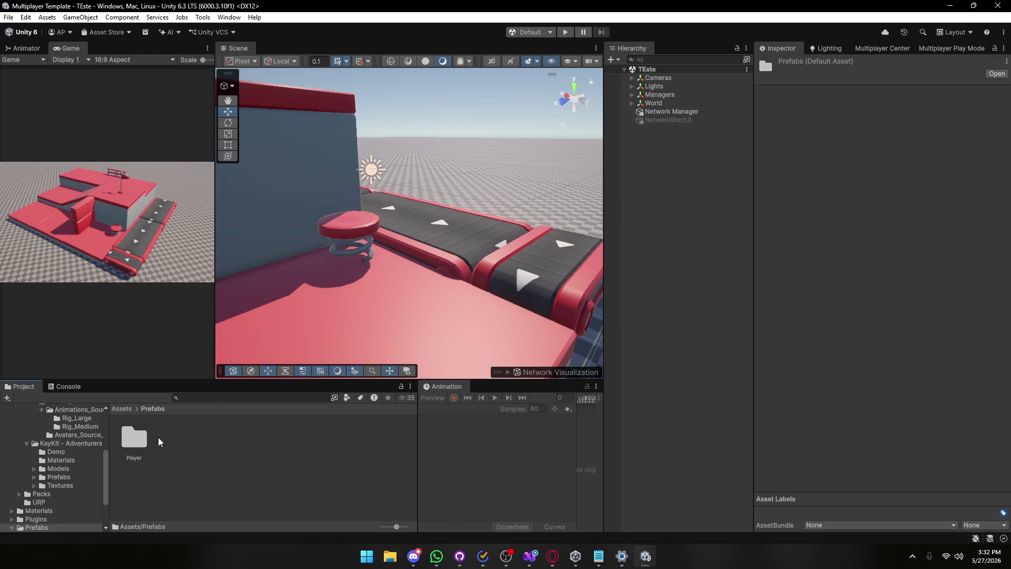
{"action": "double_click", "coordinate": [137, 439]}
{"action": "mouse_move", "coordinate": [138, 442]}
{"action": "left_mouse_down"}
{"action": "mouse_move", "coordinate": [500, 432]}
{"action": "mouse_move", "coordinate": [674, 152]}
{"action": "left_mouse_up"}
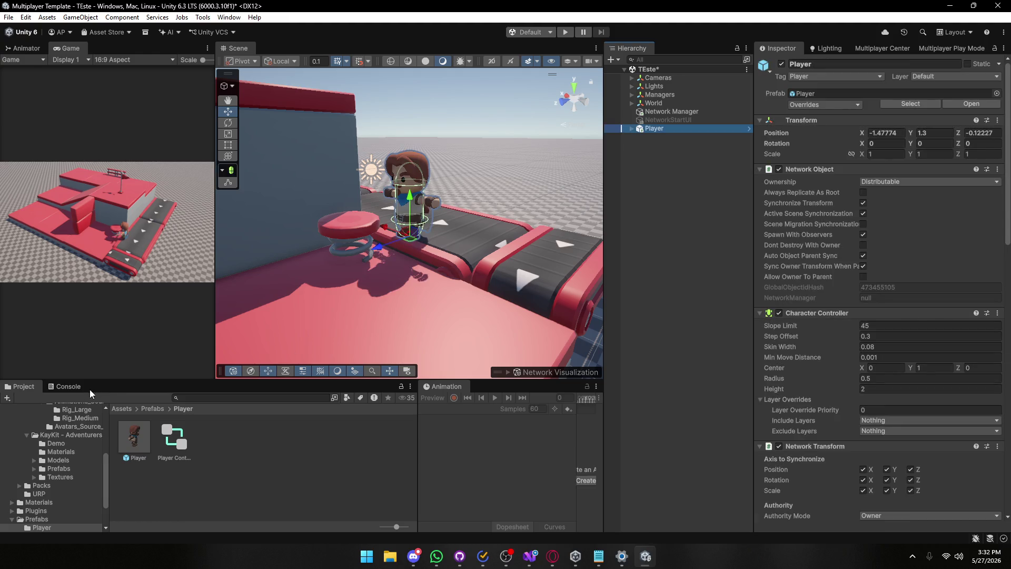
Show the Console log, then switch to the connection code in Visual Studio.
{"action": "left_click", "coordinate": [68, 386]}
{"action": "scroll", "coordinate": [438, 217], "scroll_direction": "up", "scroll_amount": 5}
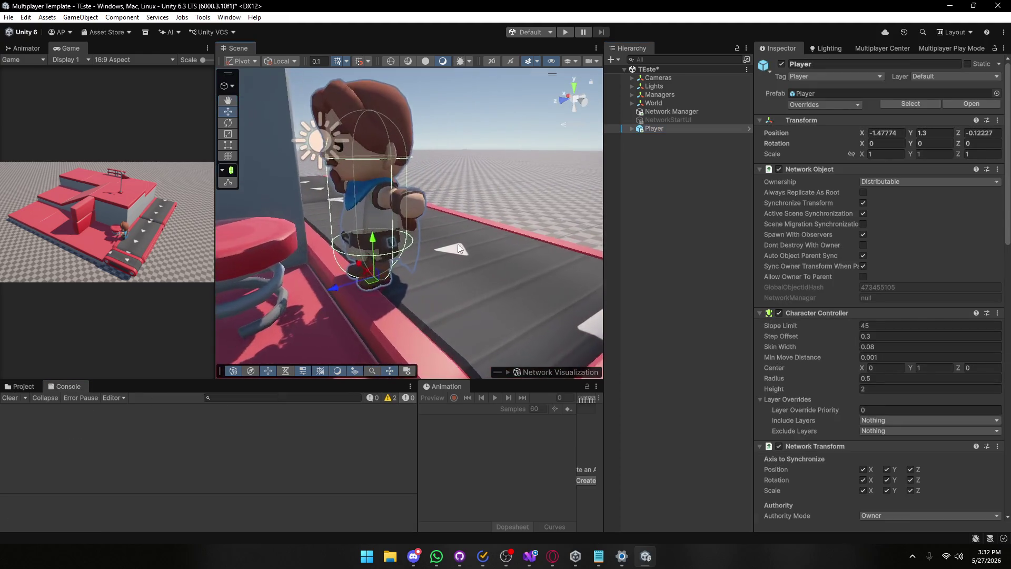
{"action": "key", "text": "alt+Tab"}
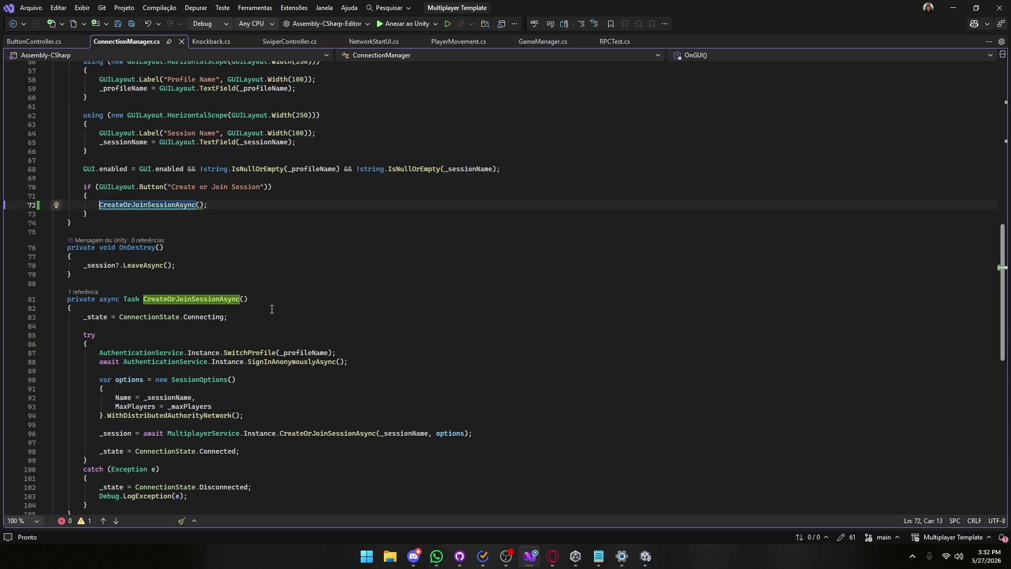
{"action": "scroll", "coordinate": [272, 309], "scroll_direction": "down", "scroll_amount": 2}
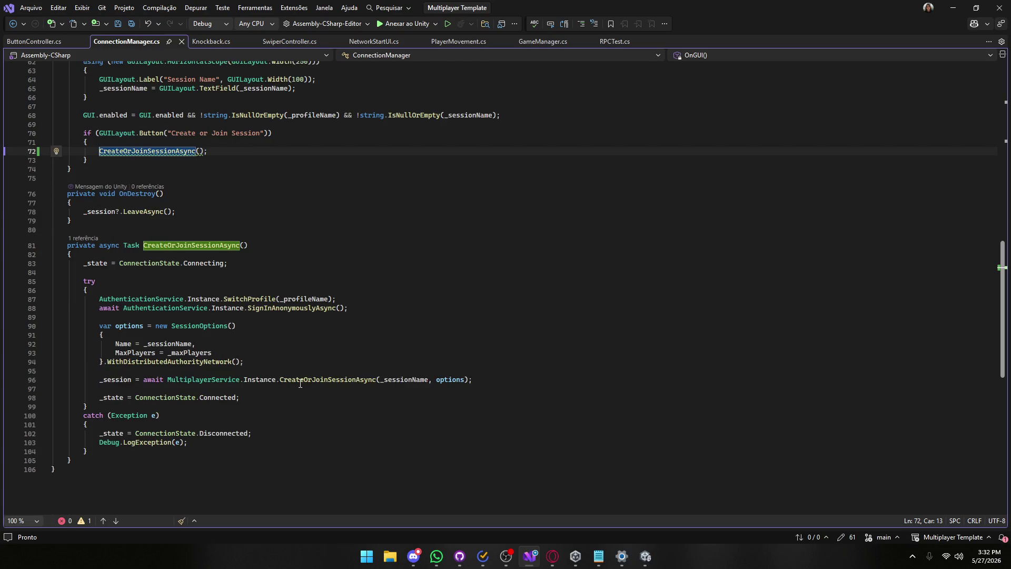
{"action": "left_click", "coordinate": [953, 7]}
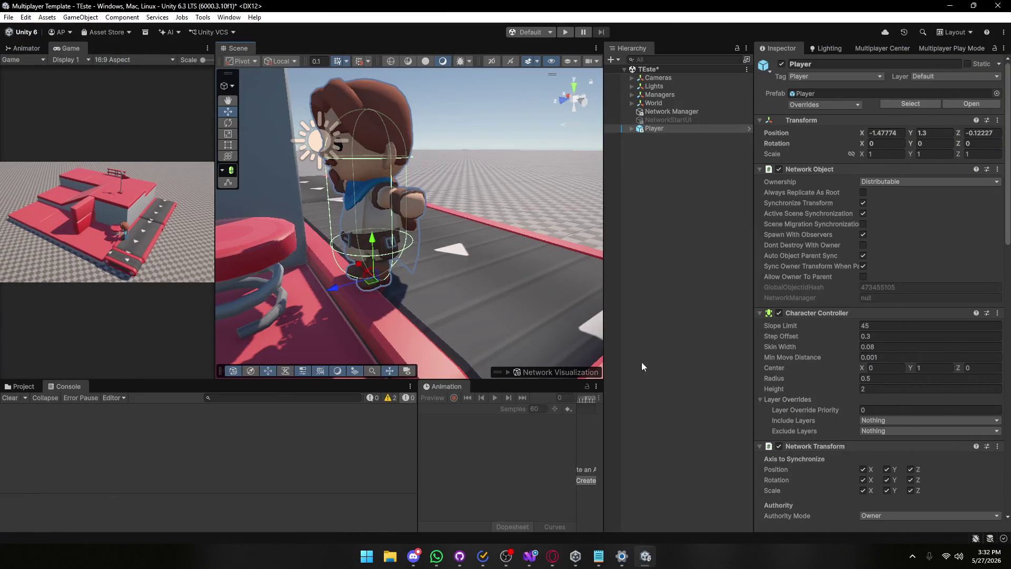
Return from the TLS Allocator discussion thread to the Google search results.
{"action": "mouse_move", "coordinate": [553, 556]}
{"action": "left_click", "coordinate": [573, 531]}
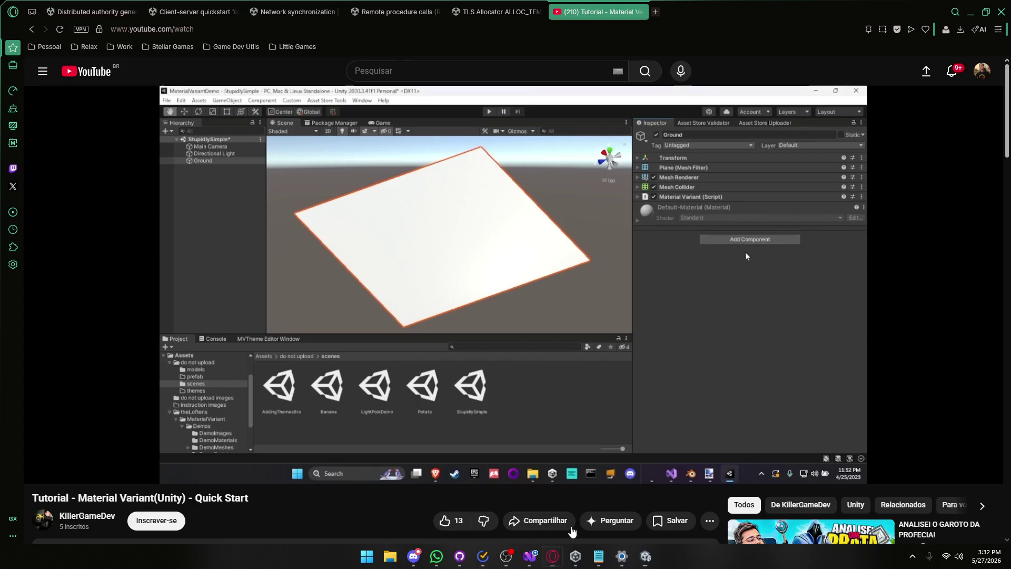
{"action": "left_click", "coordinate": [498, 12]}
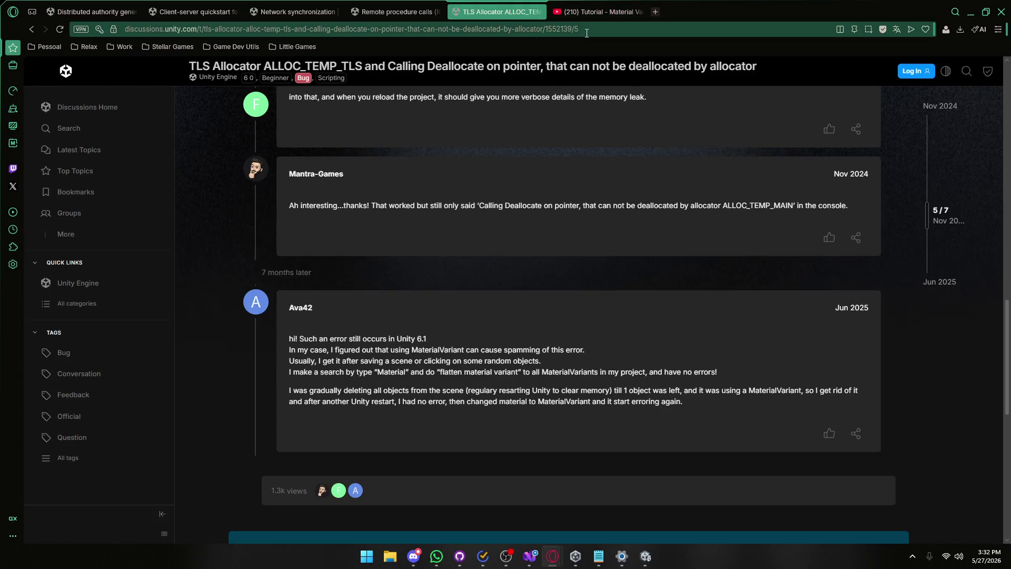
{"action": "key", "text": "alt+Left"}
Add networkmanager to the TLS Allocator error query, rerun it, and scroll through the results.
{"action": "left_click", "coordinate": [410, 91]}
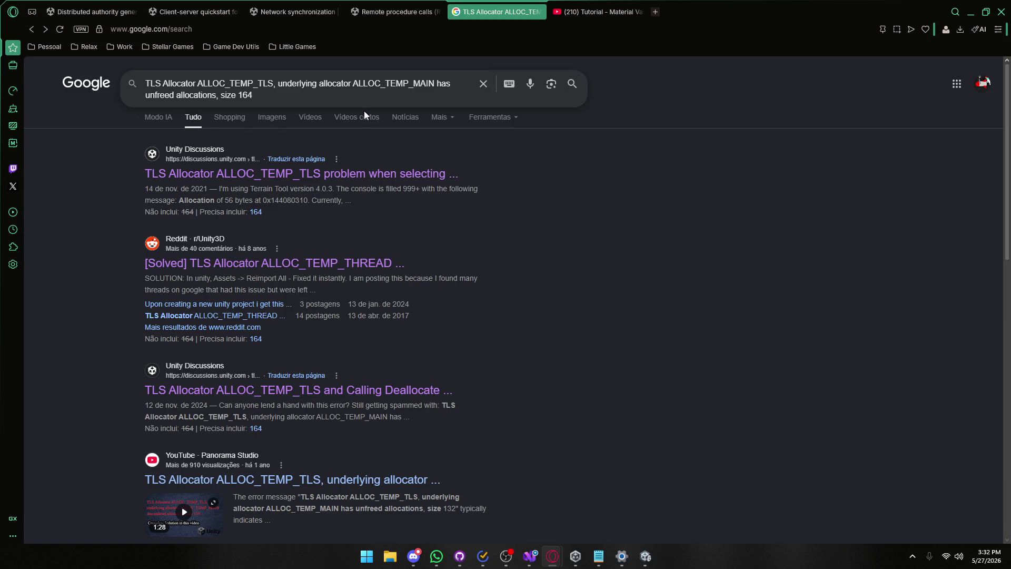
{"action": "left_click", "coordinate": [333, 96]}
{"action": "type", "text": "wo"}
{"action": "type", "text": "er"}
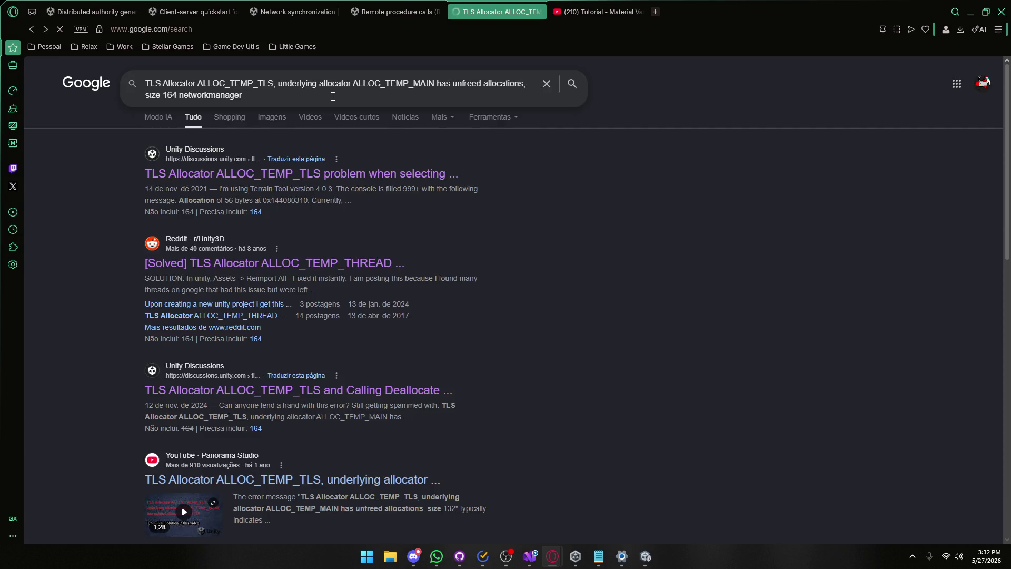
{"action": "key", "text": "Return"}
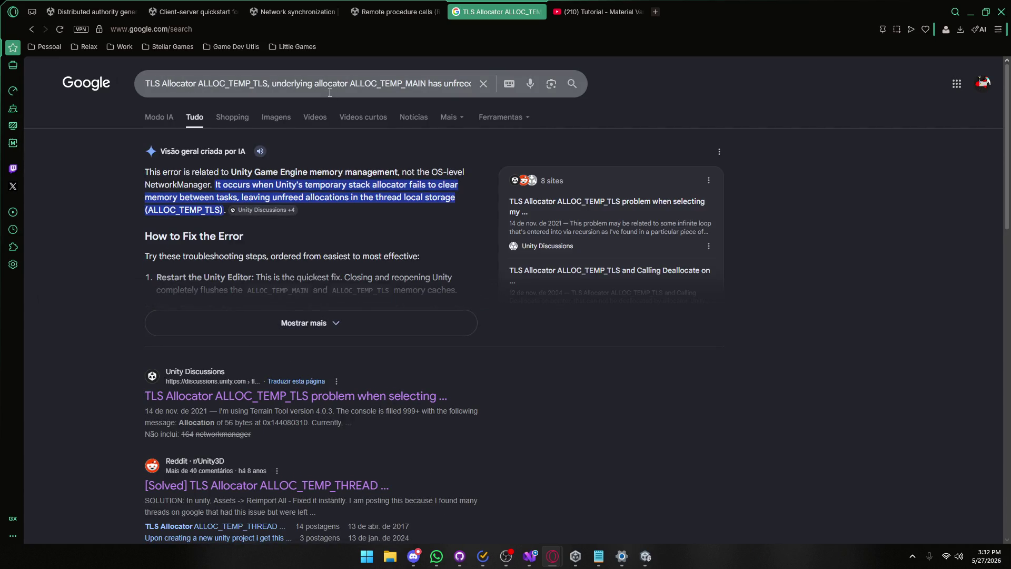
{"action": "scroll", "coordinate": [345, 211], "scroll_direction": "down", "scroll_amount": 4}
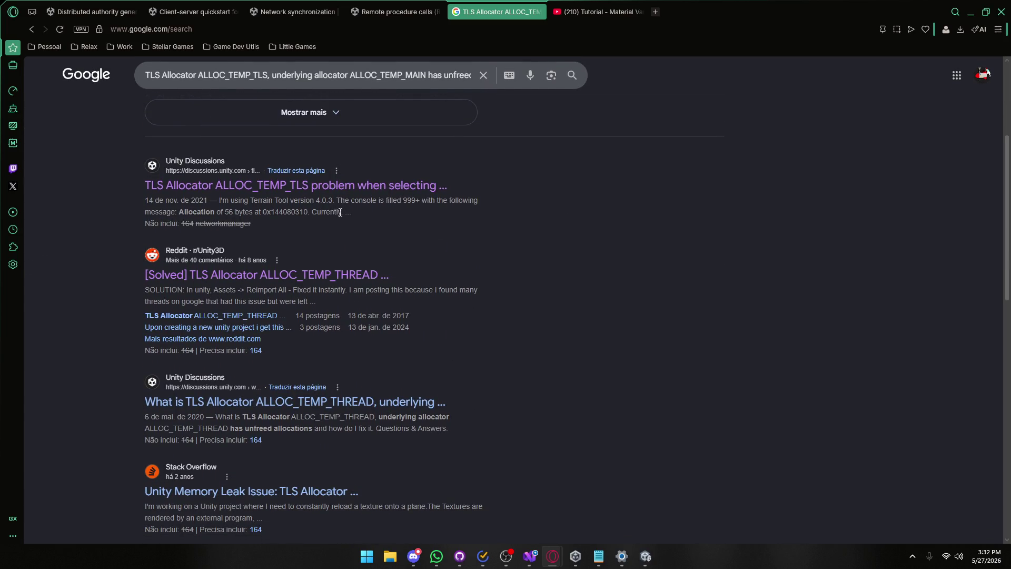
{"action": "scroll", "coordinate": [340, 211], "scroll_direction": "down", "scroll_amount": 1}
{"action": "scroll", "coordinate": [334, 217], "scroll_direction": "down", "scroll_amount": 1}
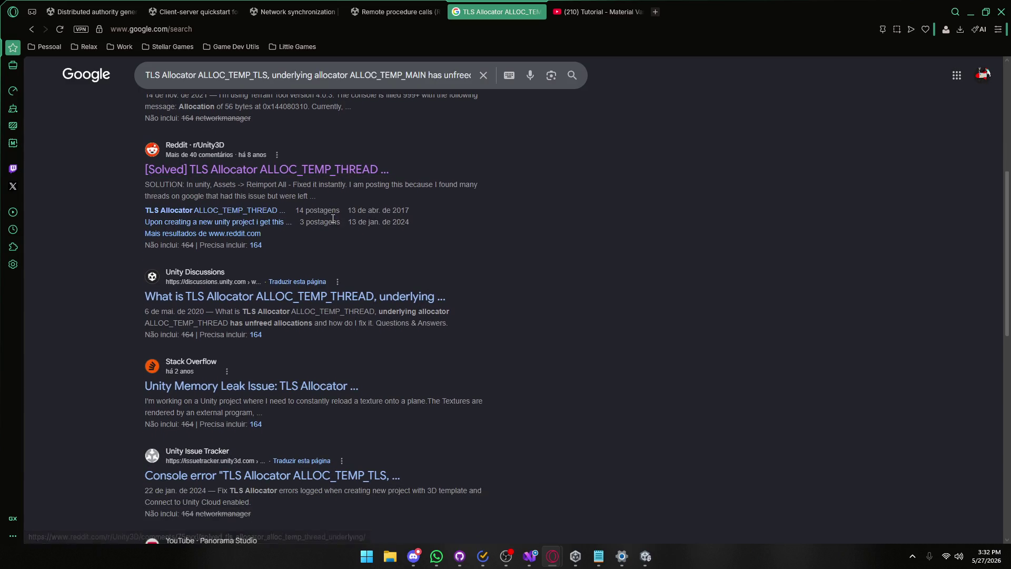
{"action": "scroll", "coordinate": [329, 223], "scroll_direction": "down", "scroll_amount": 2}
Open the Stack Overflow Unity Memory Leak question and dismiss the Google sign-in and cookie prompts.
{"action": "left_click", "coordinate": [264, 280]}
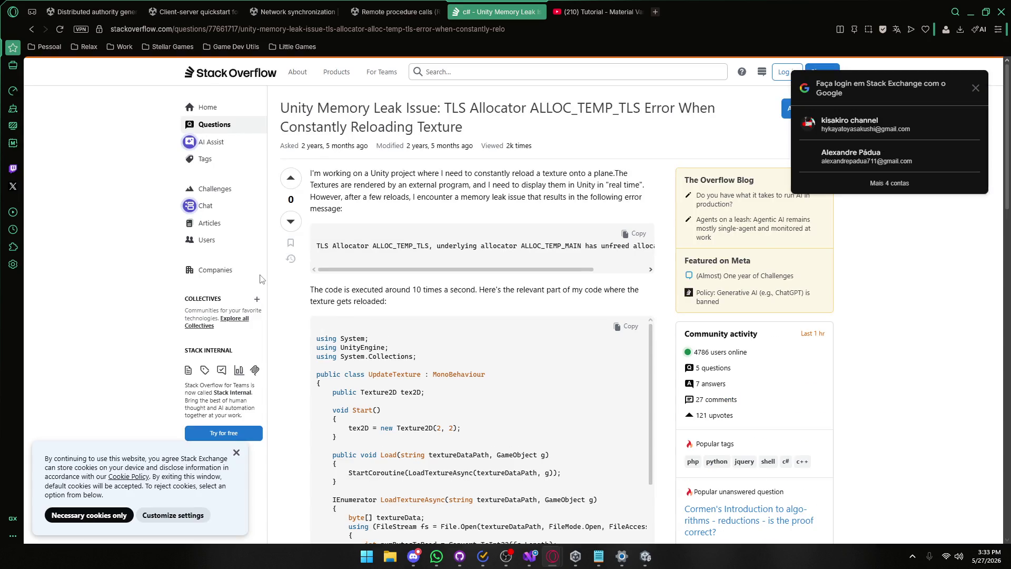
{"action": "left_click", "coordinate": [975, 88]}
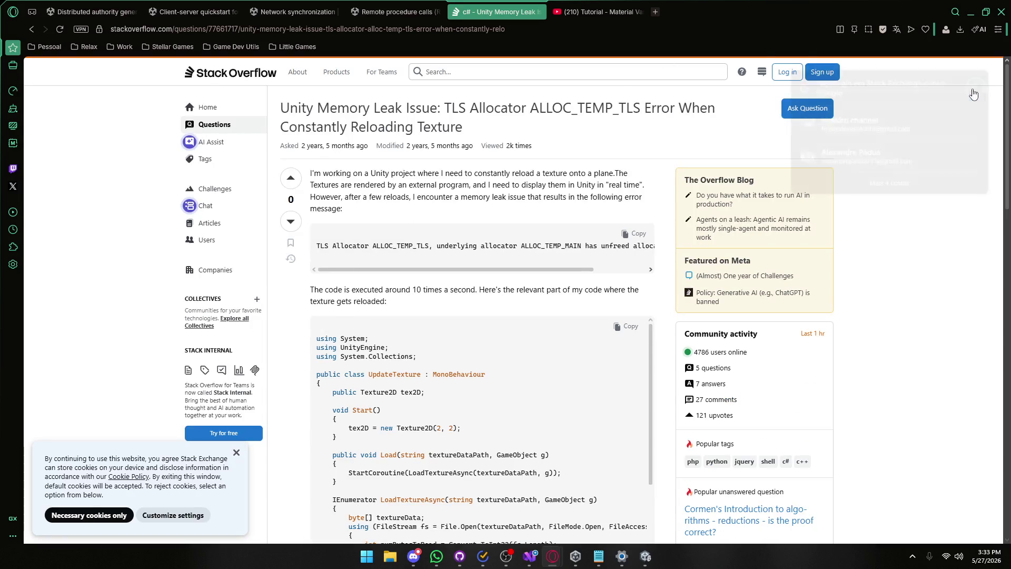
{"action": "left_click", "coordinate": [237, 452]}
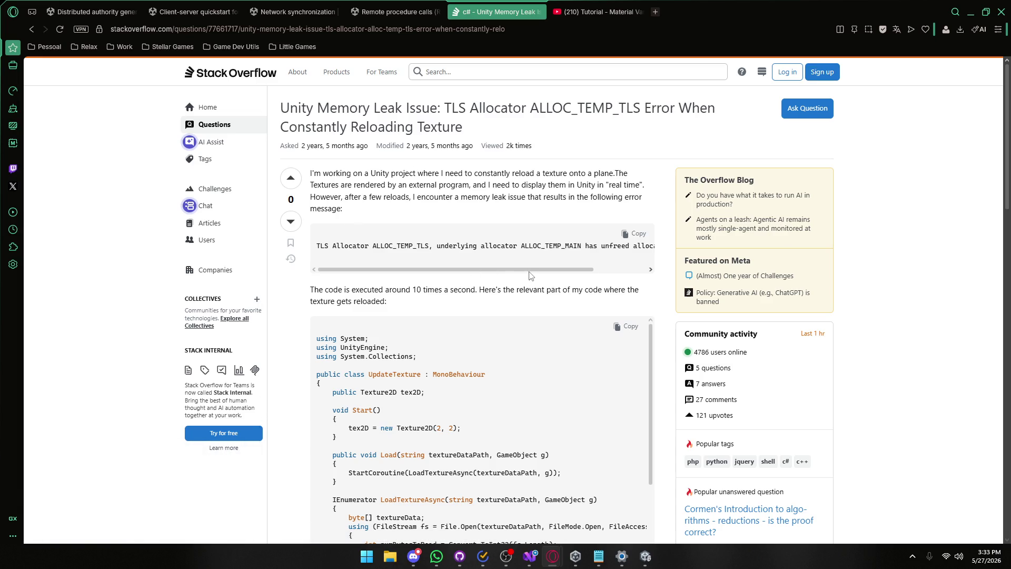
Scroll through the ALLOC_TEMP_TLS question about reloading textures to skim its content.
{"action": "mouse_move", "coordinate": [532, 269]}
{"action": "left_mouse_down"}
{"action": "mouse_move", "coordinate": [619, 278]}
{"action": "mouse_move", "coordinate": [452, 293]}
{"action": "left_mouse_up"}
{"action": "scroll", "coordinate": [379, 290], "scroll_direction": "down", "scroll_amount": 2}
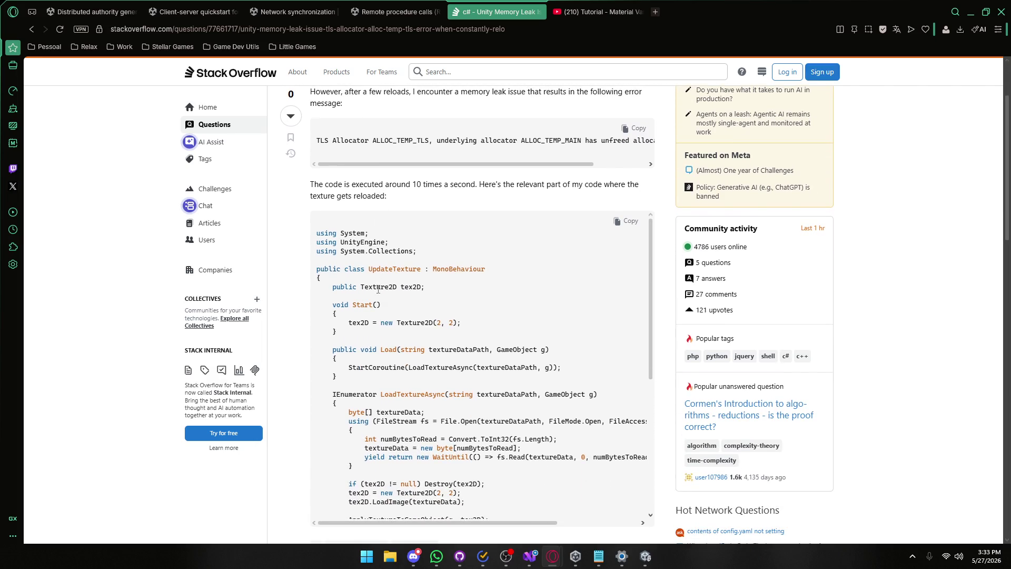
{"action": "scroll", "coordinate": [417, 313], "scroll_direction": "down", "scroll_amount": 1}
{"action": "scroll", "coordinate": [289, 242], "scroll_direction": "down", "scroll_amount": 1}
{"action": "scroll", "coordinate": [348, 269], "scroll_direction": "down", "scroll_amount": 1}
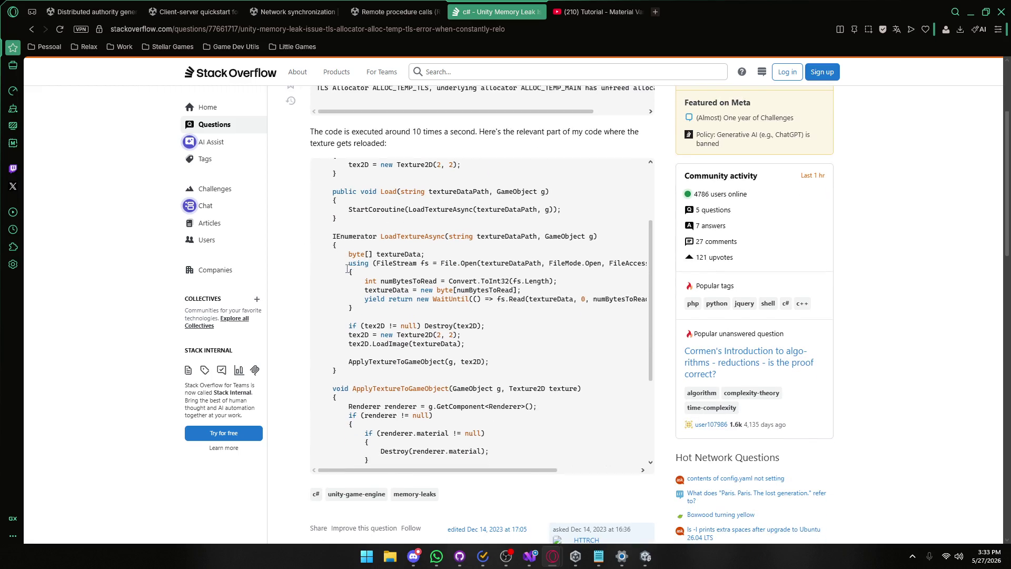
{"action": "scroll", "coordinate": [347, 269], "scroll_direction": "down", "scroll_amount": 1}
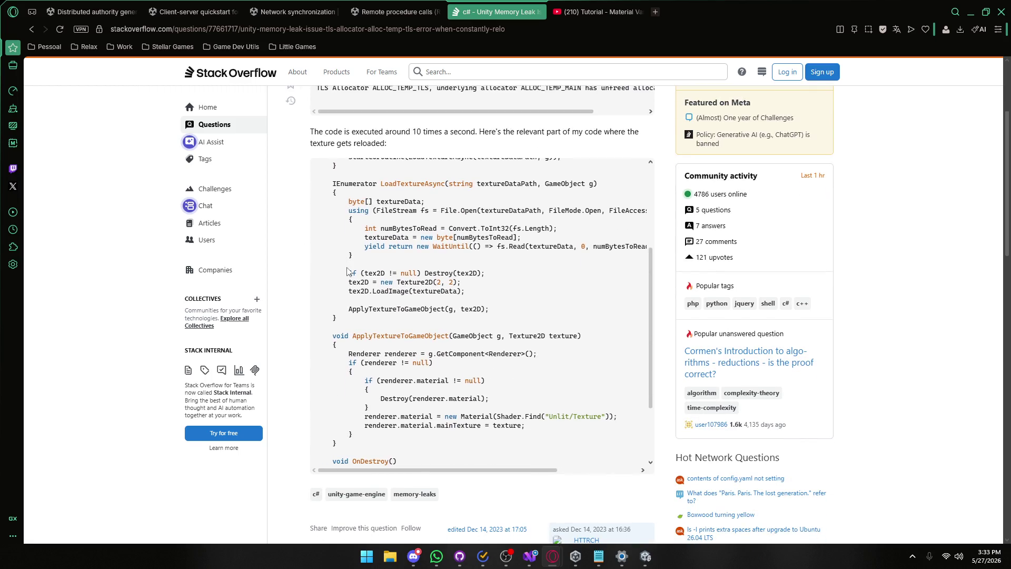
{"action": "scroll", "coordinate": [348, 271], "scroll_direction": "down", "scroll_amount": 2}
{"action": "scroll", "coordinate": [348, 267], "scroll_direction": "up", "scroll_amount": 4}
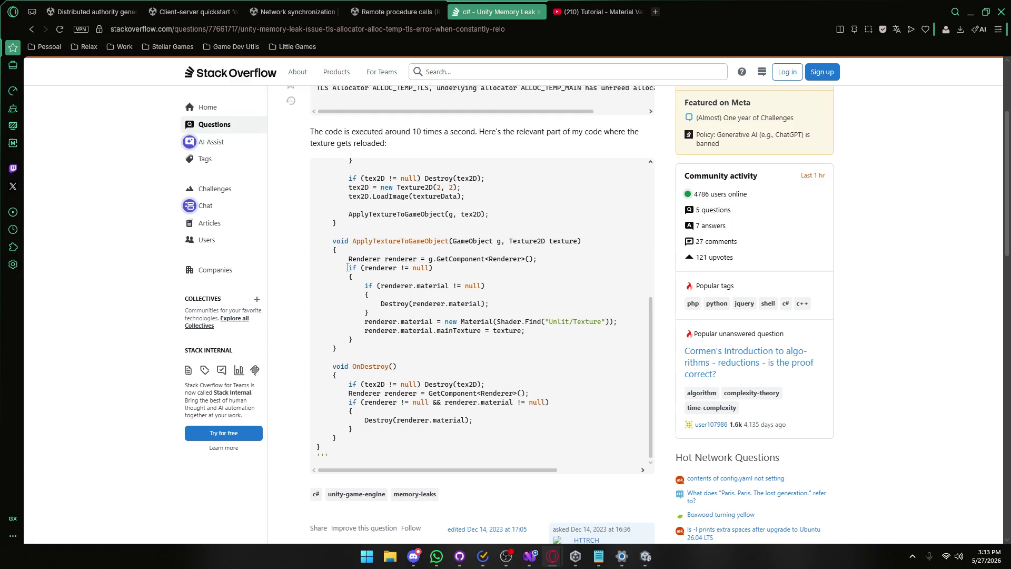
{"action": "scroll", "coordinate": [347, 267], "scroll_direction": "up", "scroll_amount": 3}
Read the question's opening paragraphs, including the part about the code running 10 times a second.
{"action": "mouse_move", "coordinate": [326, 172]}
{"action": "left_mouse_down"}
{"action": "mouse_move", "coordinate": [574, 173]}
{"action": "mouse_move", "coordinate": [524, 174]}
{"action": "left_mouse_up"}
{"action": "left_click", "coordinate": [619, 170]}
{"action": "left_click", "coordinate": [412, 175]}
{"action": "left_click_drag", "start_coordinate": [321, 181], "coordinate": [634, 185]}
{"action": "left_click", "coordinate": [396, 210]}
{"action": "left_click_drag", "start_coordinate": [395, 210], "coordinate": [521, 197]}
{"action": "left_click", "coordinate": [547, 197]}
{"action": "left_click_drag", "start_coordinate": [623, 198], "coordinate": [518, 173]}
{"action": "left_click", "coordinate": [499, 210]}
{"action": "scroll", "coordinate": [499, 209], "scroll_direction": "down", "scroll_amount": 5}
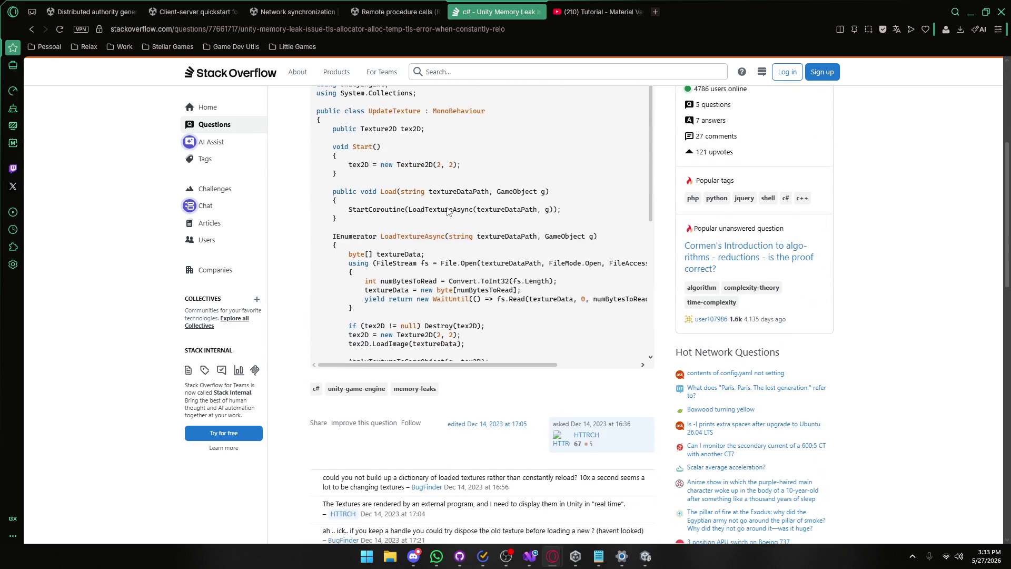
{"action": "scroll", "coordinate": [379, 176], "scroll_direction": "up", "scroll_amount": 3}
{"action": "left_click_drag", "start_coordinate": [311, 184], "coordinate": [389, 198]}
{"action": "left_click", "coordinate": [476, 196]}
{"action": "mouse_move", "coordinate": [311, 184]}
{"action": "left_mouse_down"}
{"action": "mouse_move", "coordinate": [387, 217]}
{"action": "mouse_move", "coordinate": [310, 91]}
{"action": "left_mouse_up"}
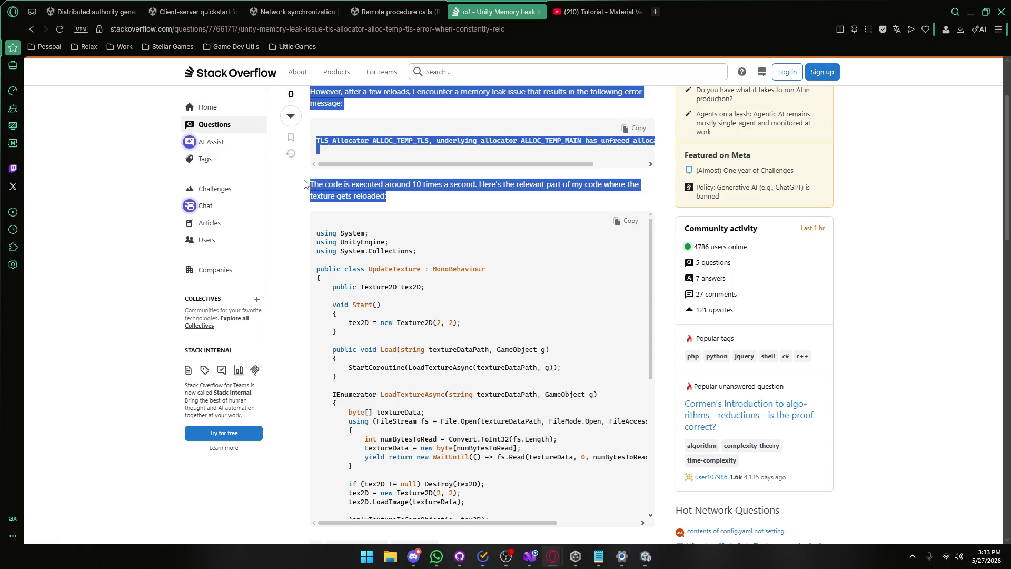
{"action": "left_click", "coordinate": [329, 184]}
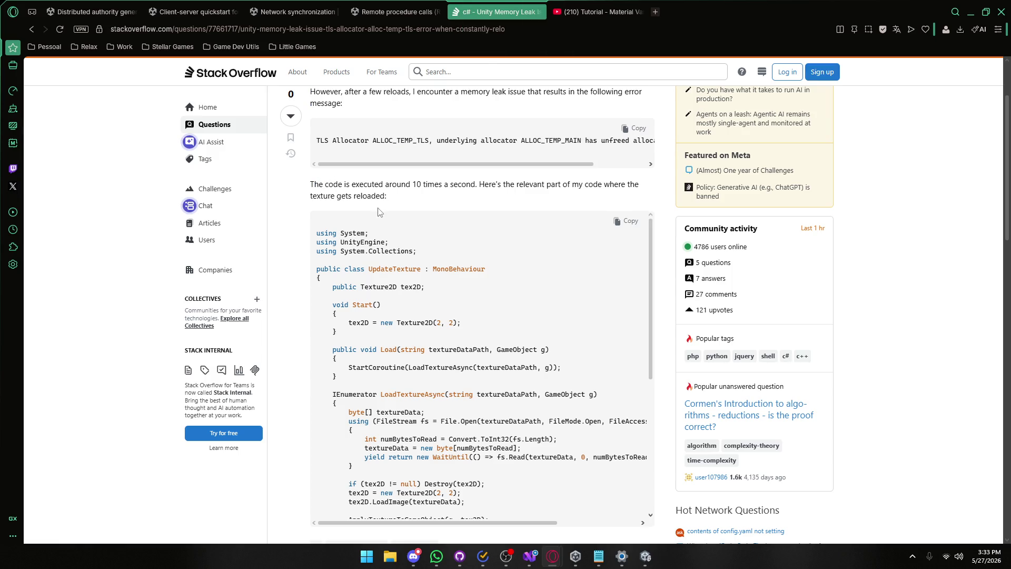
Scroll through the question's code, then return to the Google search results.
{"action": "scroll", "coordinate": [411, 303], "scroll_direction": "down", "scroll_amount": 5}
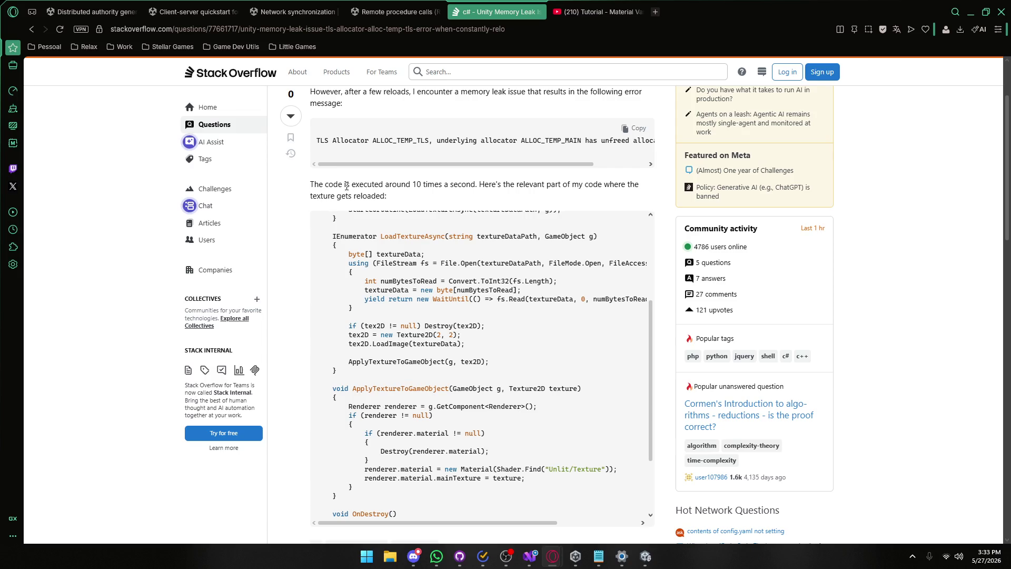
{"action": "scroll", "coordinate": [292, 197], "scroll_direction": "down", "scroll_amount": 2}
{"action": "scroll", "coordinate": [372, 249], "scroll_direction": "down", "scroll_amount": 2}
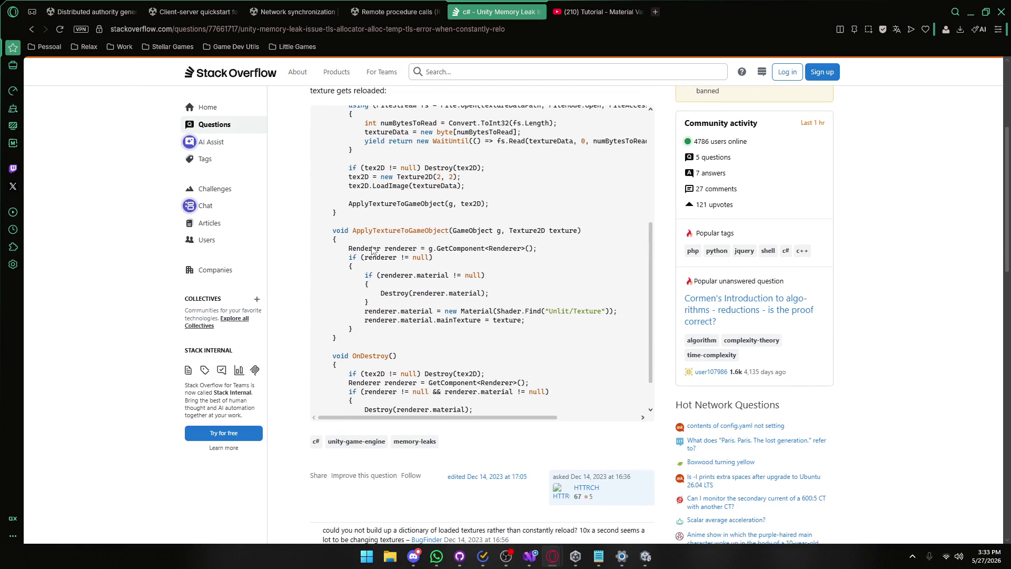
{"action": "scroll", "coordinate": [372, 246], "scroll_direction": "up", "scroll_amount": 5}
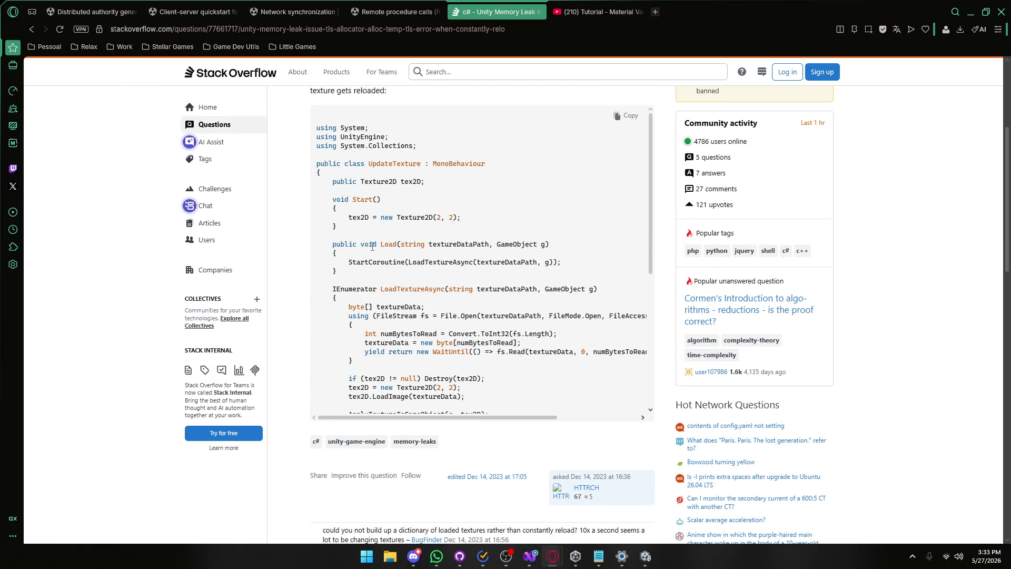
{"action": "scroll", "coordinate": [372, 246], "scroll_direction": "down", "scroll_amount": 5}
{"action": "scroll", "coordinate": [293, 277], "scroll_direction": "down", "scroll_amount": 4}
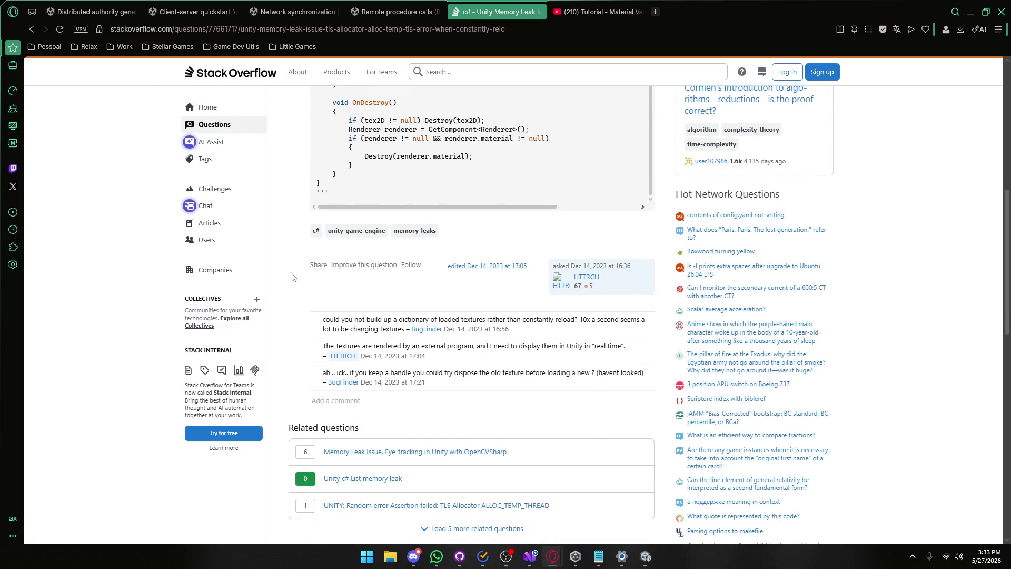
{"action": "scroll", "coordinate": [293, 276], "scroll_direction": "down", "scroll_amount": 7}
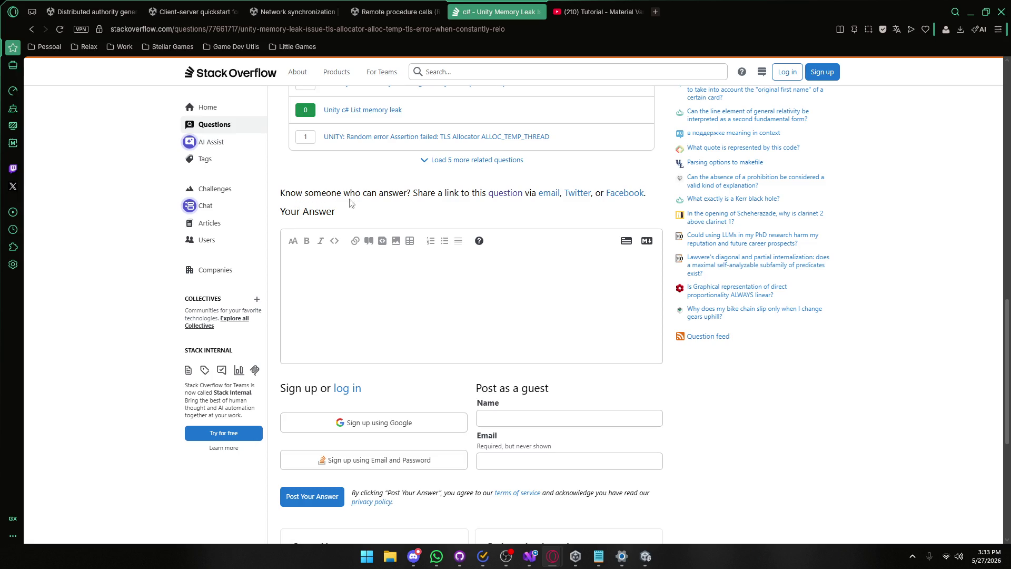
{"action": "scroll", "coordinate": [368, 206], "scroll_direction": "down", "scroll_amount": 3}
{"action": "scroll", "coordinate": [391, 233], "scroll_direction": "up", "scroll_amount": 10}
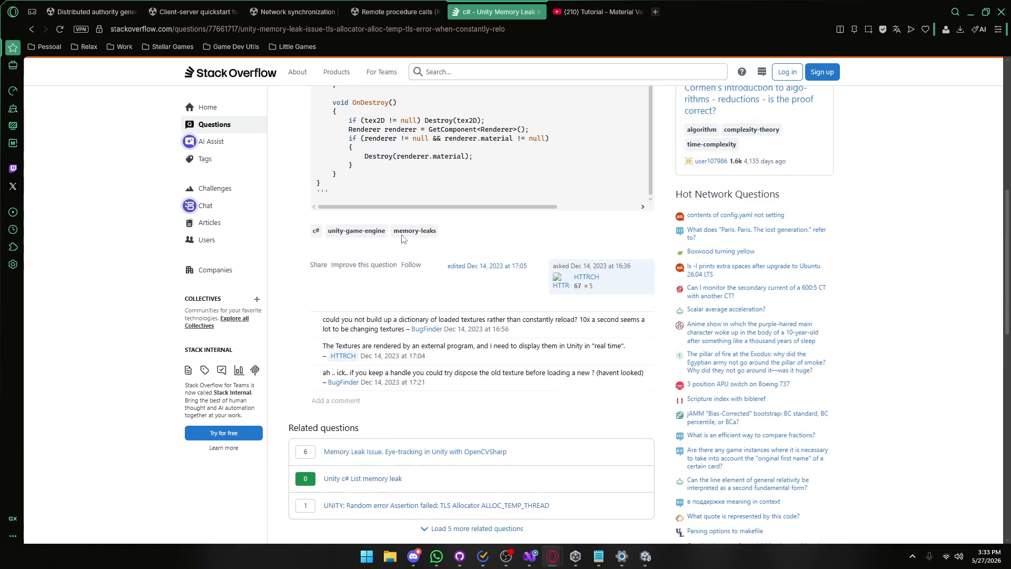
{"action": "scroll", "coordinate": [405, 234], "scroll_direction": "up", "scroll_amount": 9}
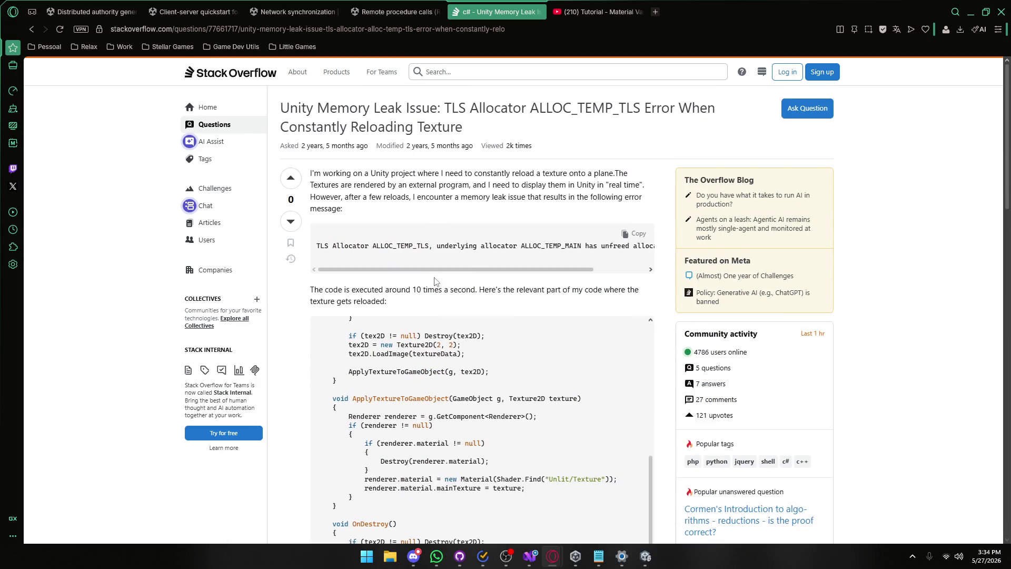
{"action": "key", "text": "alt+Left"}
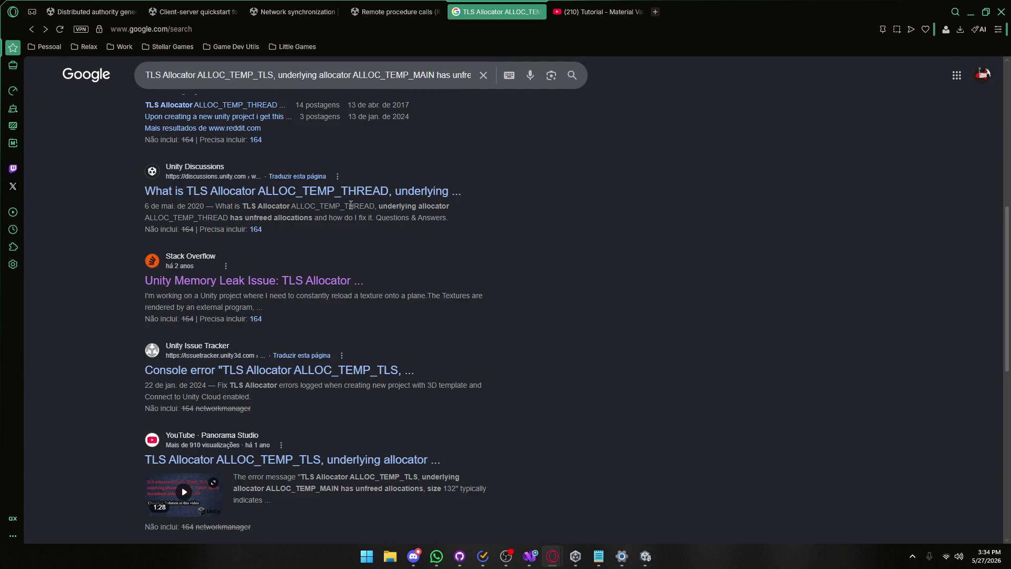
Play and pause the 1:27 YouTube video on the ALLOC_TEMP_TLS unfreed allocations, size 132 error.
{"action": "left_click", "coordinate": [362, 455]}
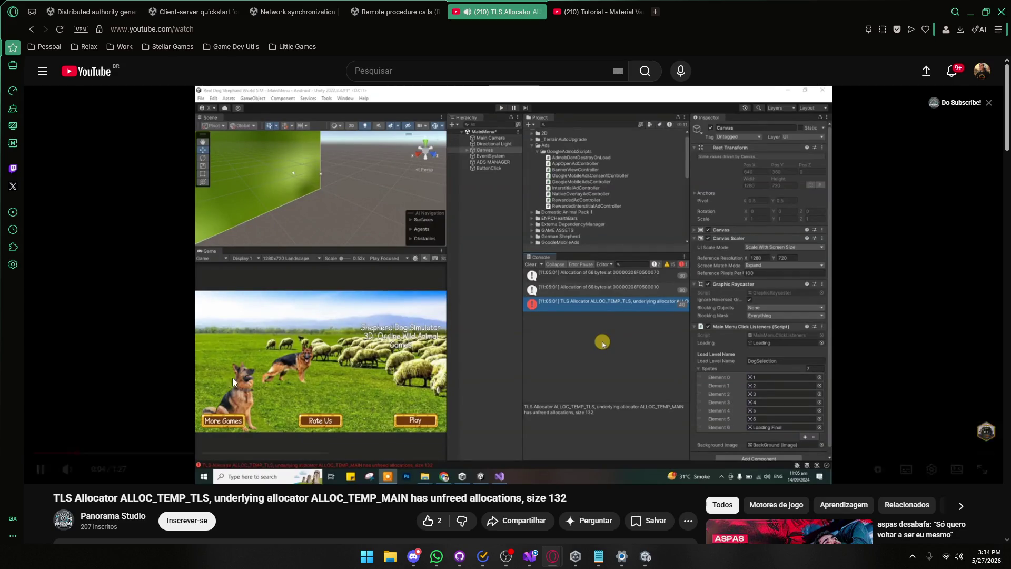
{"action": "left_click", "coordinate": [208, 284]}
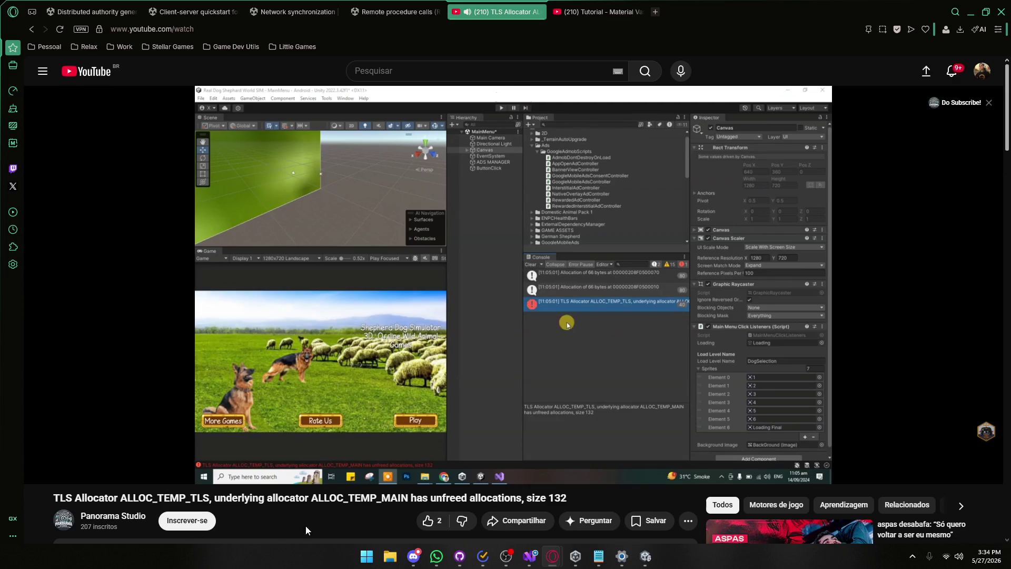
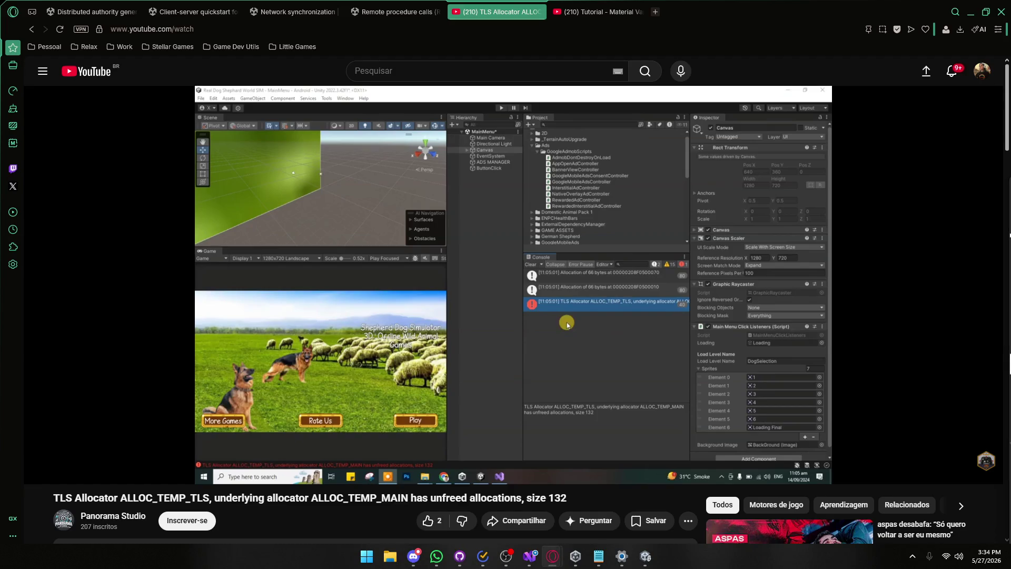
Play the TLS Allocator error video, skim forward to near its end, and pause it.
{"action": "left_click", "coordinate": [497, 321]}
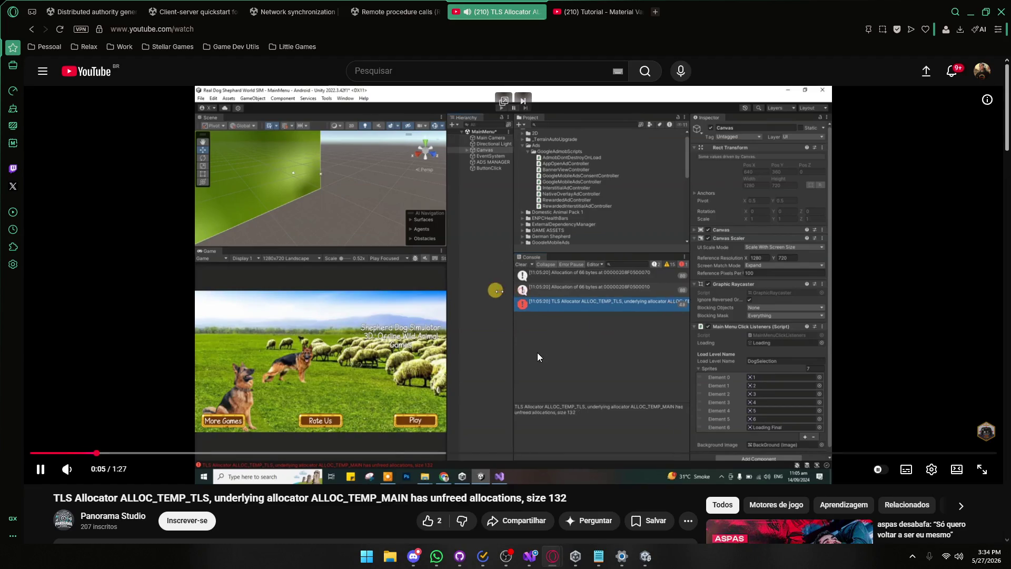
{"action": "key", "text": "Right"}
{"action": "key", "text": "Right"}
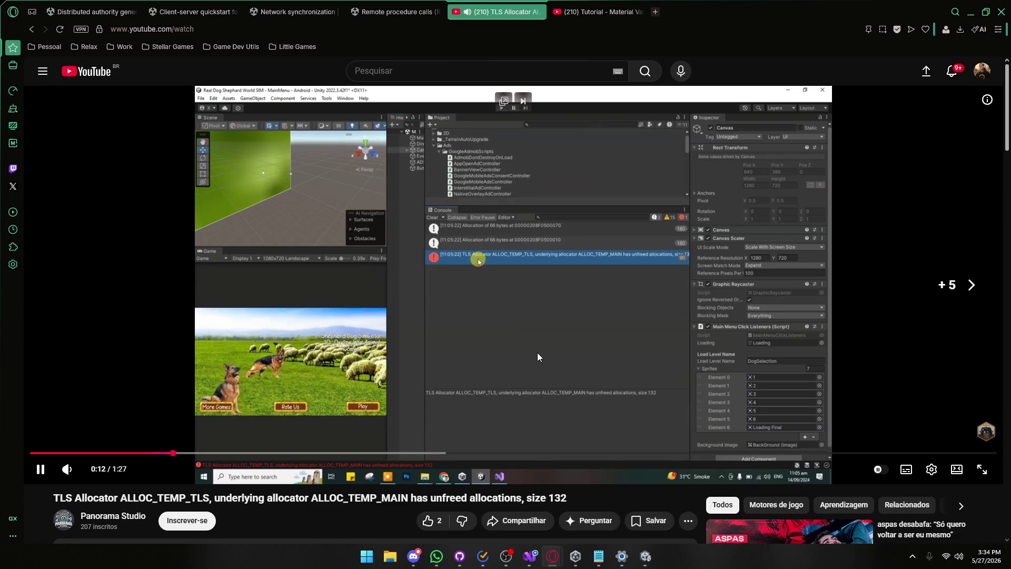
{"action": "key", "text": "Right"}
{"action": "key", "text": "Right"}
{"action": "key", "text": "Right"}
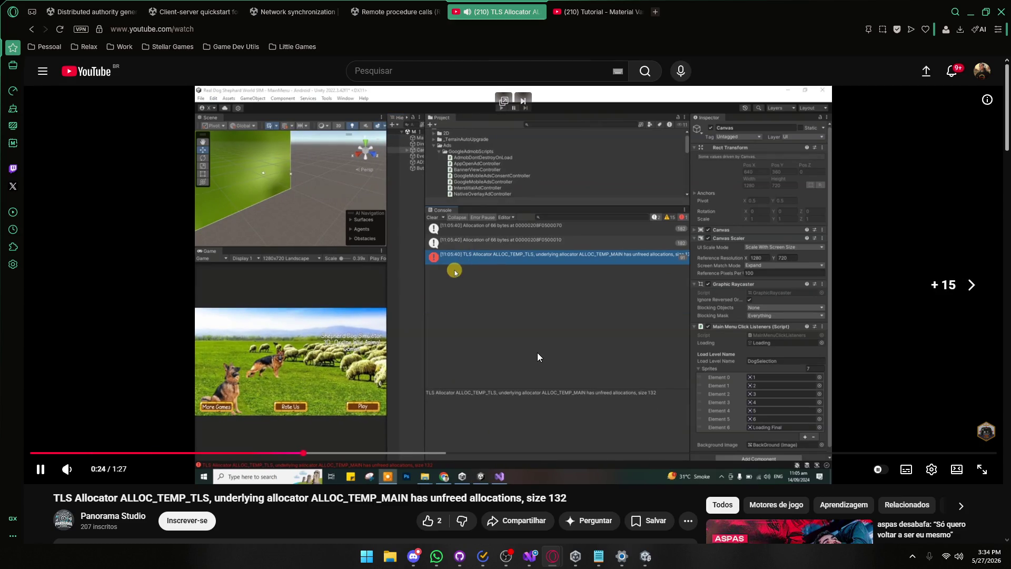
{"action": "key", "text": "Right"}
{"action": "key", "text": "Right"}
{"action": "key", "text": "Right"}
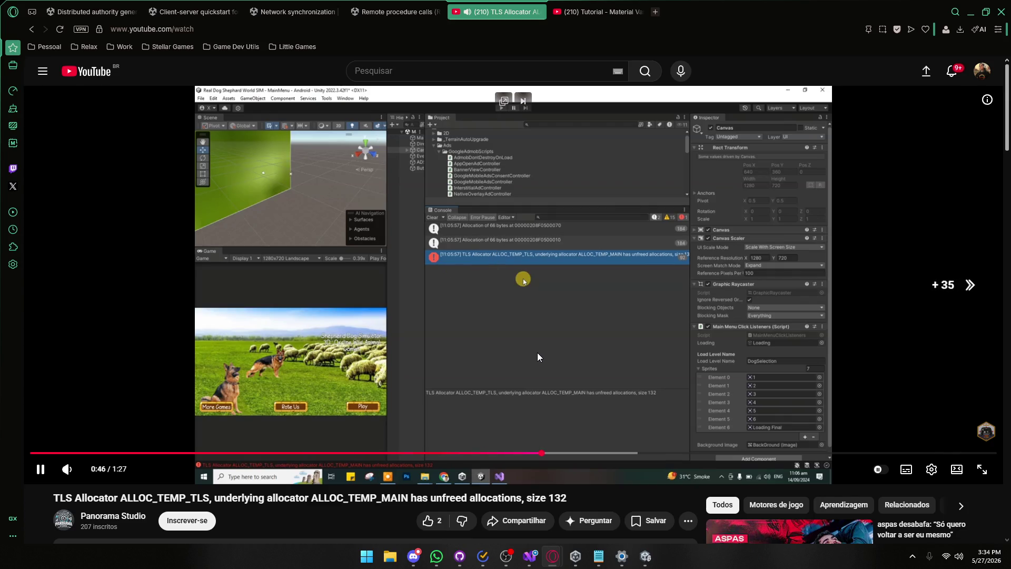
{"action": "key", "text": "Left"}
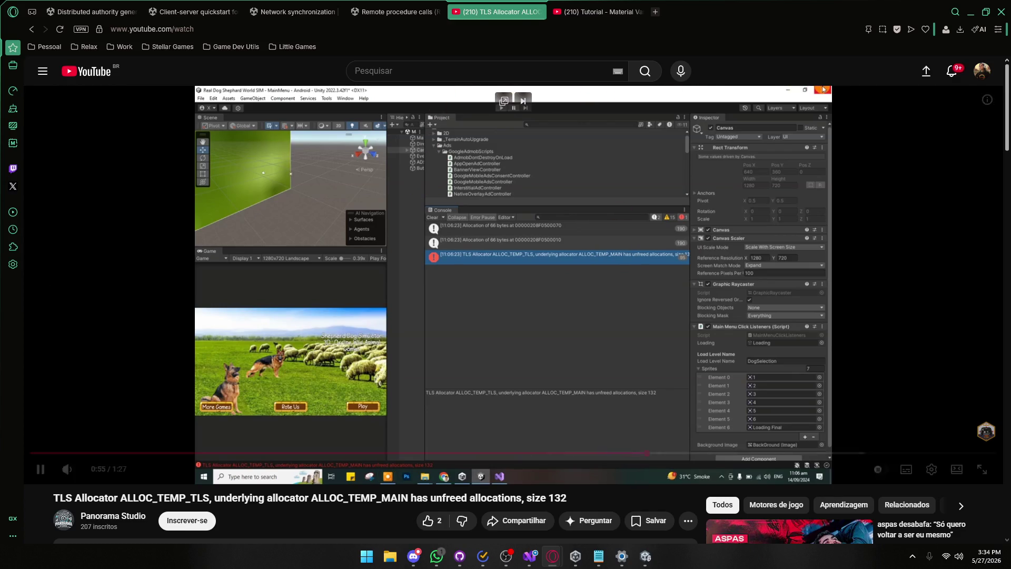
{"action": "key", "text": "Right"}
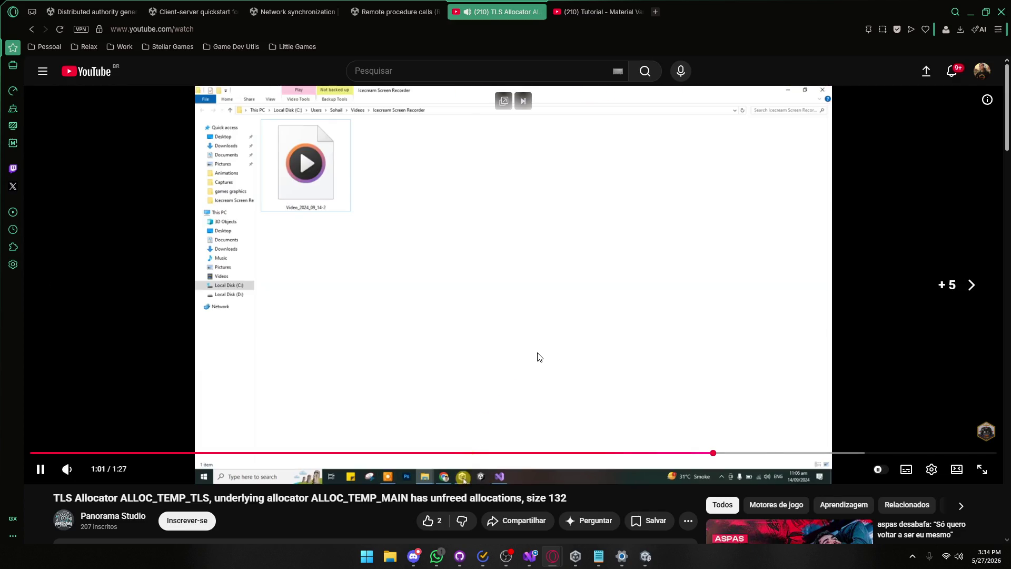
{"action": "key", "text": "Right"}
{"action": "key", "text": "Right"}
{"action": "key", "text": "Right"}
{"action": "key", "text": "Right"}
{"action": "left_click", "coordinate": [510, 348]}
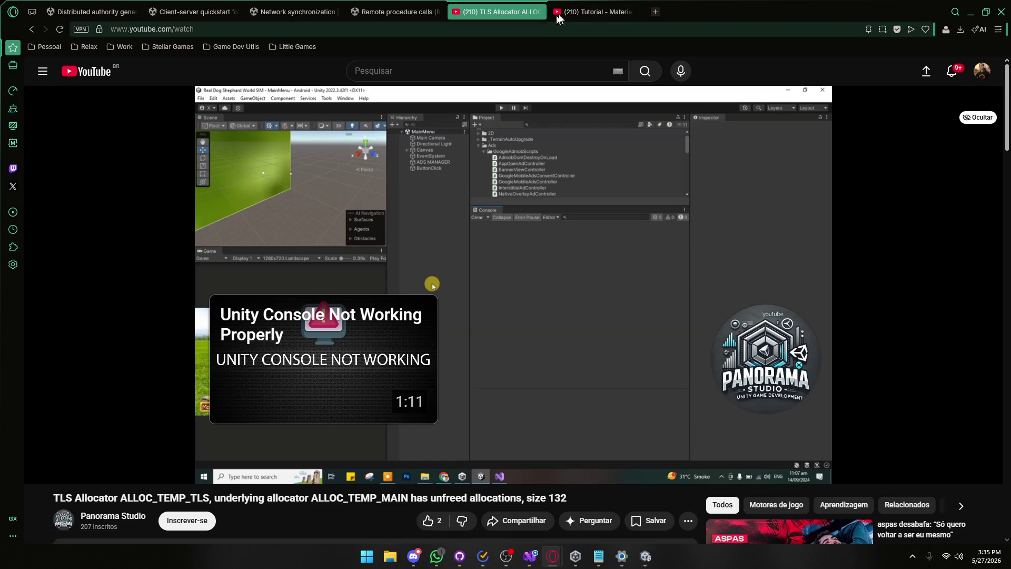
Close the tutorial tab, return to the Google search results, and switch back to Unity.
{"action": "middle_click", "coordinate": [618, 16]}
{"action": "key", "text": "alt+Left"}
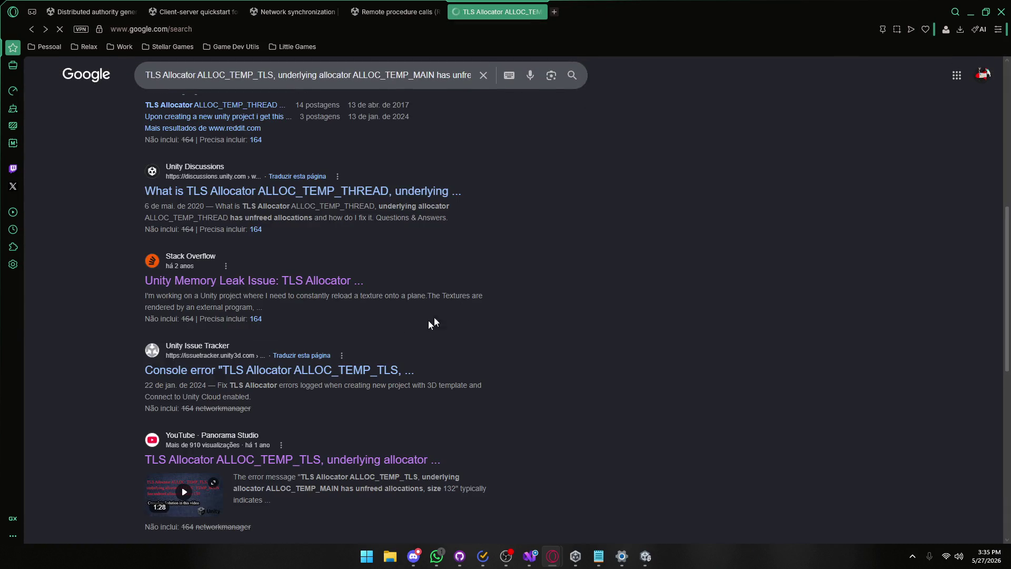
{"action": "key", "text": "alt+Tab"}
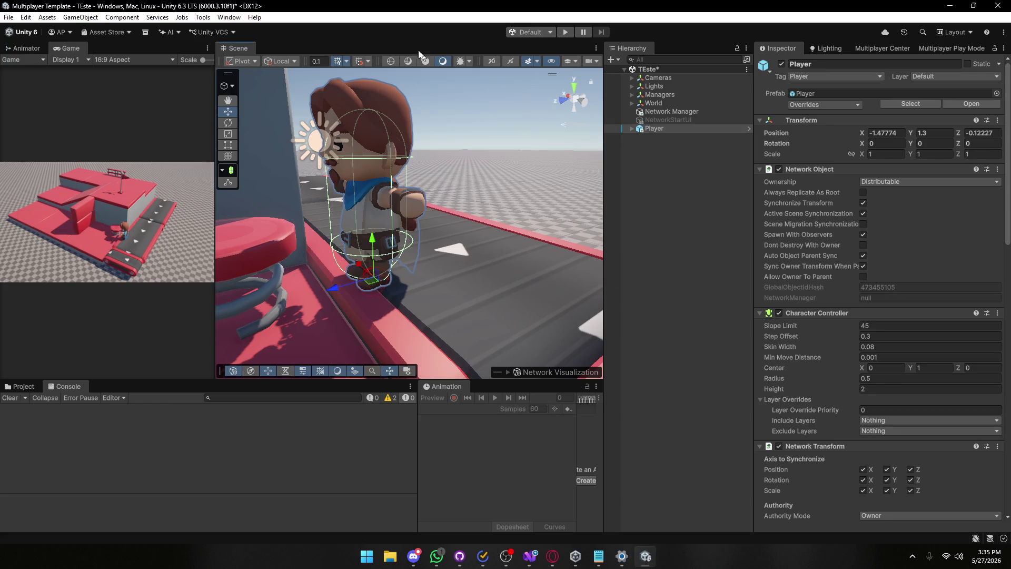
Create an empty GameObject in the Hierarchy named 'Player'.
{"action": "left_click", "coordinate": [652, 317]}
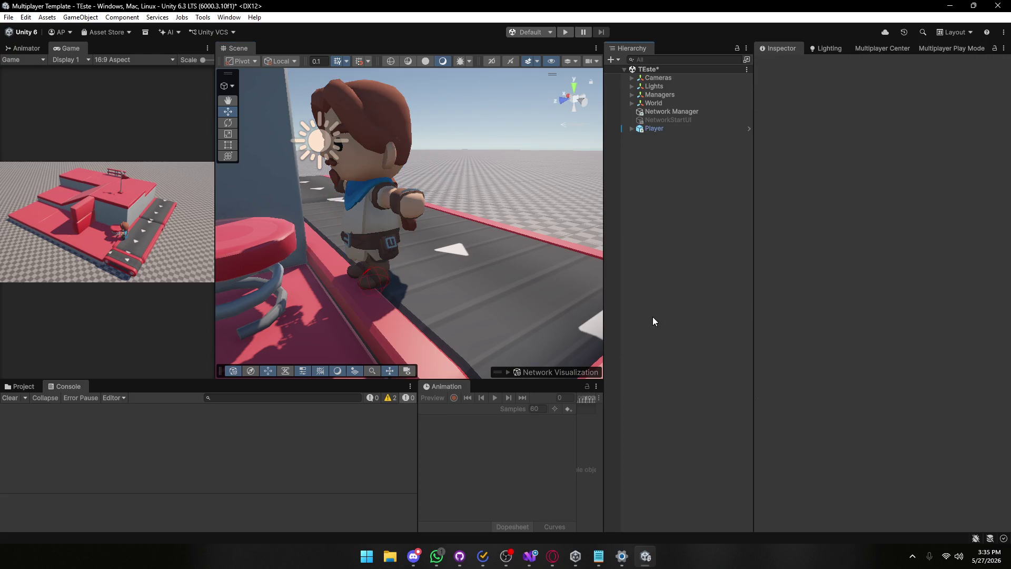
{"action": "right_click", "coordinate": [648, 156]}
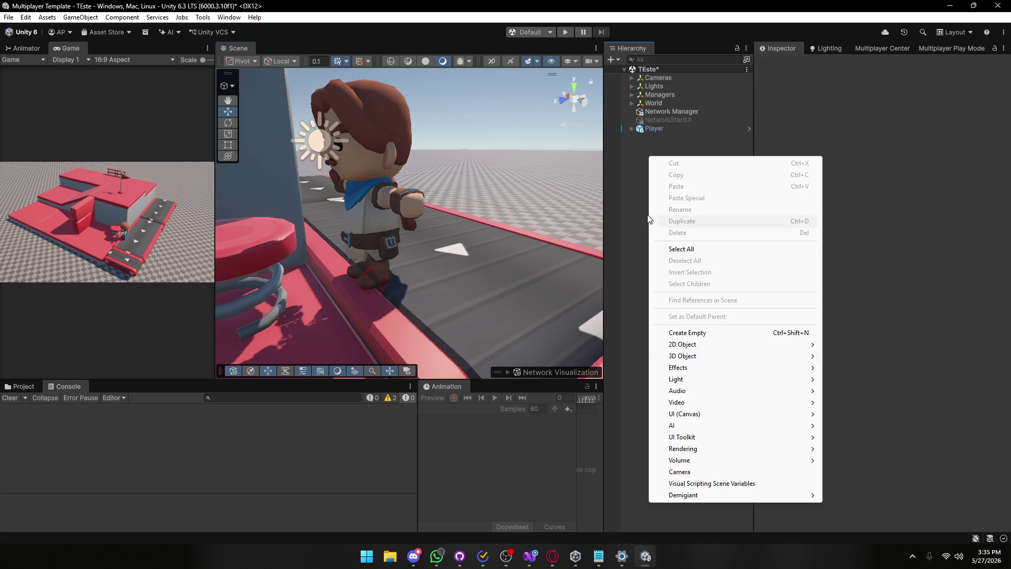
{"action": "left_click", "coordinate": [647, 169]}
{"action": "right_click", "coordinate": [651, 184]}
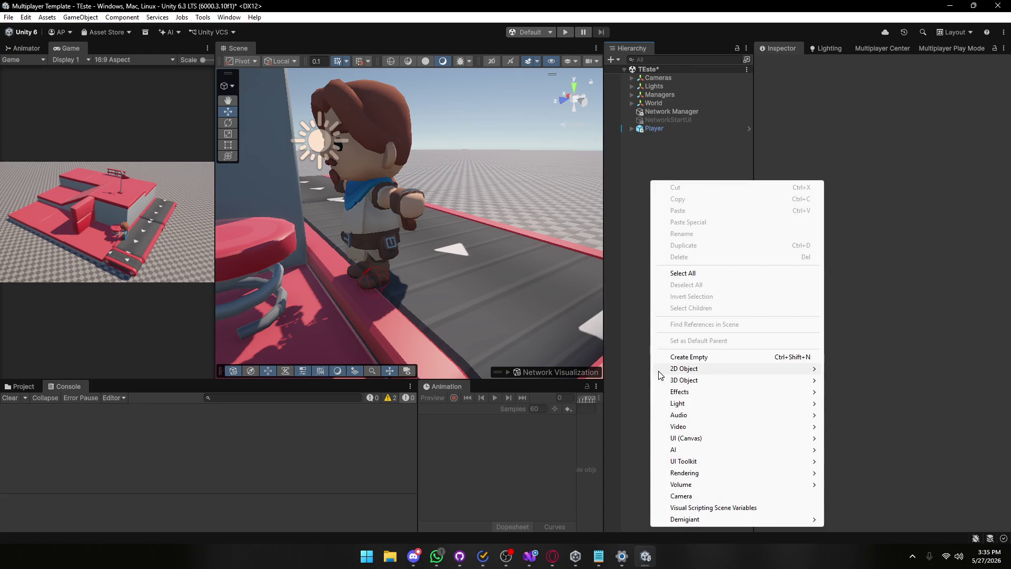
{"action": "left_click", "coordinate": [688, 358]}
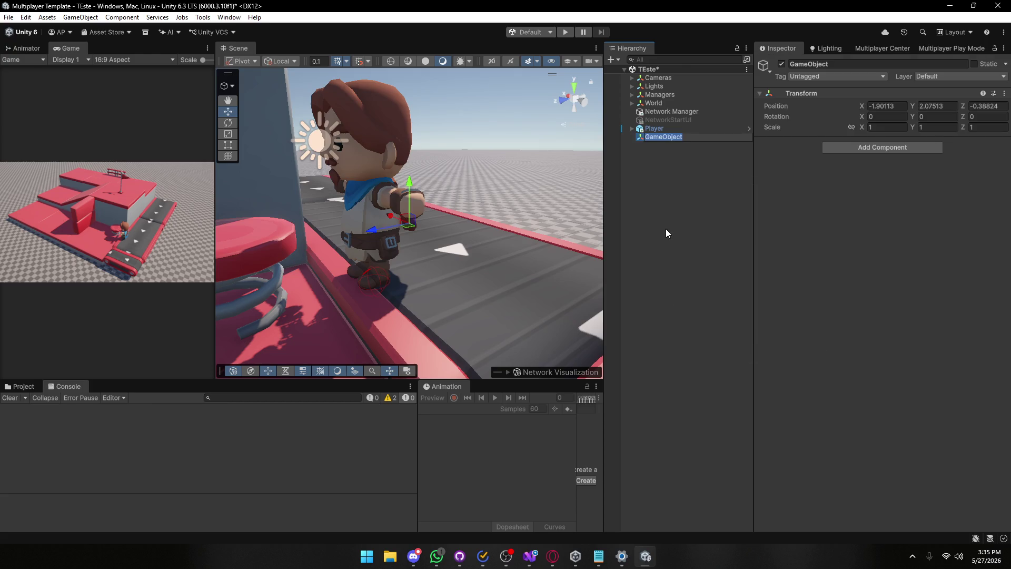
{"action": "type", "text": "Player"}
{"action": "key", "text": "Return"}
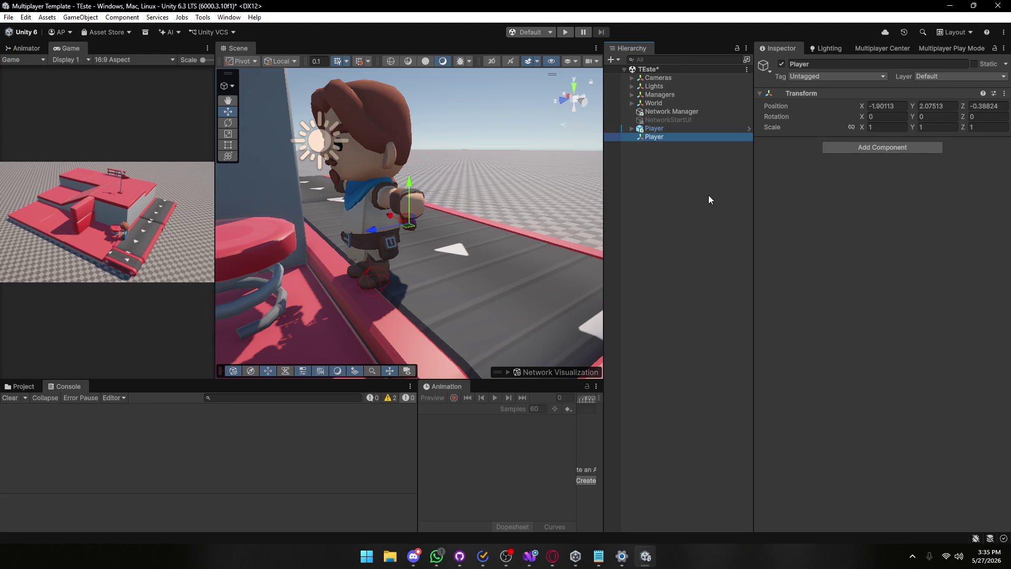
Copy the Transform component of the original networked Player.
{"action": "left_click", "coordinate": [737, 128]}
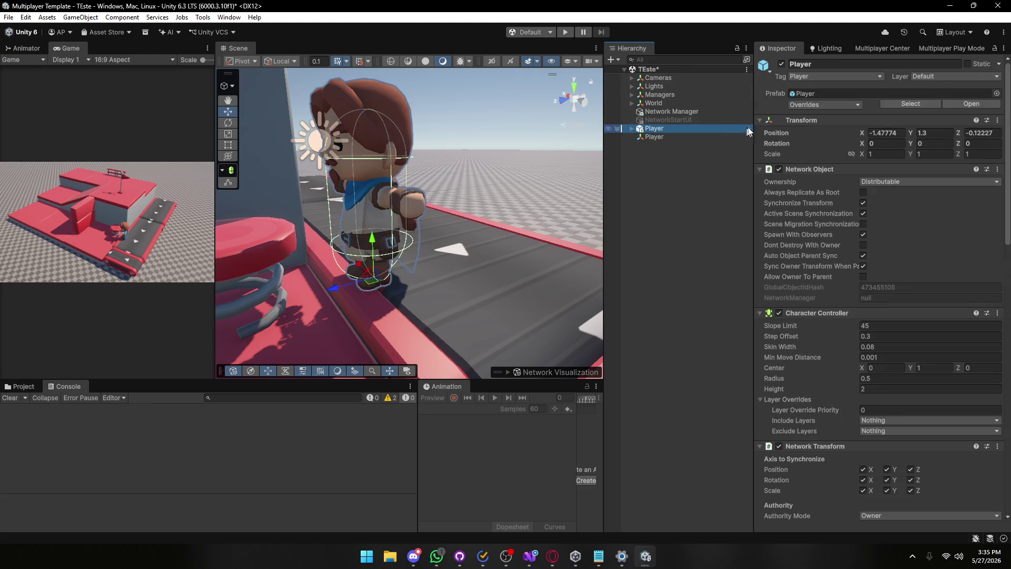
{"action": "left_click", "coordinate": [999, 120]}
{"action": "mouse_move", "coordinate": [926, 209]}
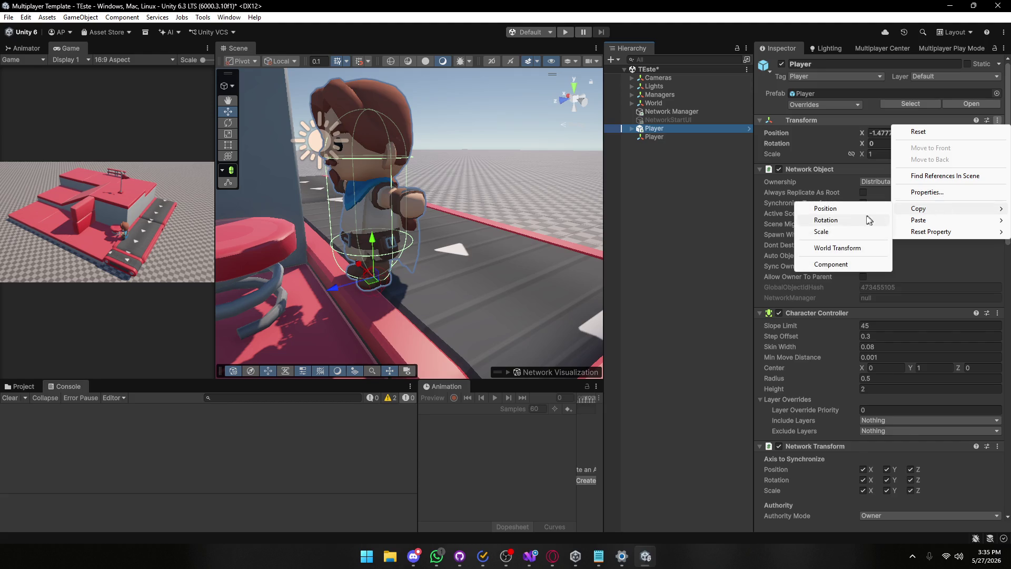
{"action": "left_click", "coordinate": [836, 264]}
{"action": "left_click", "coordinate": [679, 136]}
{"action": "left_click", "coordinate": [690, 128]}
{"action": "scroll", "coordinate": [835, 264], "scroll_direction": "down", "scroll_amount": 1}
{"action": "scroll", "coordinate": [833, 278], "scroll_direction": "down", "scroll_amount": 7}
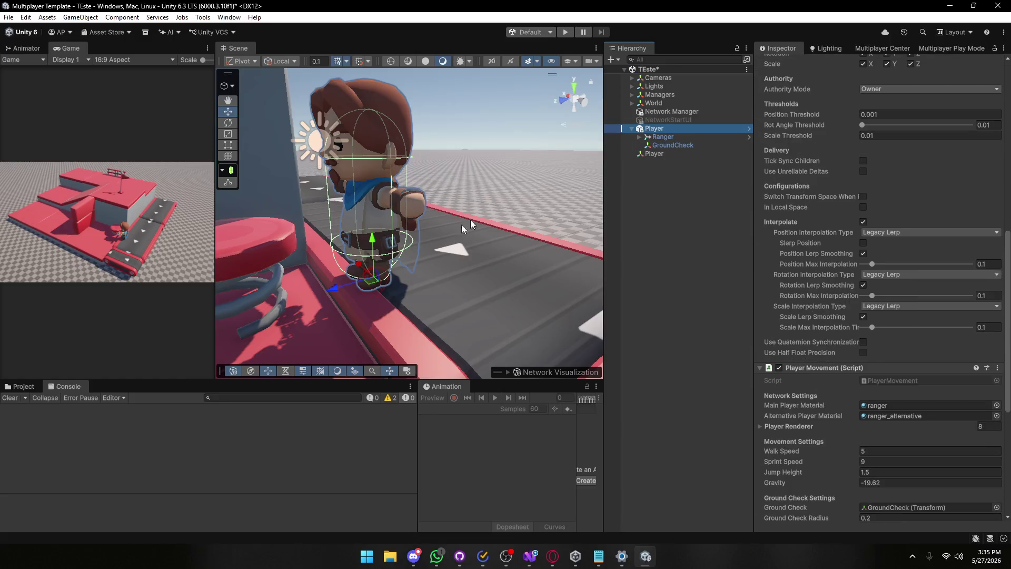
Browse to Assets/KayKit/Characters/KayKit - Adventurers/Prefabs/Characters and pick the Mage prefab.
{"action": "left_click", "coordinate": [21, 386]}
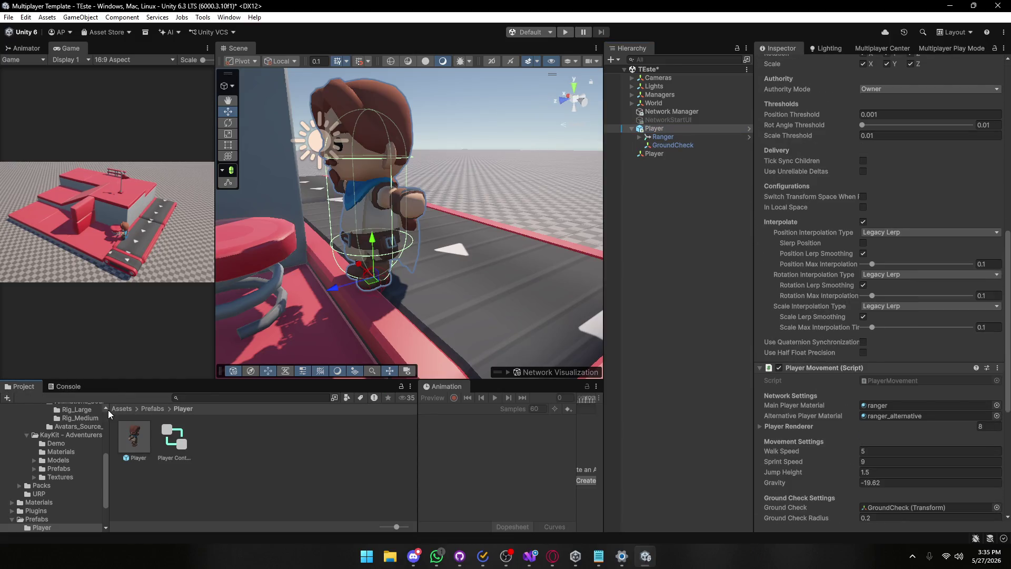
{"action": "left_click", "coordinate": [122, 409]}
{"action": "double_click", "coordinate": [178, 440]}
{"action": "double_click", "coordinate": [134, 437]}
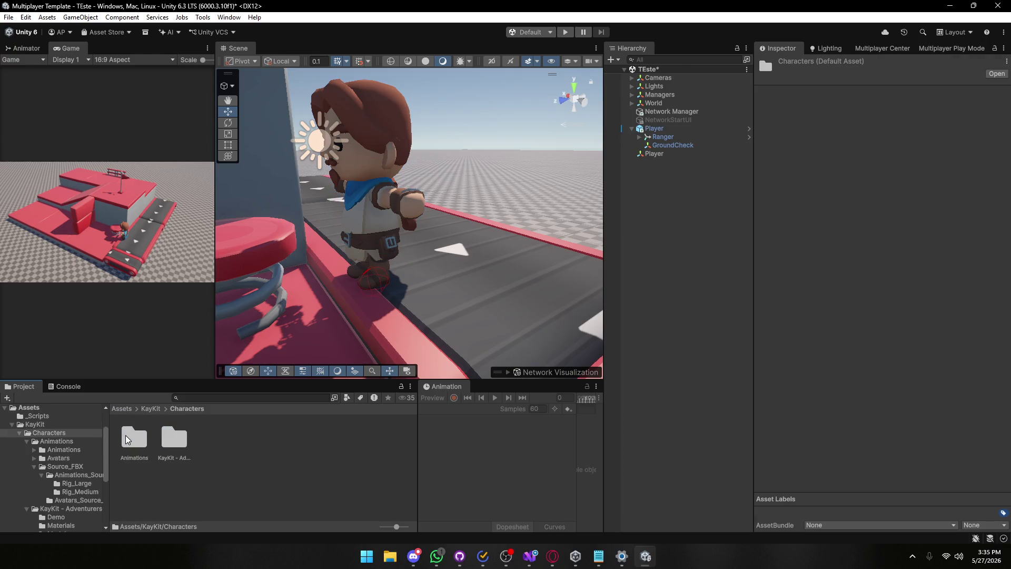
{"action": "double_click", "coordinate": [174, 440]}
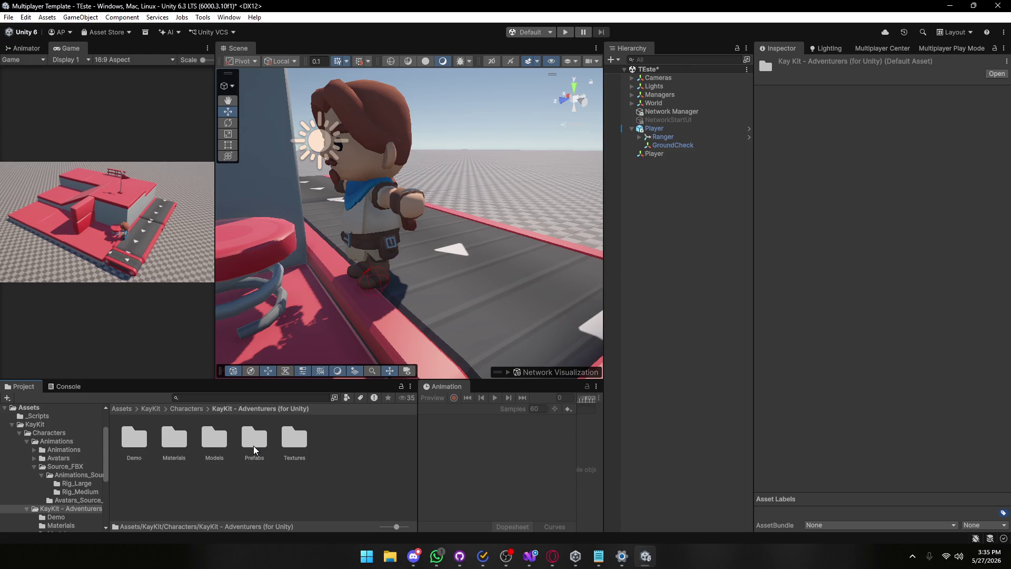
{"action": "double_click", "coordinate": [255, 442]}
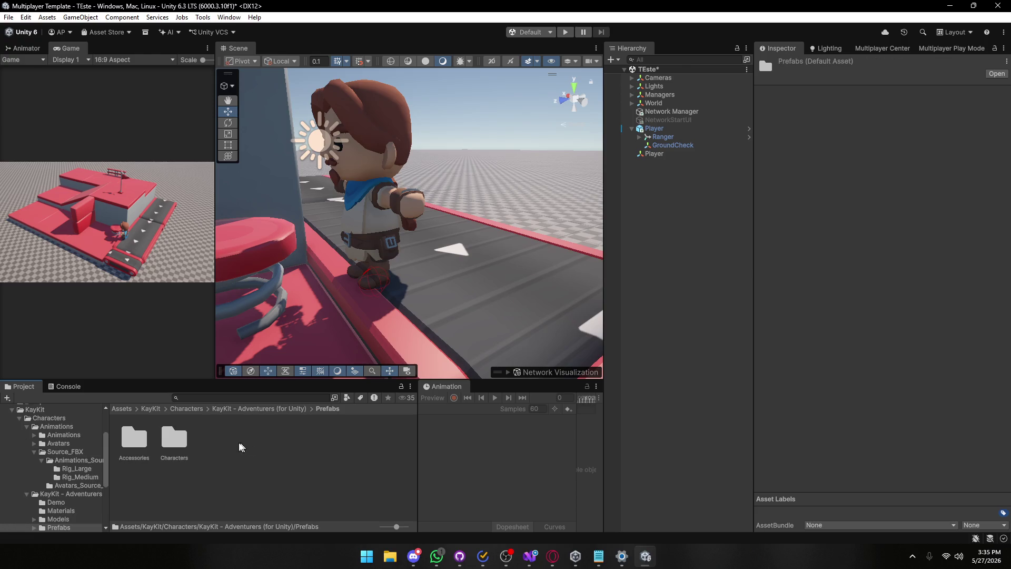
{"action": "double_click", "coordinate": [174, 439]}
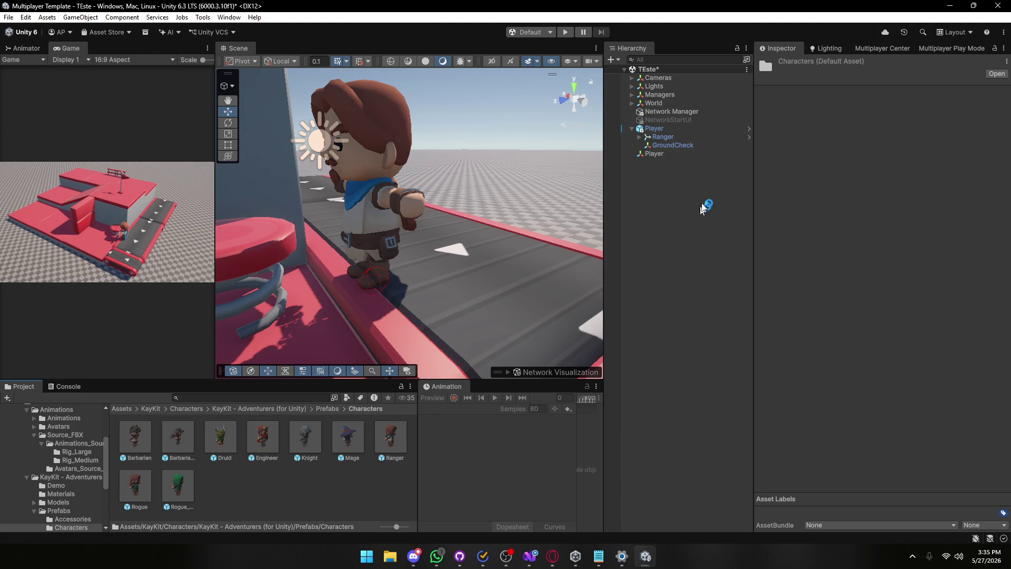
{"action": "left_click", "coordinate": [346, 439]}
Place the Mage prefab as a child of the new Player object.
{"action": "mouse_move", "coordinate": [348, 437]}
{"action": "left_mouse_down"}
{"action": "mouse_move", "coordinate": [663, 172]}
{"action": "mouse_move", "coordinate": [653, 154]}
{"action": "left_mouse_up"}
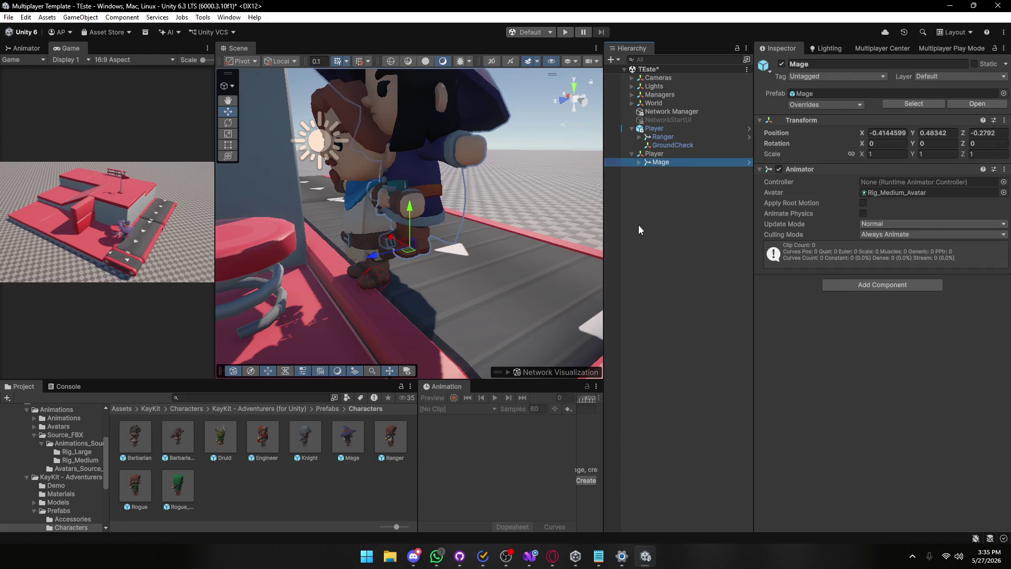
{"action": "left_click", "coordinate": [643, 153]}
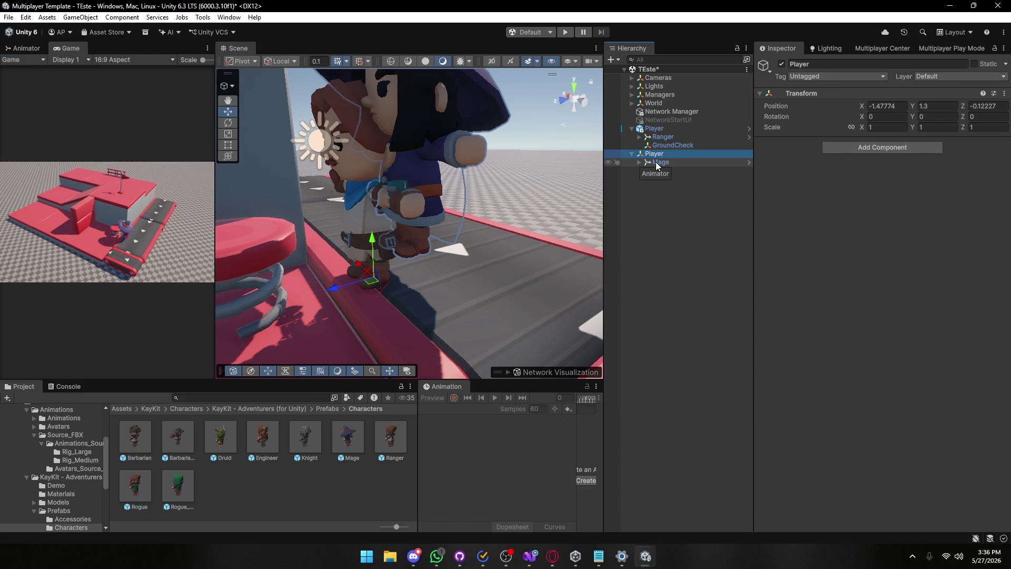
{"action": "left_click", "coordinate": [666, 128]}
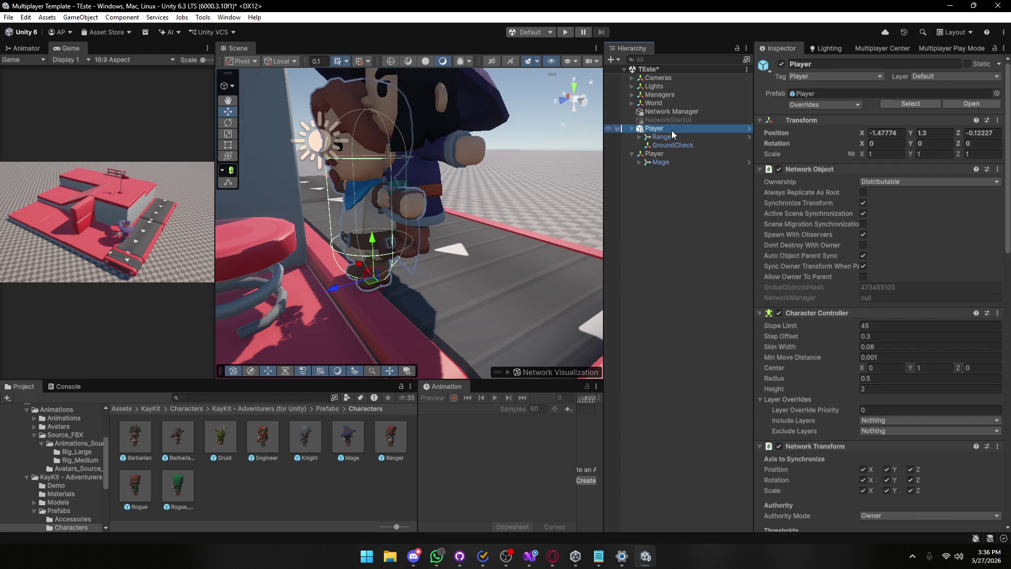
{"action": "left_click", "coordinate": [661, 162]}
Zero the Mage's local position to X 0, Y 0, Z 0.
{"action": "left_click", "coordinate": [901, 133]}
{"action": "type", "text": "0"}
{"action": "left_click", "coordinate": [947, 133]}
{"action": "type", "text": "0"}
{"action": "left_click", "coordinate": [978, 132]}
{"action": "type", "text": "0"}
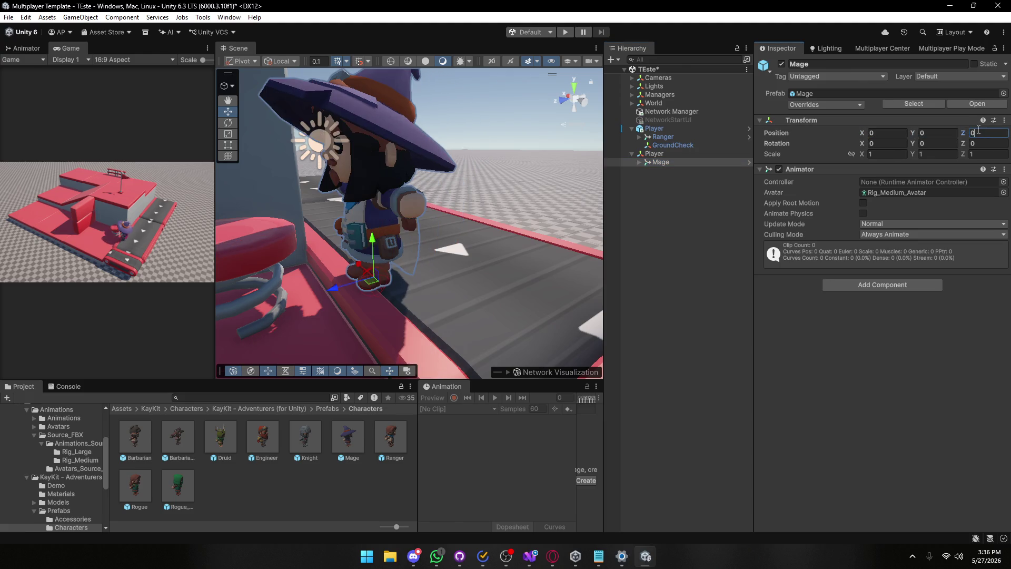
Move the Mage's Player beside the Ranger, to X -3.179, Y 1.3.
{"action": "left_click", "coordinate": [672, 155]}
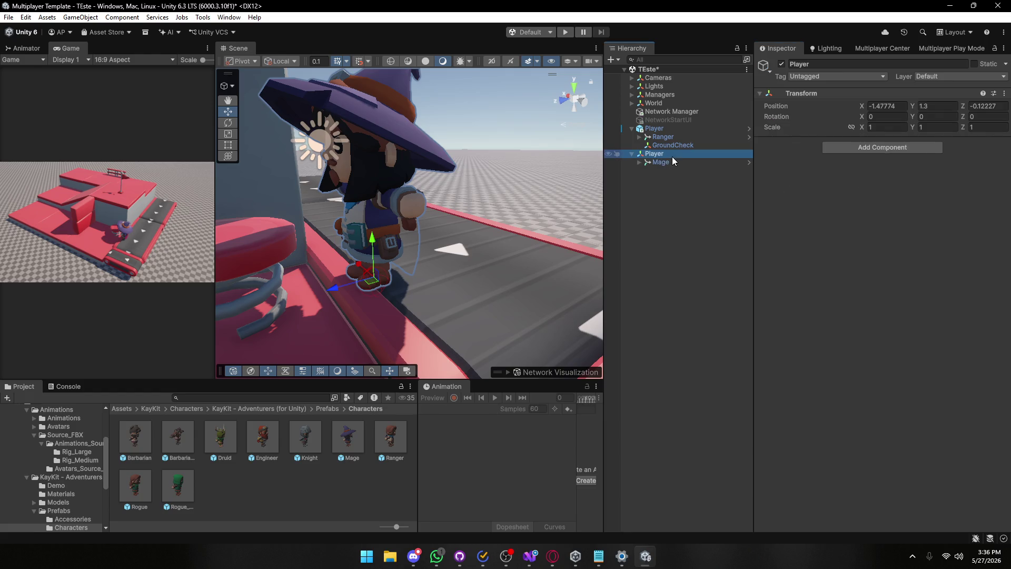
{"action": "left_click_drag", "start_coordinate": [362, 271], "coordinate": [417, 326]}
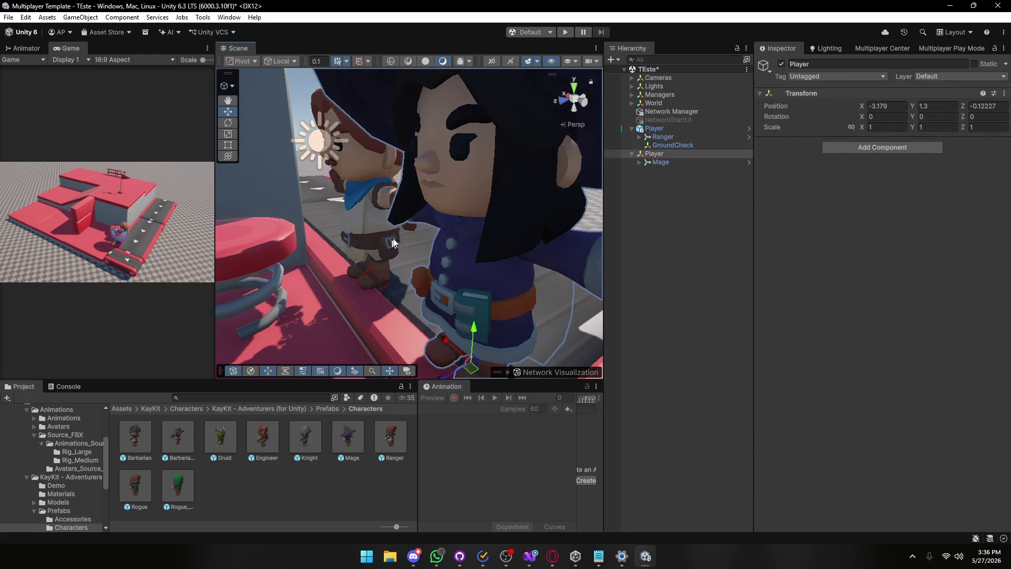
{"action": "left_click", "coordinate": [684, 128]}
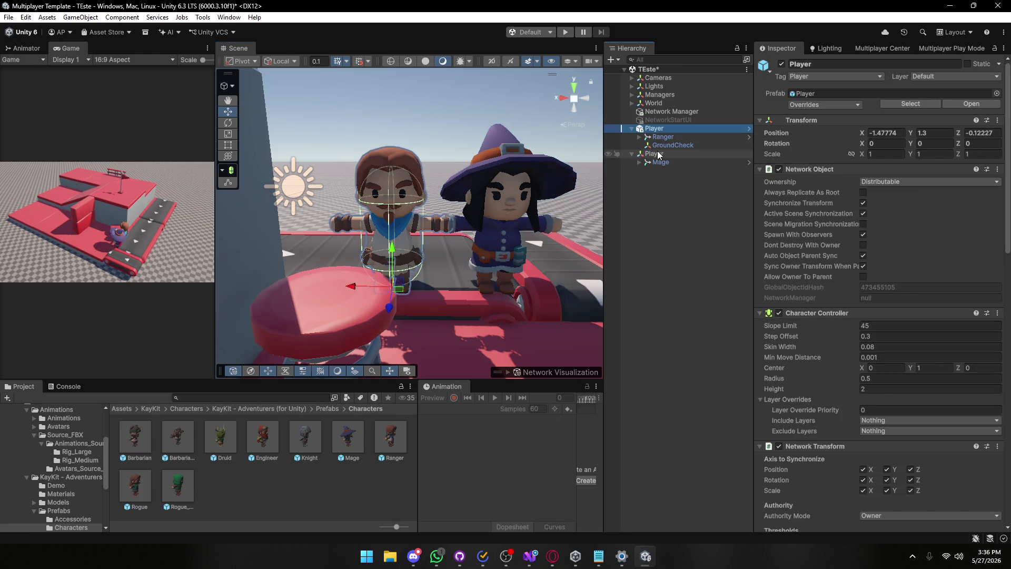
{"action": "left_click", "coordinate": [658, 153]}
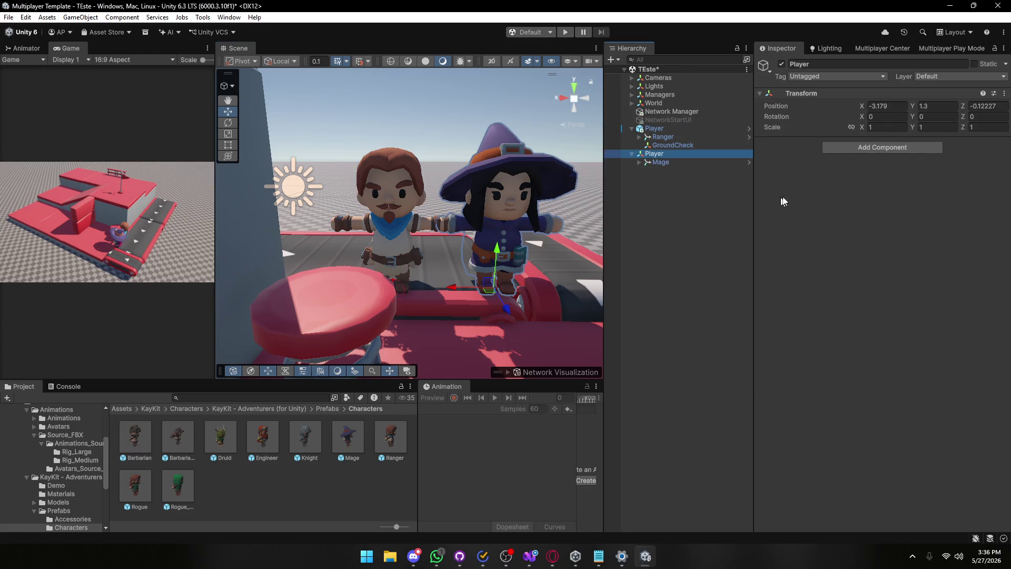
Open the original Player's Properties in a separate window, then add a Network Object to the Mage's Player.
{"action": "right_click", "coordinate": [658, 129]}
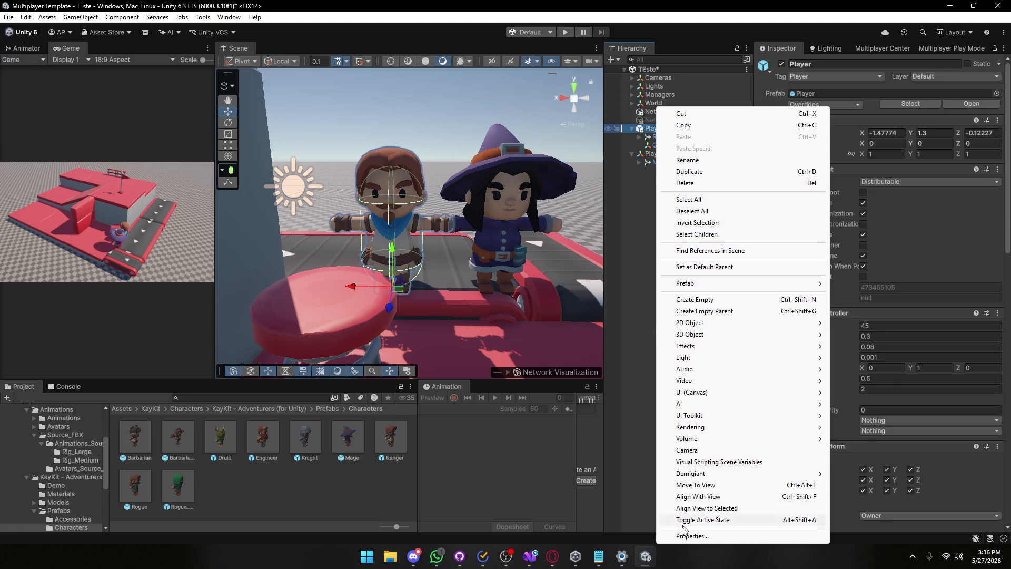
{"action": "left_click", "coordinate": [679, 536]}
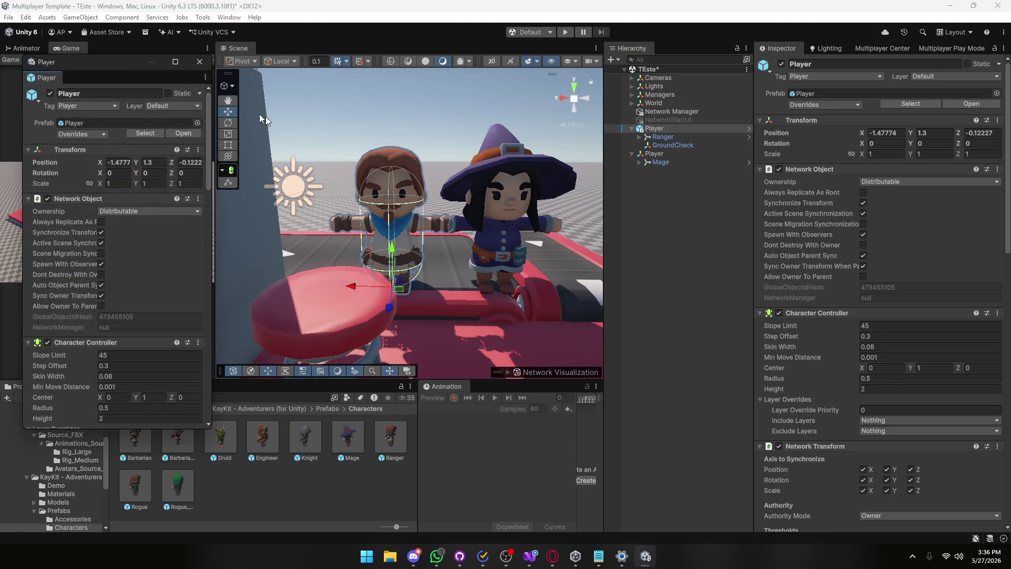
{"action": "left_click", "coordinate": [654, 154]}
{"action": "left_click", "coordinate": [979, 84]}
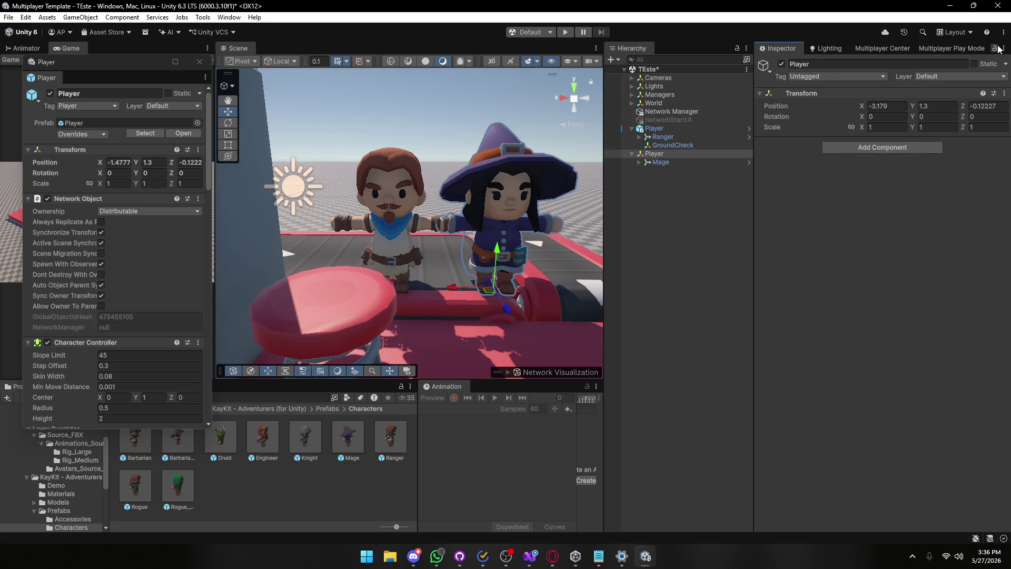
{"action": "left_click", "coordinate": [830, 148]}
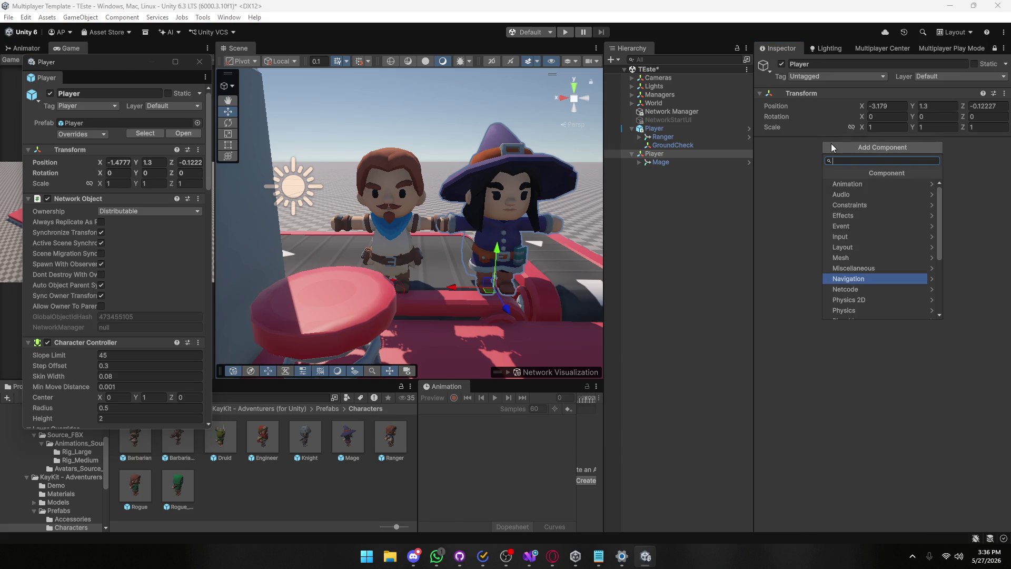
{"action": "type", "text": "net"}
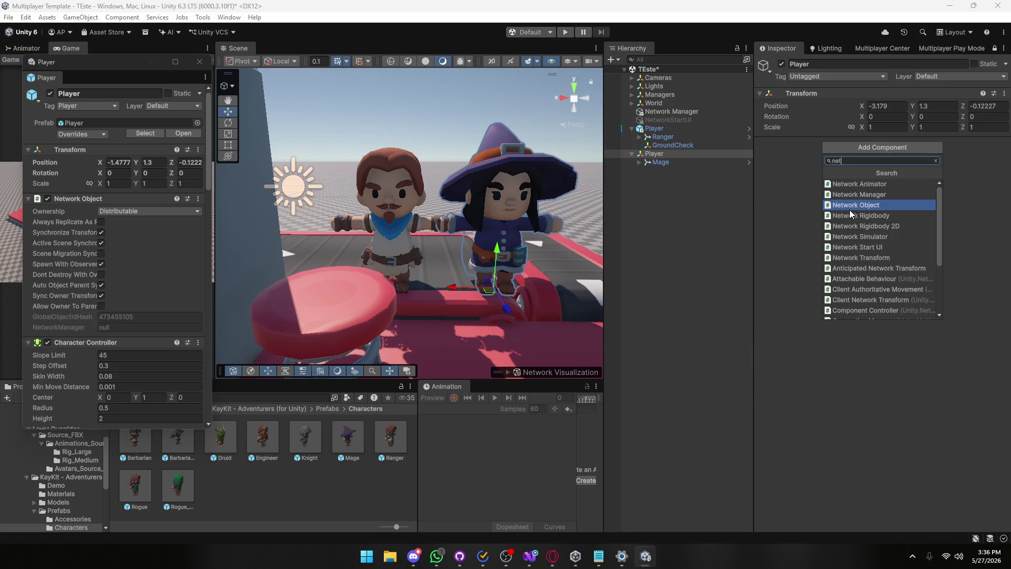
{"action": "left_click", "coordinate": [849, 208]}
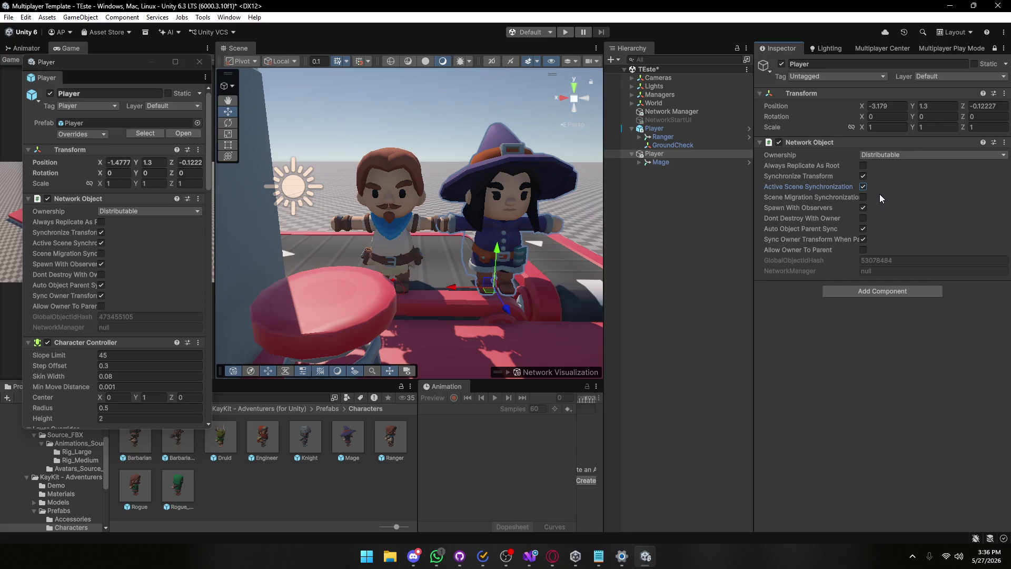
Add a Character Controller to the Mage's Player with Center Y set to 1.
{"action": "left_click", "coordinate": [759, 142]}
{"action": "scroll", "coordinate": [174, 261], "scroll_direction": "down", "scroll_amount": 5}
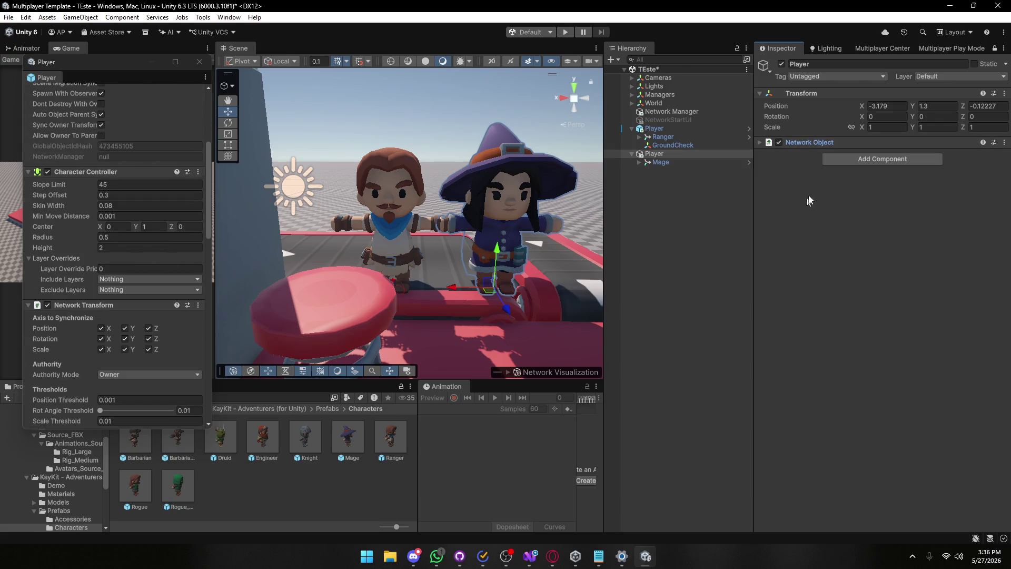
{"action": "left_click", "coordinate": [867, 158]}
{"action": "type", "text": "chara"}
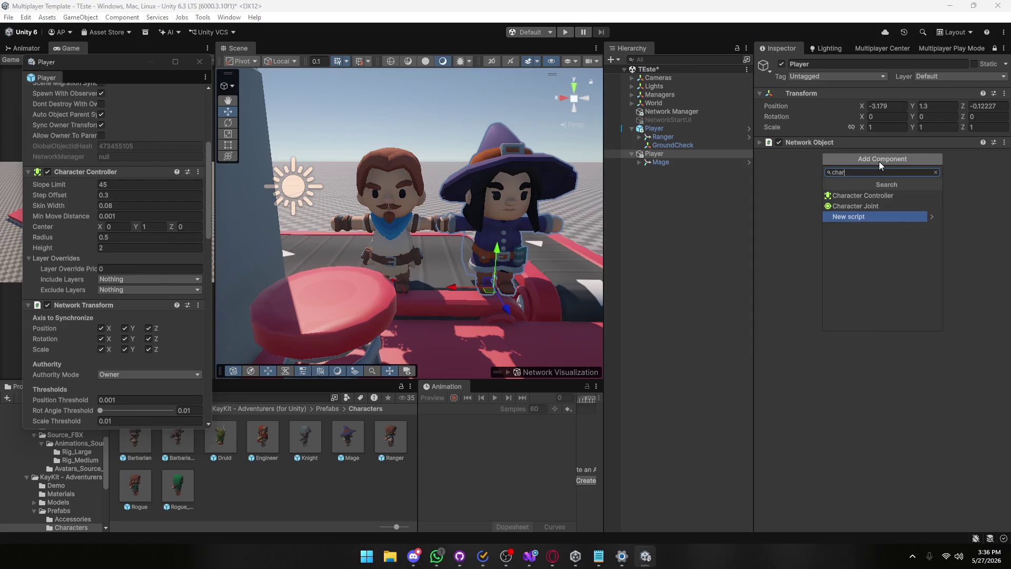
{"action": "left_click", "coordinate": [879, 195]}
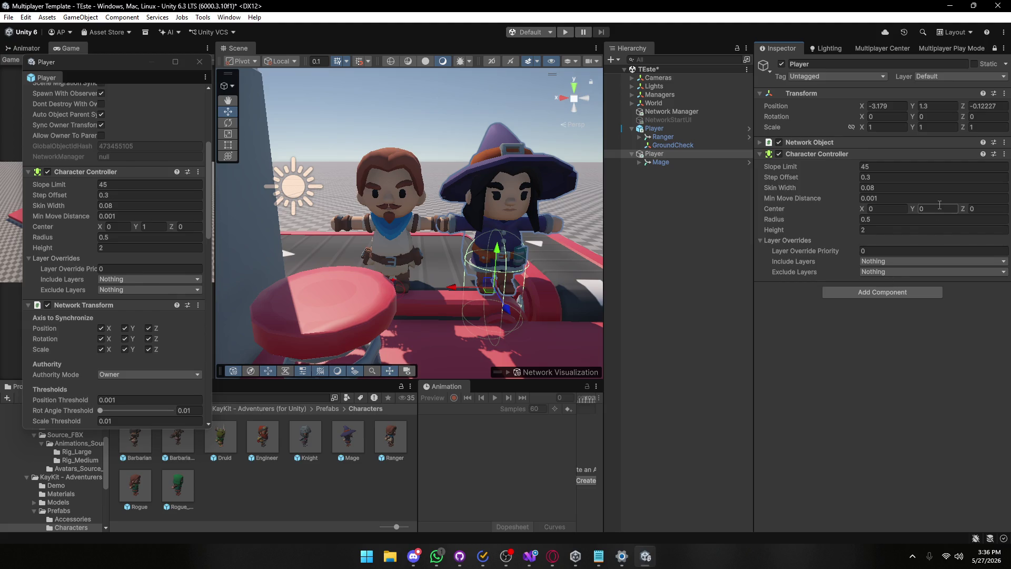
{"action": "type", "text": "1"}
{"action": "left_click", "coordinate": [903, 228]}
{"action": "left_click", "coordinate": [848, 352]}
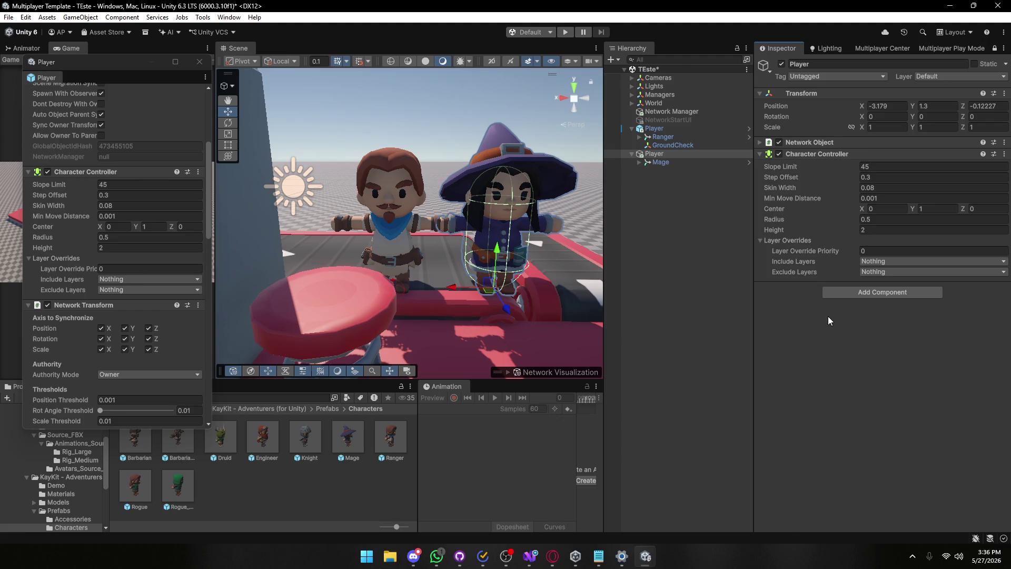
{"action": "left_click", "coordinate": [760, 153]}
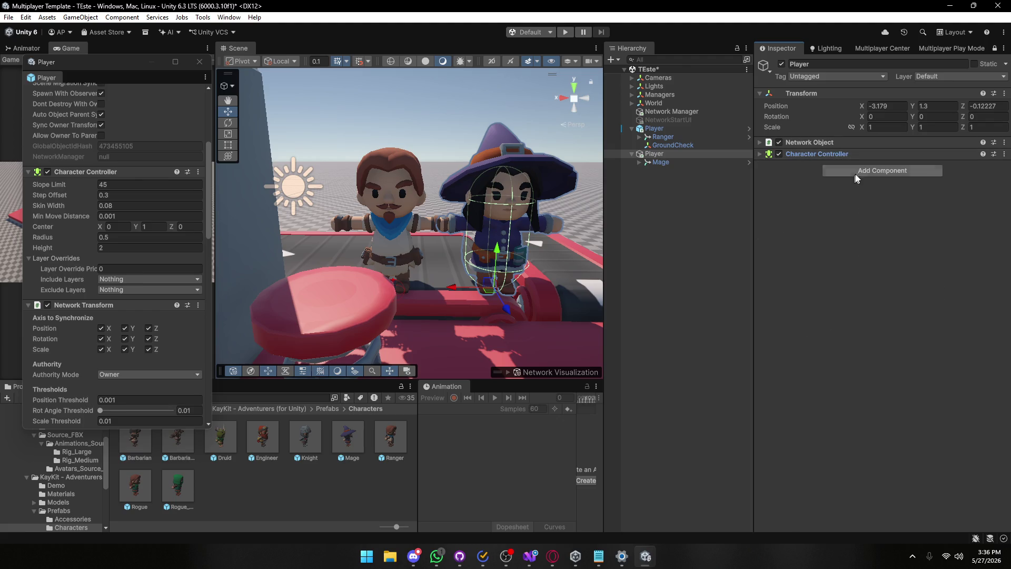
Add a Network Transform with Authority Mode set to Owner.
{"action": "left_click", "coordinate": [856, 172]}
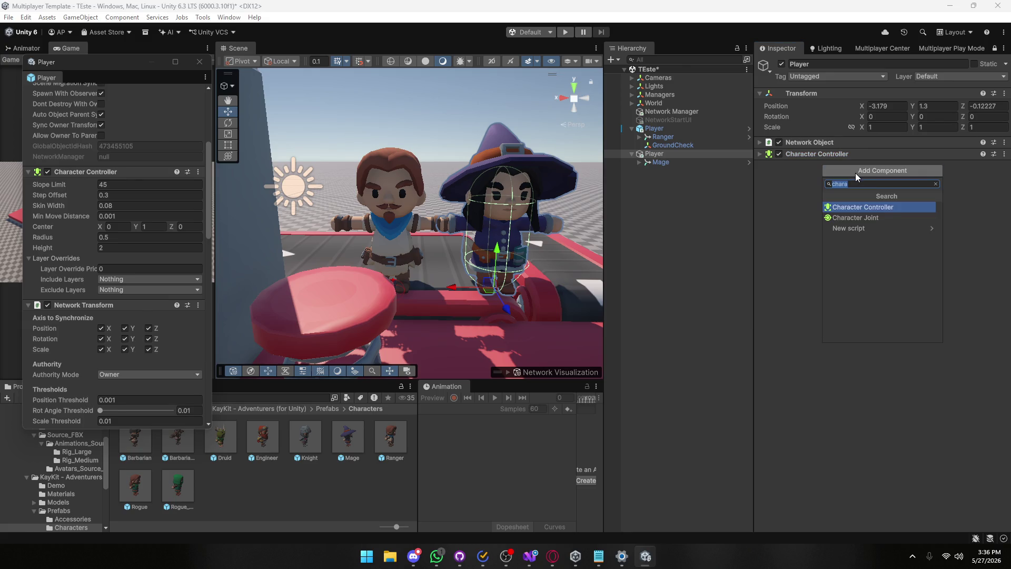
{"action": "type", "text": "net"}
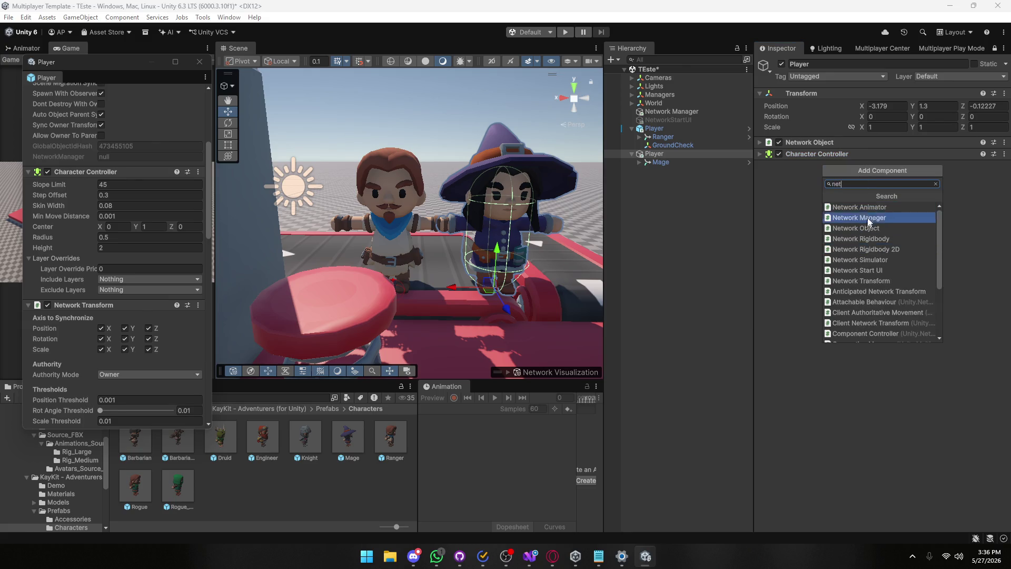
{"action": "left_click", "coordinate": [859, 282]}
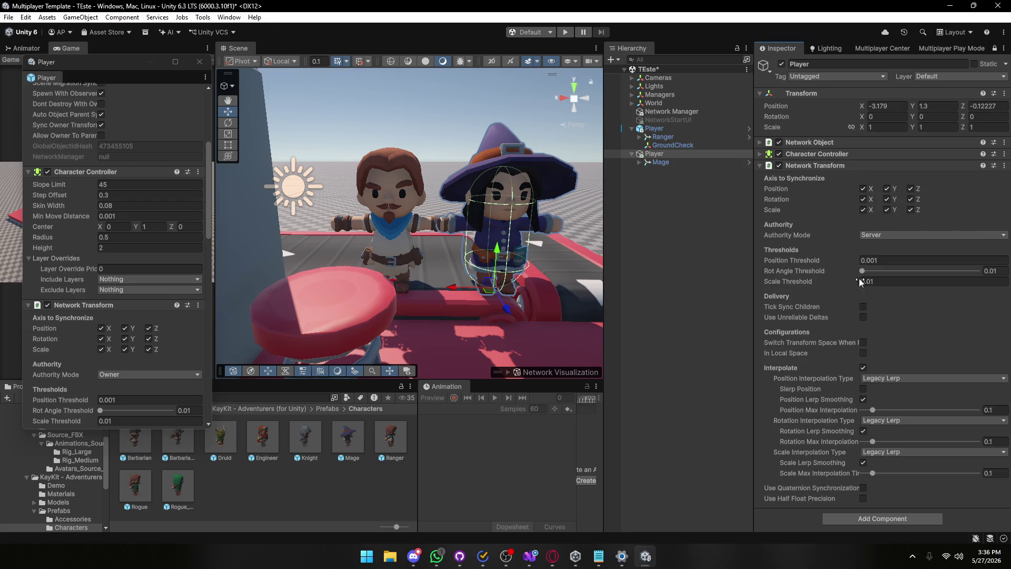
{"action": "scroll", "coordinate": [93, 258], "scroll_direction": "down", "scroll_amount": 5}
{"action": "left_click", "coordinate": [883, 238]}
{"action": "left_click", "coordinate": [883, 235]}
{"action": "left_click", "coordinate": [865, 236]}
{"action": "left_click", "coordinate": [861, 259]}
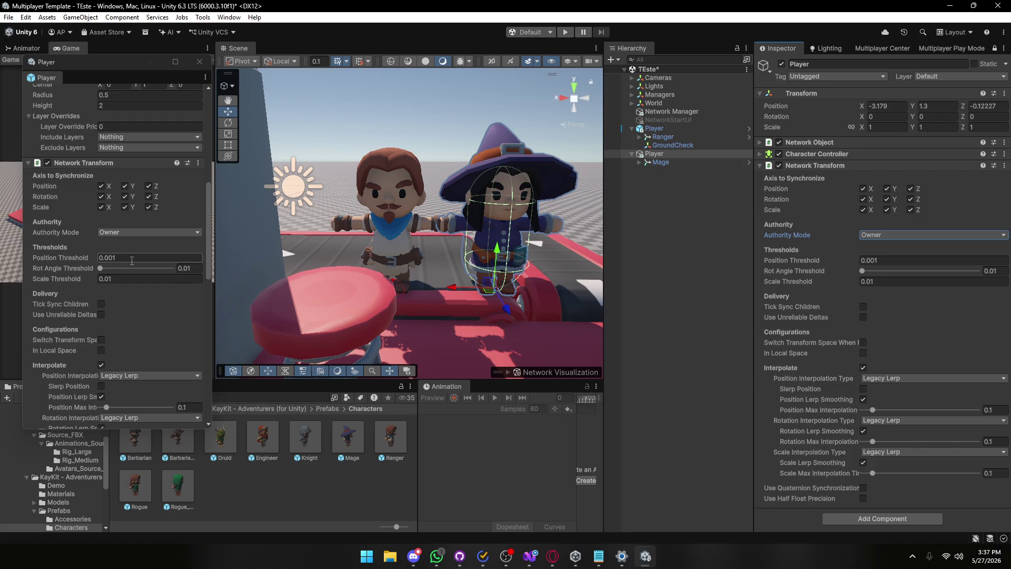
Keep Legacy Lerp as the Network Transform's position interpolation.
{"action": "scroll", "coordinate": [131, 260], "scroll_direction": "down", "scroll_amount": 2}
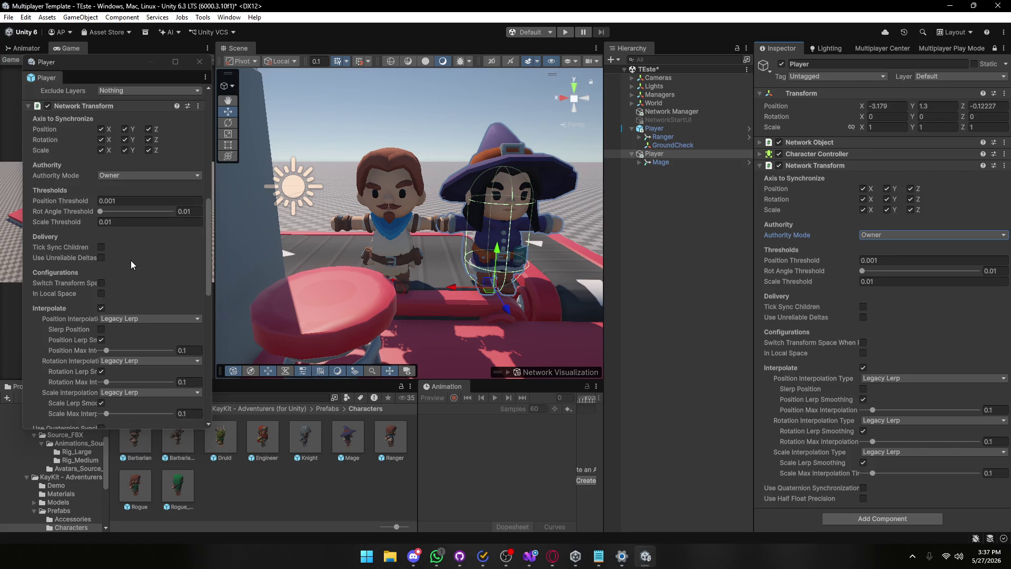
{"action": "scroll", "coordinate": [131, 265], "scroll_direction": "down", "scroll_amount": 1}
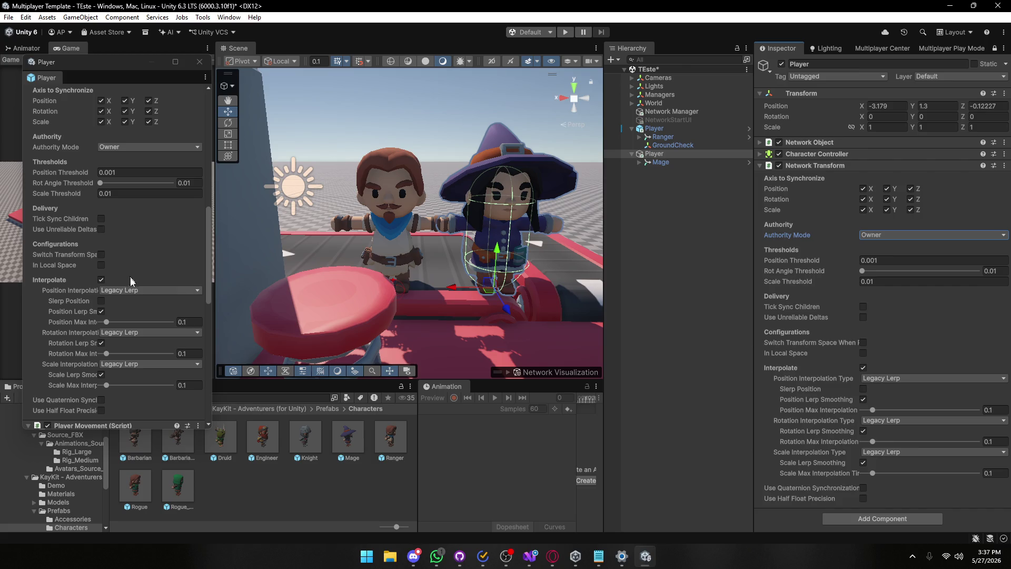
{"action": "left_click", "coordinate": [899, 379]}
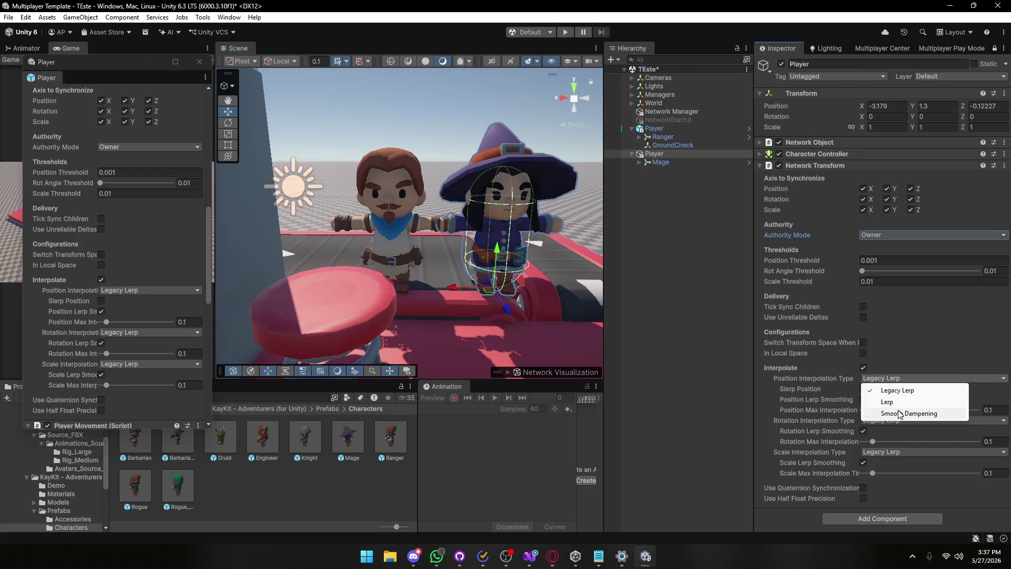
{"action": "left_click", "coordinate": [903, 390]}
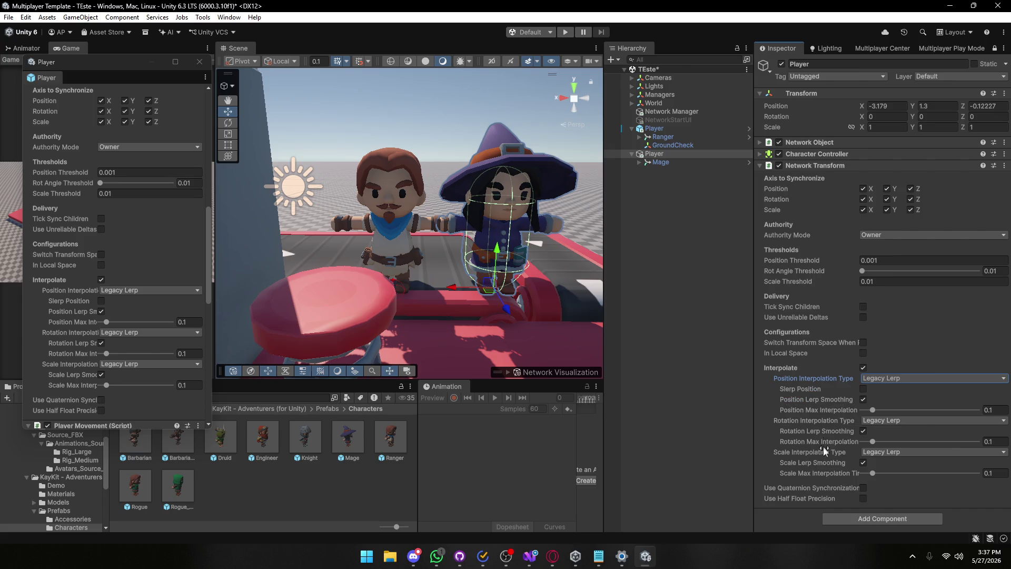
{"action": "scroll", "coordinate": [118, 233], "scroll_direction": "down", "scroll_amount": 3}
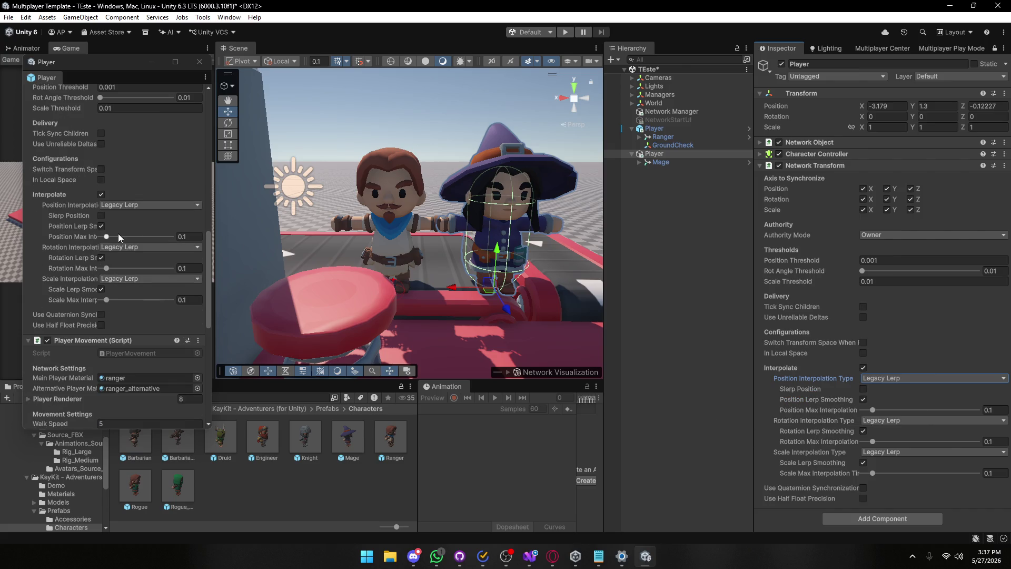
{"action": "scroll", "coordinate": [112, 307], "scroll_direction": "down", "scroll_amount": 3}
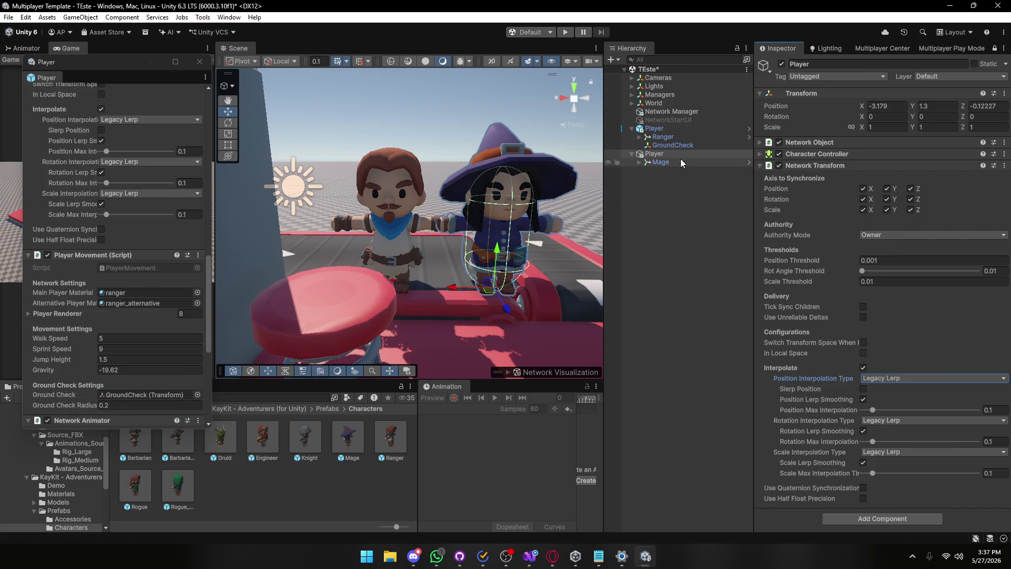
Add the Player Movement script with main material 'mage' and alternative material 'rogue'.
{"action": "left_click", "coordinate": [759, 164]}
{"action": "left_click", "coordinate": [832, 182]}
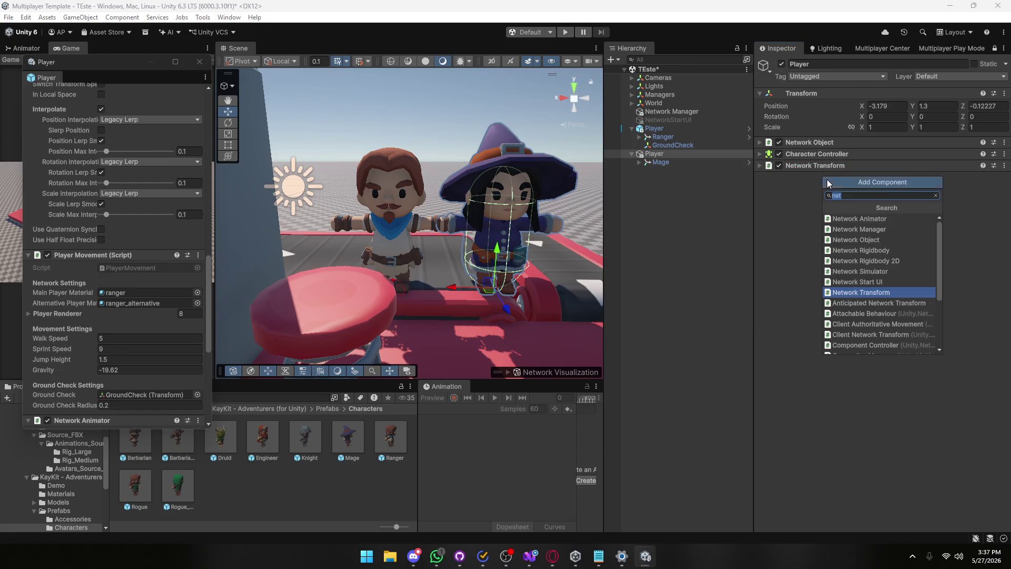
{"action": "type", "text": "move"}
{"action": "key", "text": "Down"}
{"action": "key", "text": "Return"}
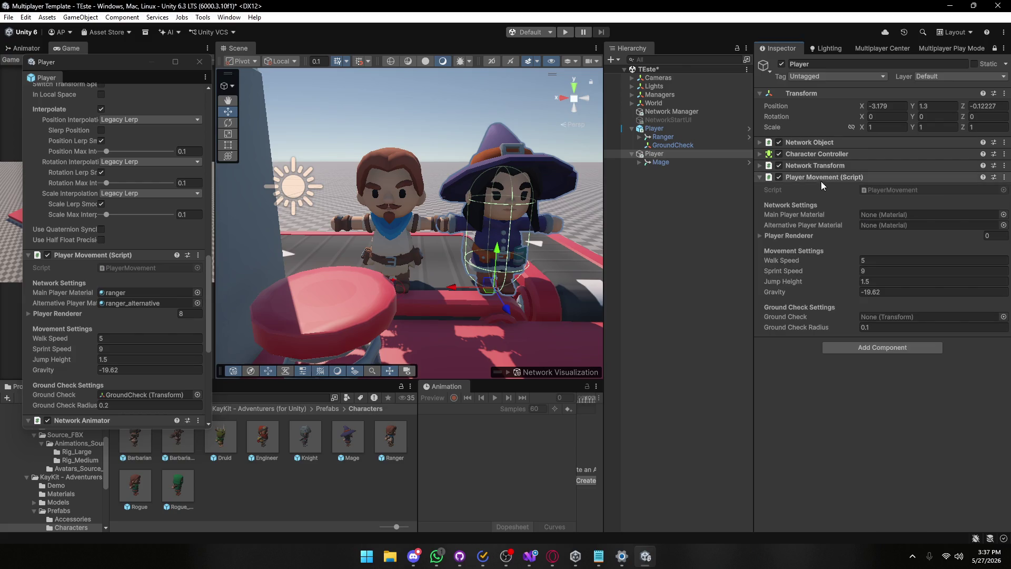
{"action": "left_click", "coordinate": [1003, 225]}
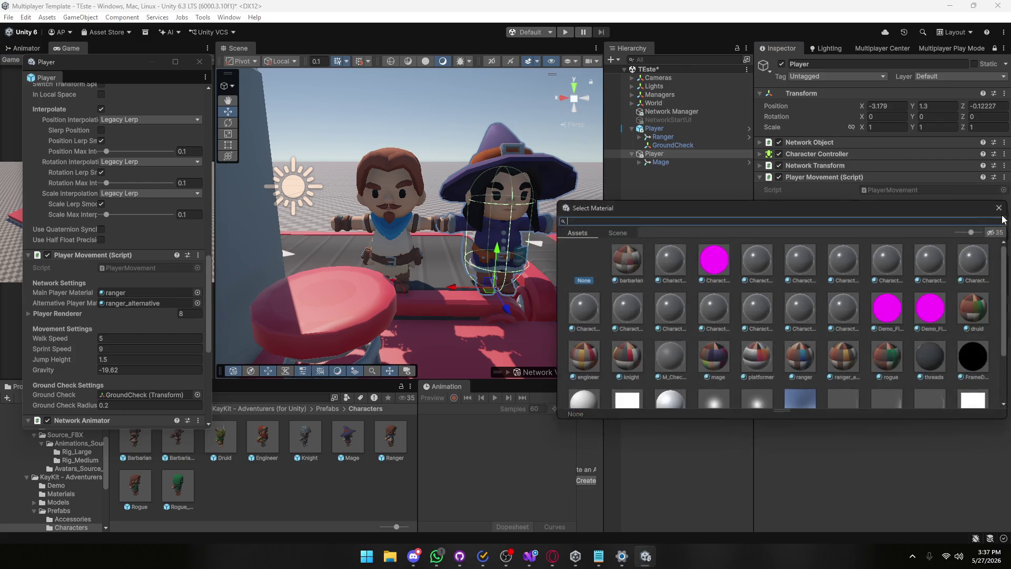
{"action": "double_click", "coordinate": [709, 356]}
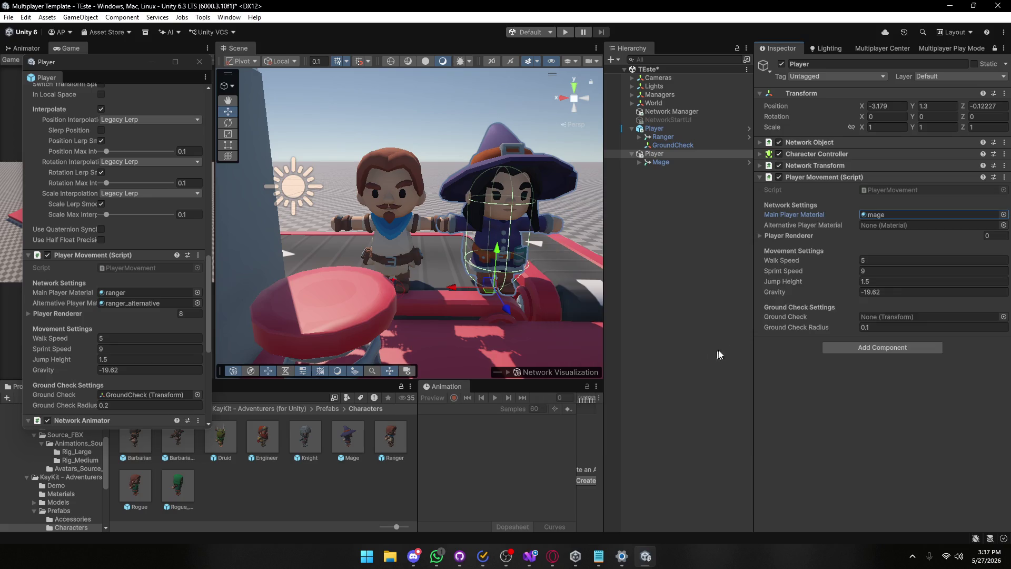
{"action": "left_click", "coordinate": [1002, 226]}
{"action": "double_click", "coordinate": [879, 360]}
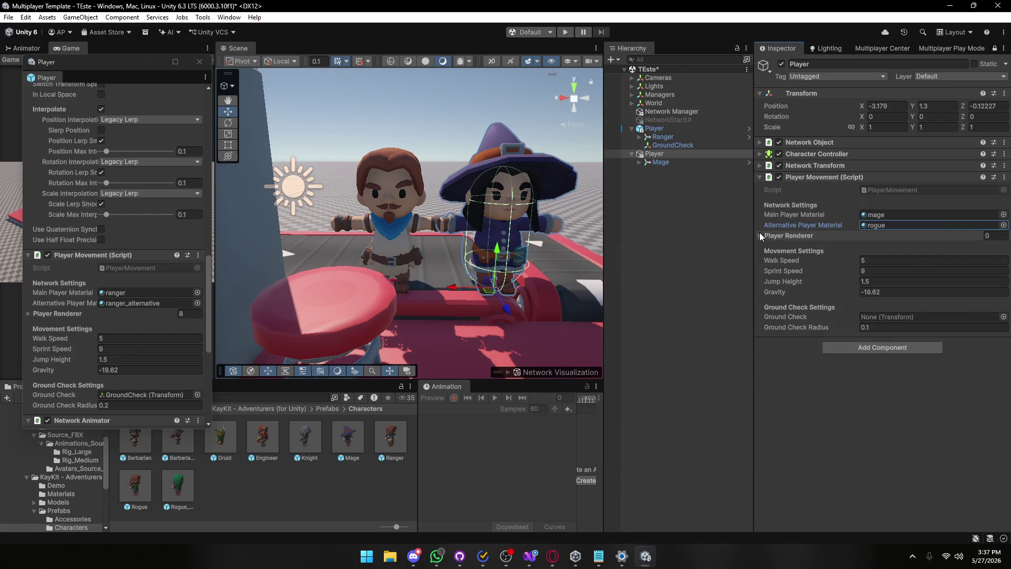
Fill the Player Renderer list with the Mage's eight body parts, through Mage_LegRight.
{"action": "left_click", "coordinate": [639, 162]}
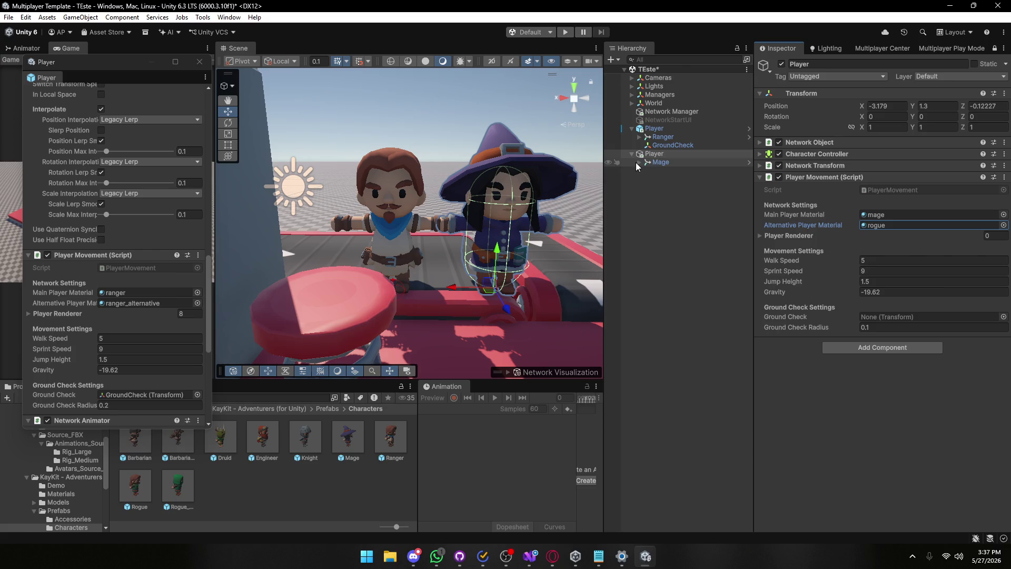
{"action": "left_click", "coordinate": [781, 236]}
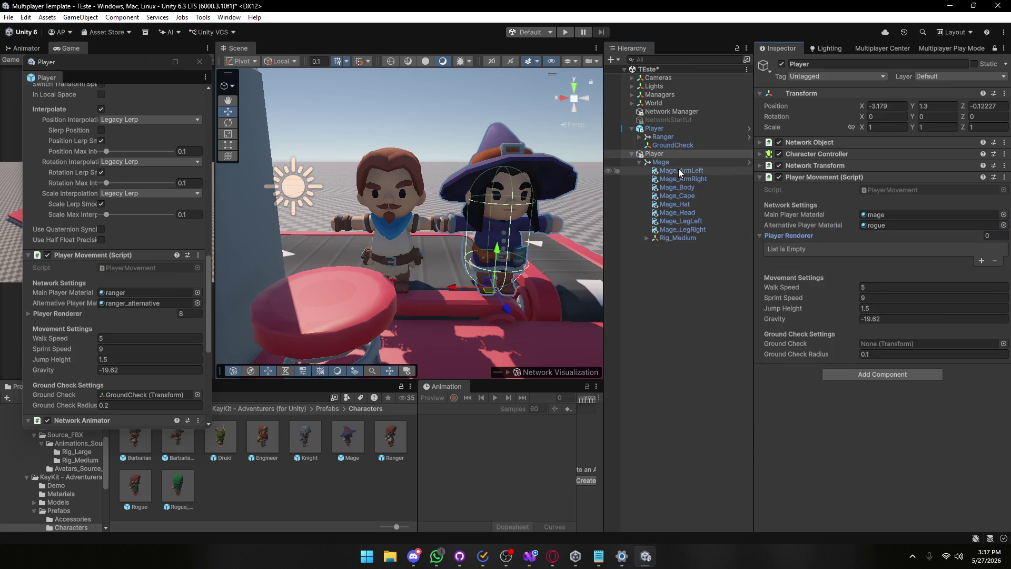
{"action": "left_click", "coordinate": [680, 170]}
{"action": "left_click", "coordinate": [682, 230], "text": "shift"}
{"action": "left_click_drag", "start_coordinate": [671, 175], "coordinate": [779, 235]}
{"action": "left_click", "coordinate": [779, 235]}
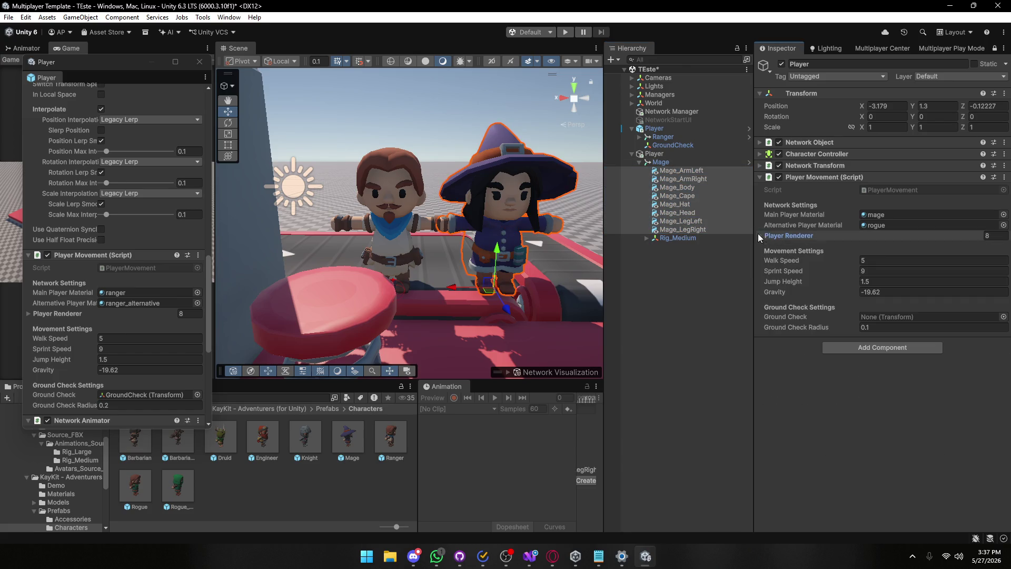
{"action": "left_click", "coordinate": [654, 153]}
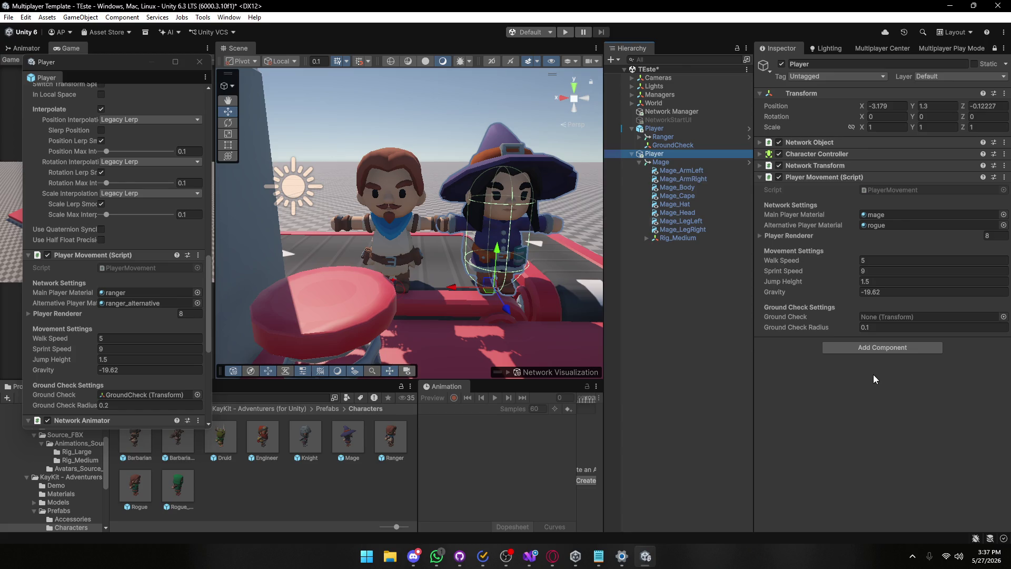
{"action": "right_click", "coordinate": [645, 163]}
Create an empty 'Ground Check' child and assign it as the movement script's ground check.
{"action": "left_click", "coordinate": [705, 300]}
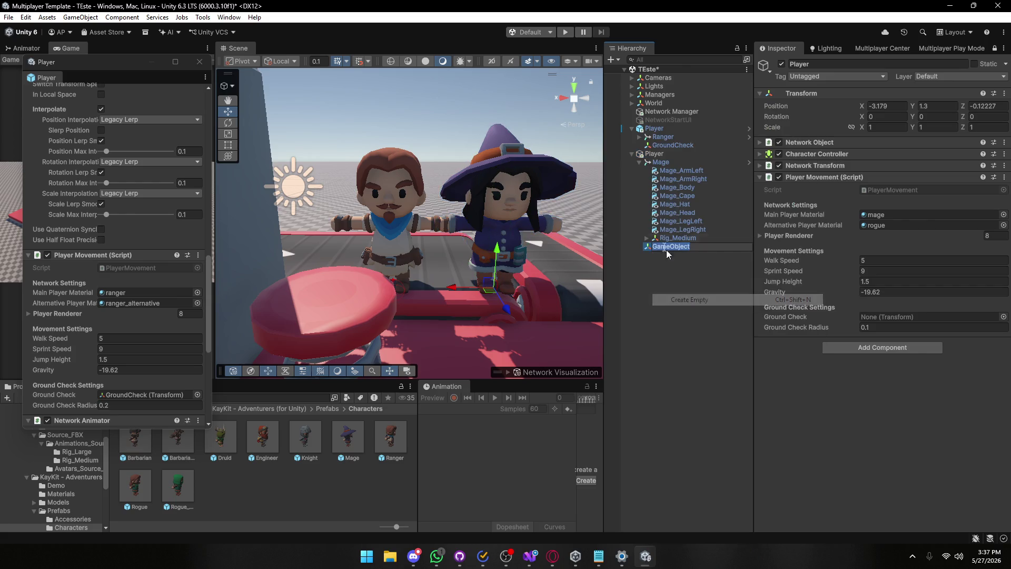
{"action": "type", "text": "Grou"}
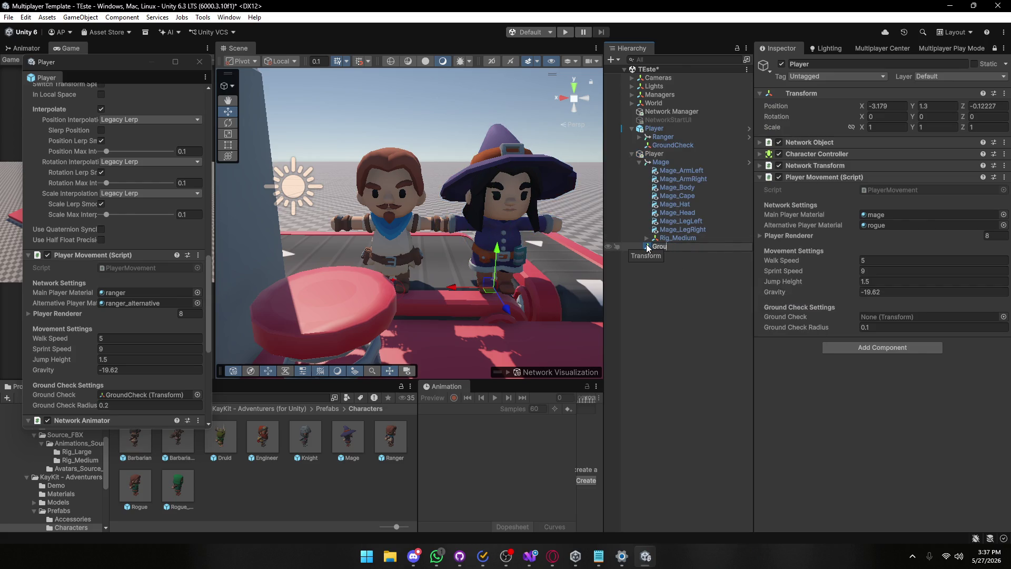
{"action": "type", "text": "nd Check"}
{"action": "key", "text": "Return"}
{"action": "left_click_drag", "start_coordinate": [646, 244], "coordinate": [909, 321]}
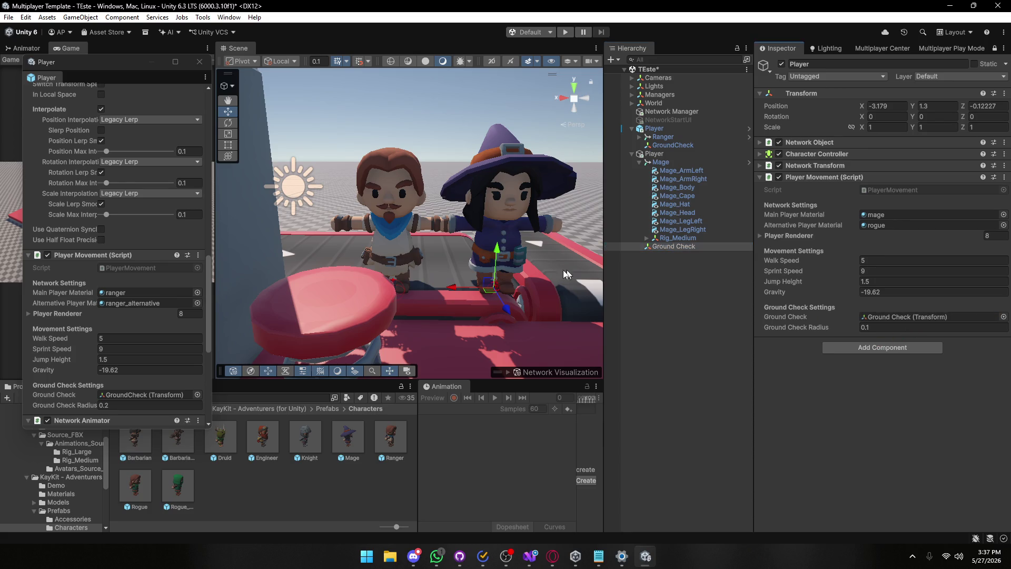
Set Ground Check Radius to 0.2 and frame the mage Player in the Scene view.
{"action": "key", "text": "f"}
{"action": "left_click", "coordinate": [882, 327]}
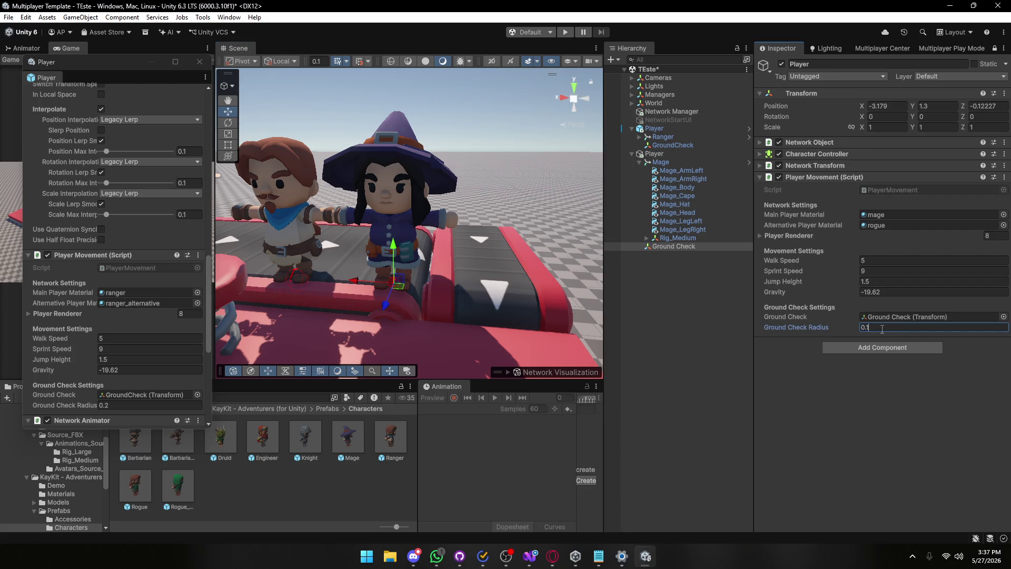
{"action": "type", "text": "0.2"}
{"action": "mouse_move", "coordinate": [439, 257]}
{"action": "left_mouse_down"}
{"action": "mouse_move", "coordinate": [402, 207]}
{"action": "mouse_move", "coordinate": [457, 235]}
{"action": "left_mouse_up"}
{"action": "scroll", "coordinate": [98, 269], "scroll_direction": "down", "scroll_amount": 6}
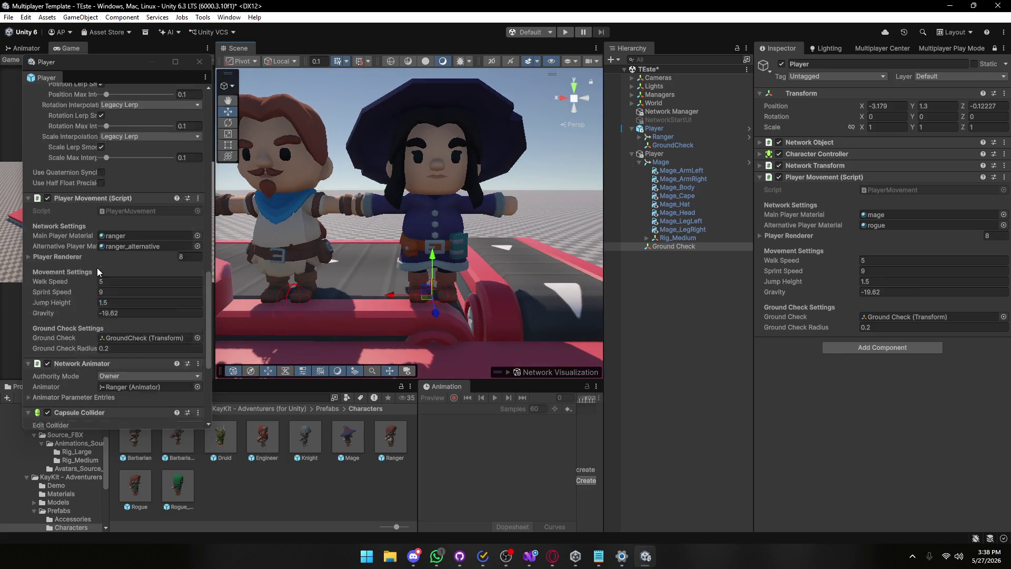
{"action": "left_click", "coordinate": [639, 163]}
{"action": "left_click", "coordinate": [654, 154]}
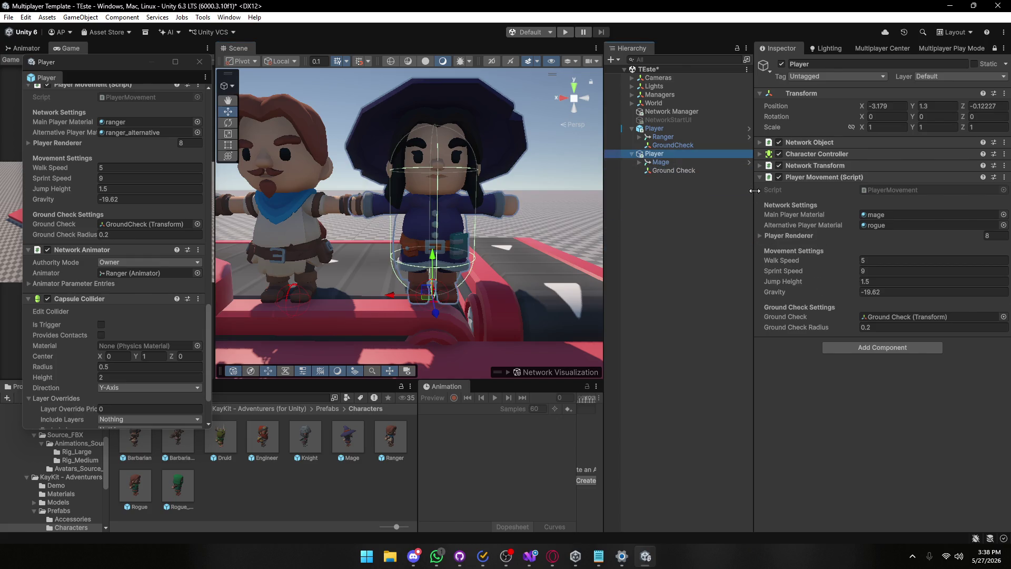
{"action": "left_click", "coordinate": [868, 348]}
Add a Network Animator to the mage Player and link the Mage's Animator to it.
{"action": "type", "text": "network"}
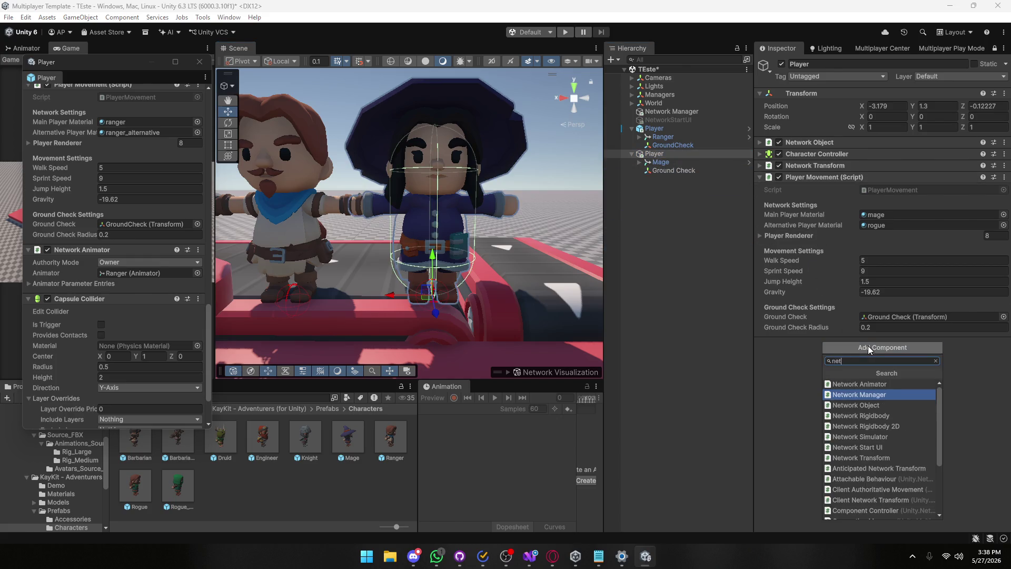
{"action": "left_click", "coordinate": [890, 384]}
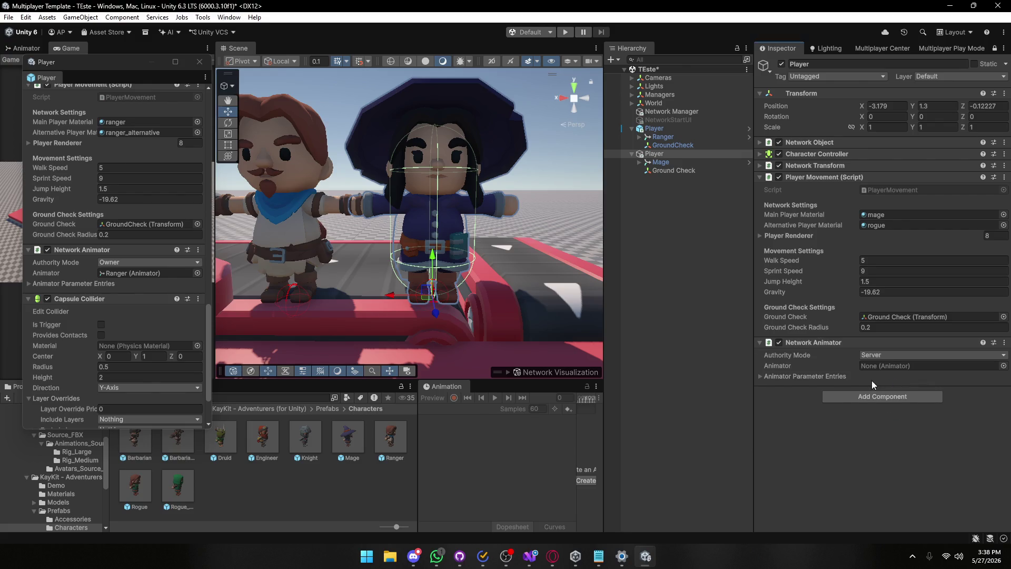
{"action": "mouse_move", "coordinate": [660, 162]}
{"action": "left_mouse_down"}
{"action": "mouse_move", "coordinate": [859, 373]}
{"action": "mouse_move", "coordinate": [890, 366]}
{"action": "left_mouse_up"}
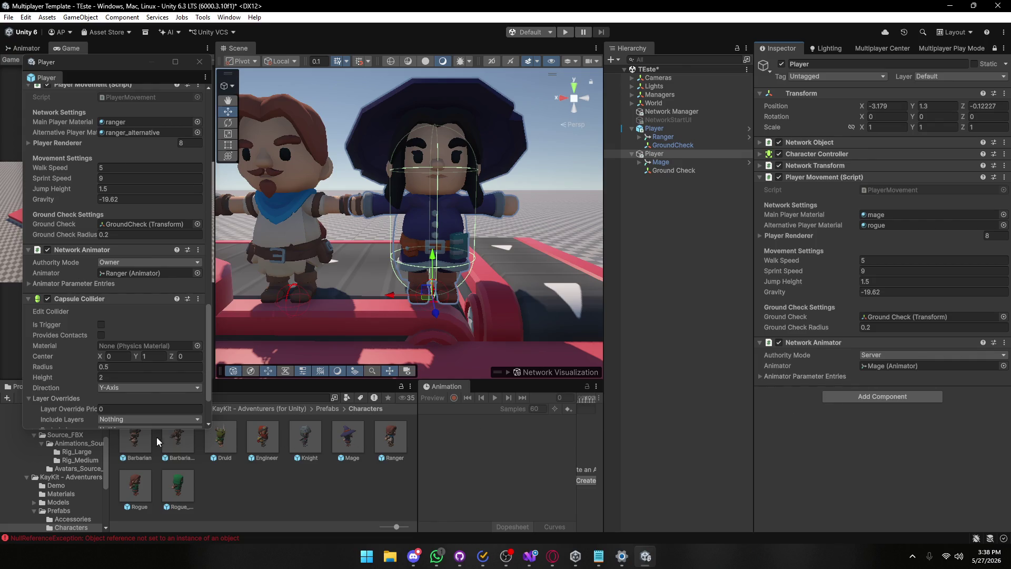
Move the floating Player window aside and clear the Console errors.
{"action": "left_click_drag", "start_coordinate": [103, 63], "coordinate": [369, 96]}
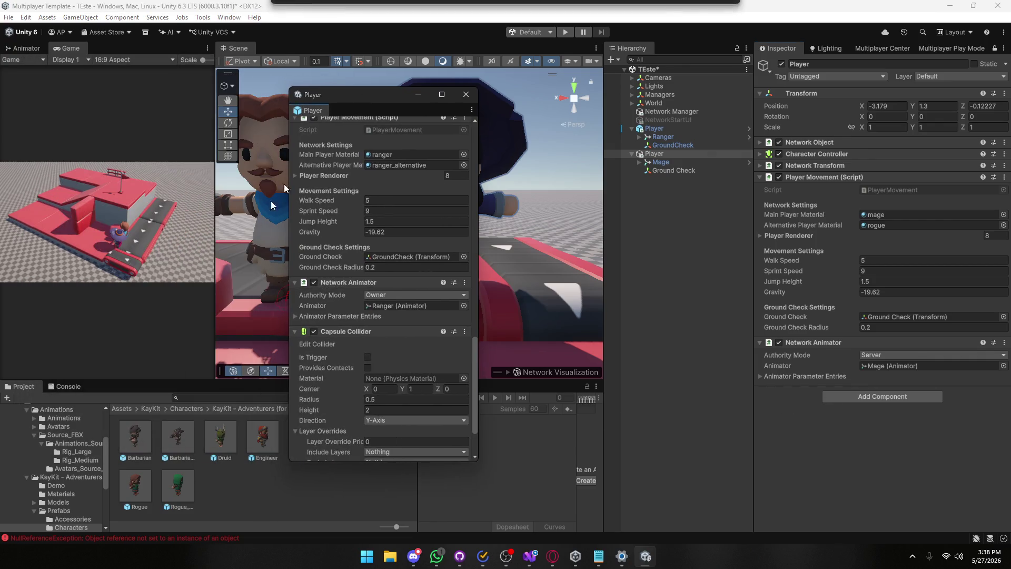
{"action": "left_click", "coordinate": [68, 385]}
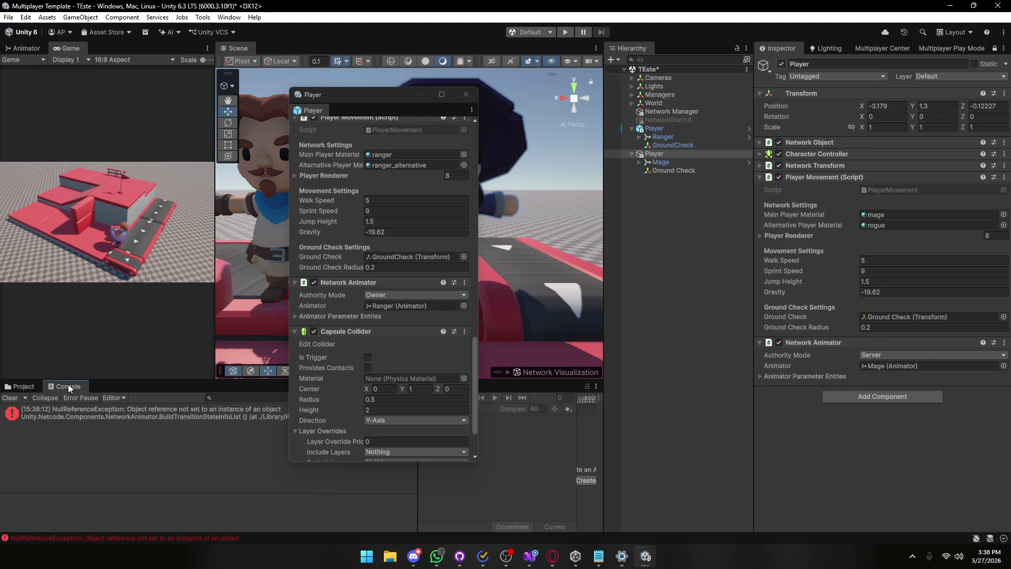
{"action": "left_click", "coordinate": [9, 398]}
{"action": "left_click", "coordinate": [24, 386]}
Compare the Ranger's and Mage's animator parameter entries, then reselect the mage Player.
{"action": "left_click_drag", "start_coordinate": [367, 100], "coordinate": [186, 86]}
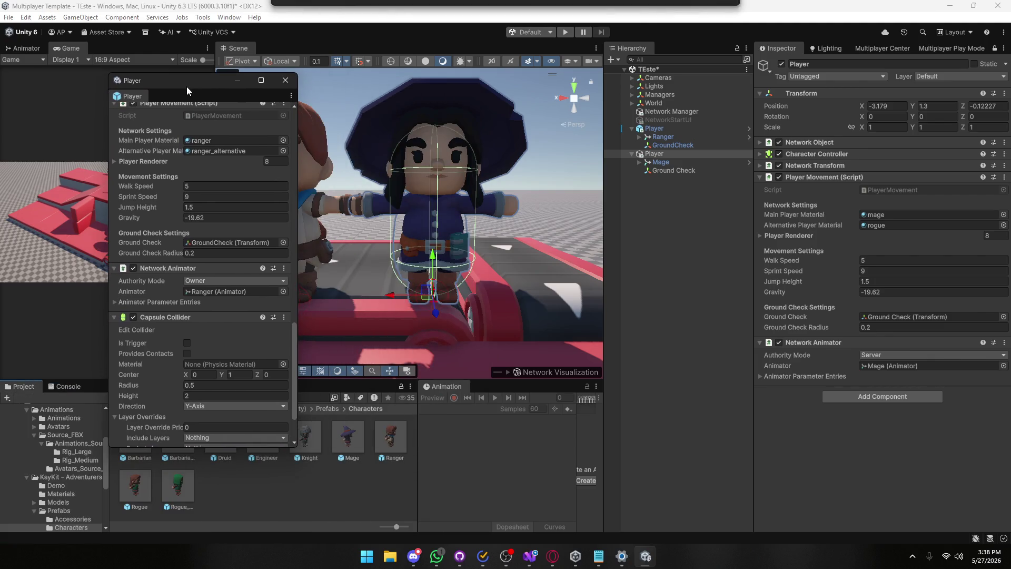
{"action": "left_click", "coordinate": [114, 302]}
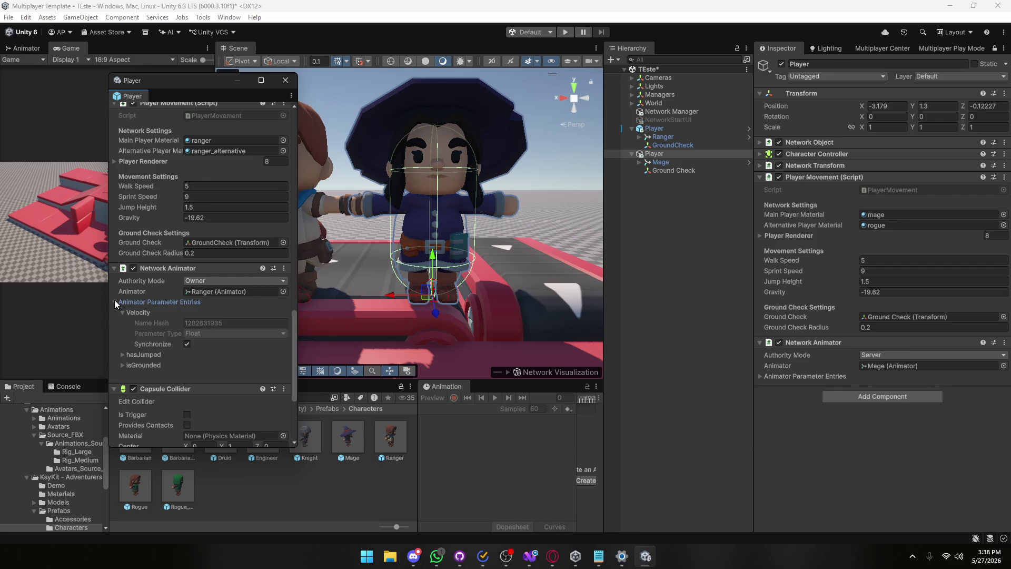
{"action": "left_click", "coordinate": [115, 300]}
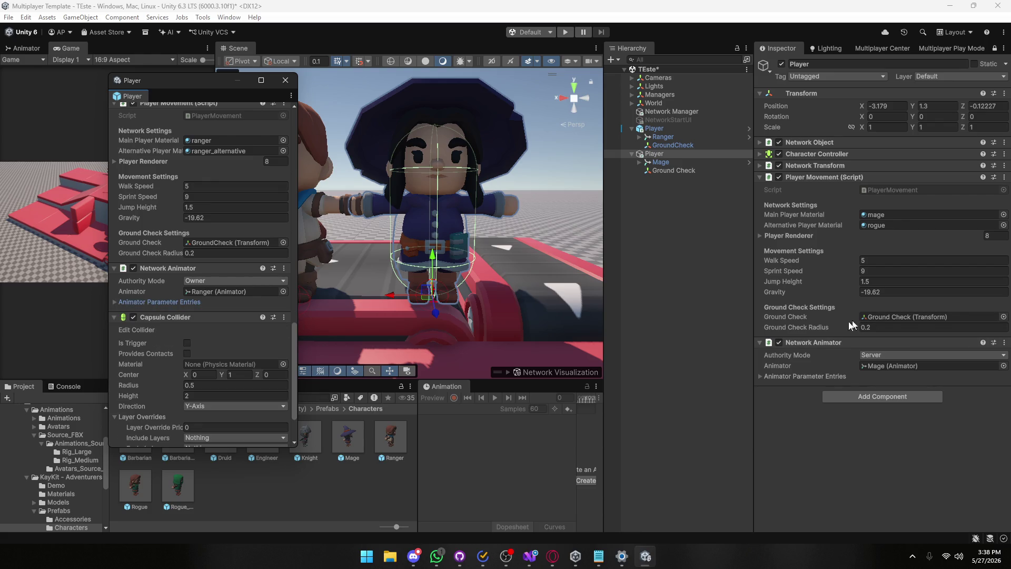
{"action": "left_click", "coordinate": [762, 375]}
{"action": "left_click", "coordinate": [762, 375]}
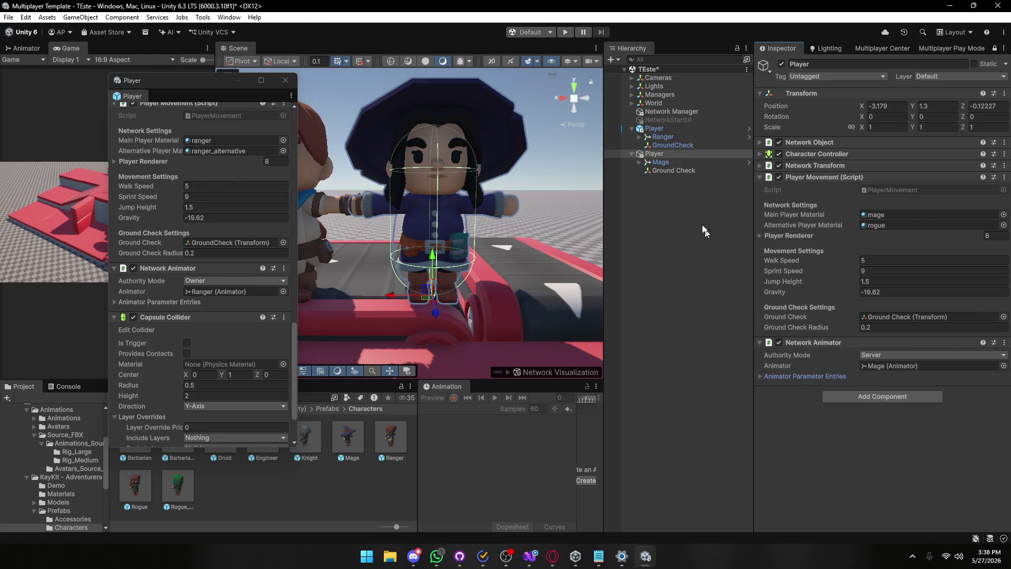
{"action": "left_click", "coordinate": [662, 166]}
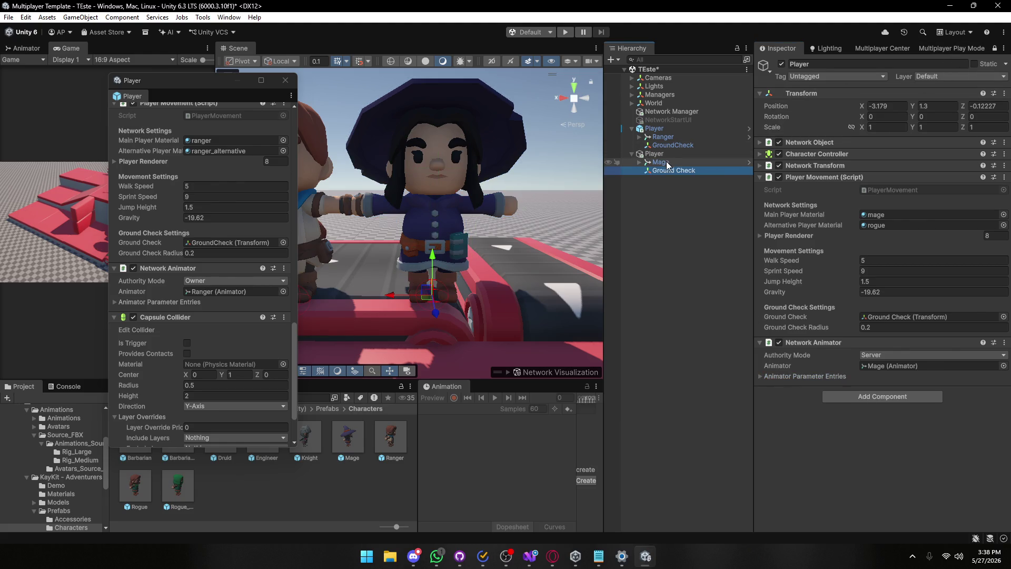
{"action": "left_click", "coordinate": [657, 154]}
{"action": "scroll", "coordinate": [227, 260], "scroll_direction": "down", "scroll_amount": 1}
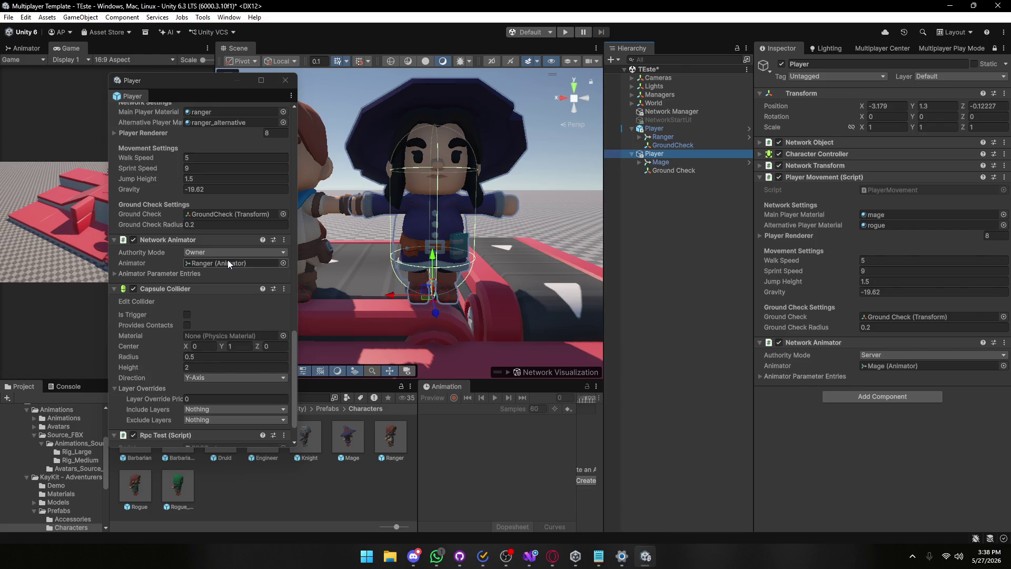
{"action": "scroll", "coordinate": [227, 260], "scroll_direction": "down", "scroll_amount": 1}
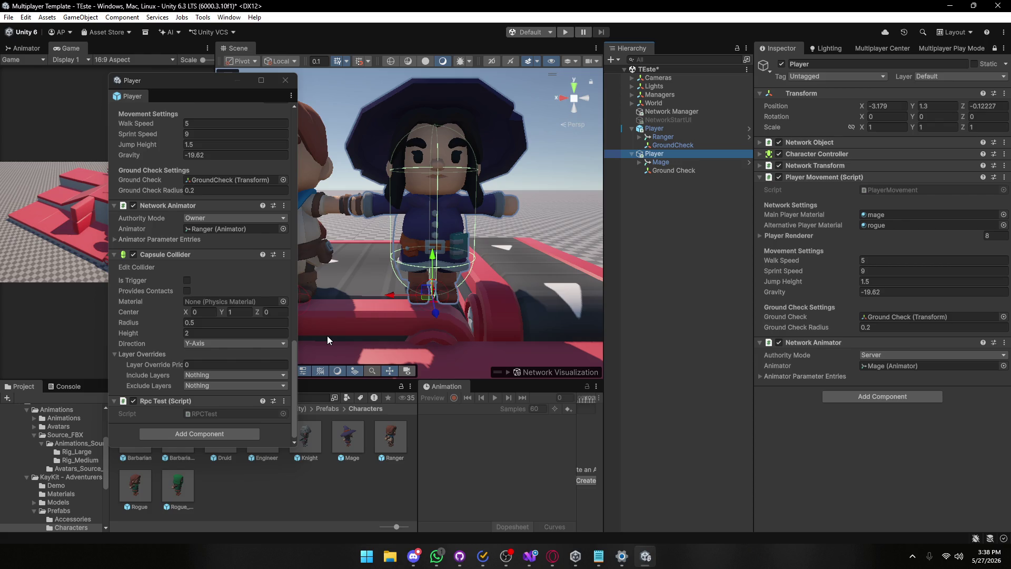
Search components for 'rpc' without adding one, then close the floating Player properties window.
{"action": "left_click", "coordinate": [869, 397]}
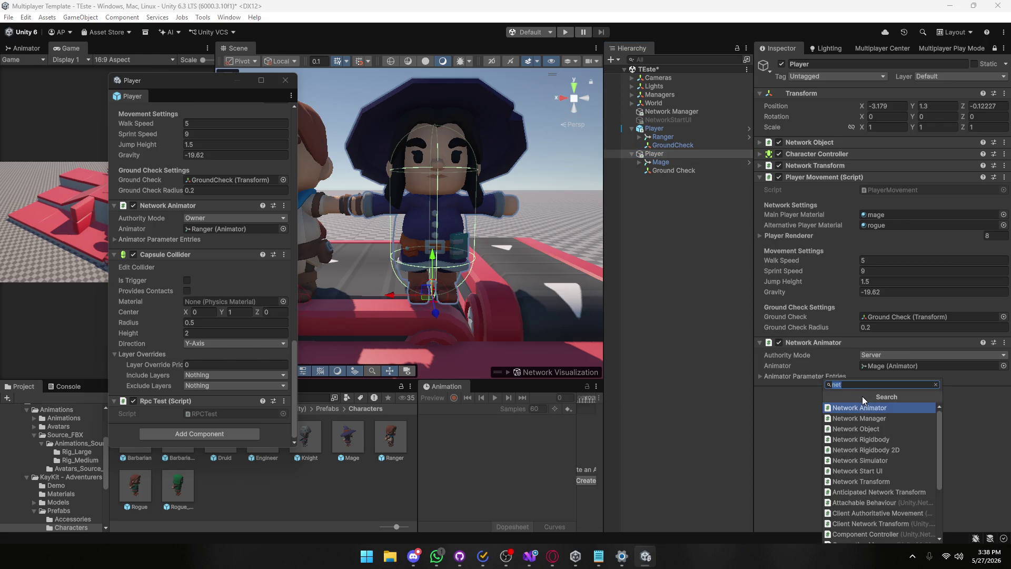
{"action": "type", "text": "rpc"}
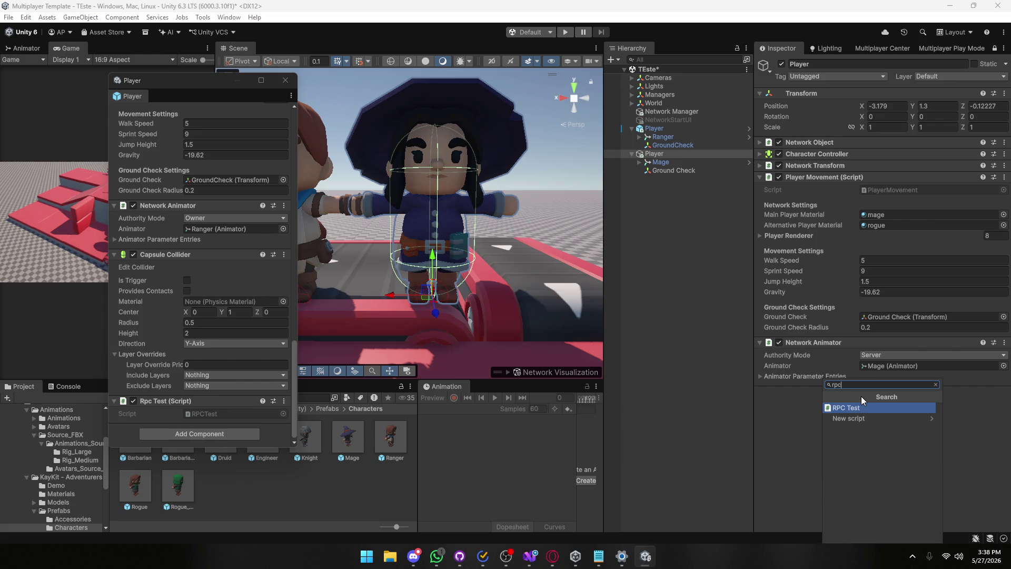
{"action": "key", "text": "Escape"}
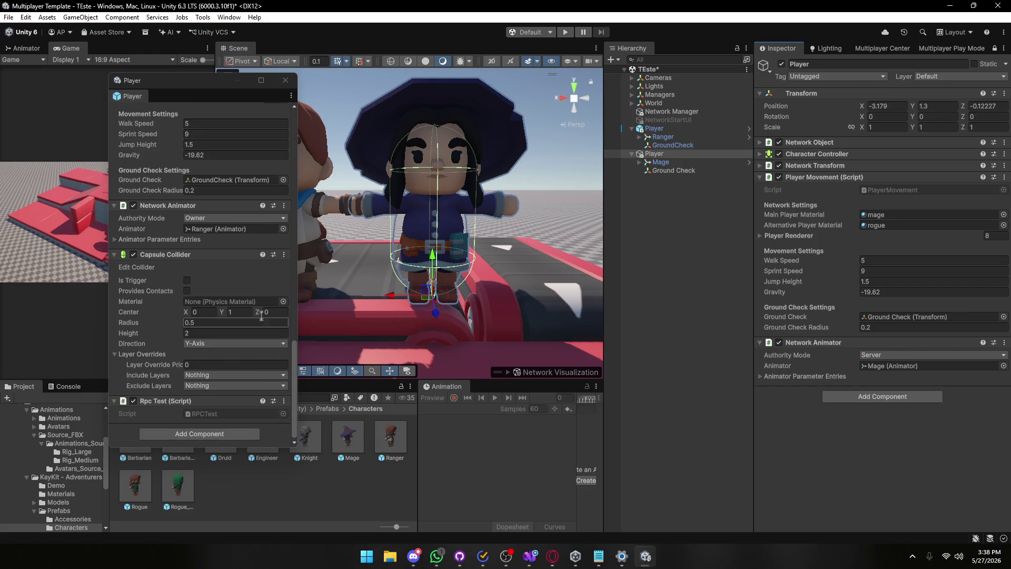
{"action": "left_click", "coordinate": [285, 81]}
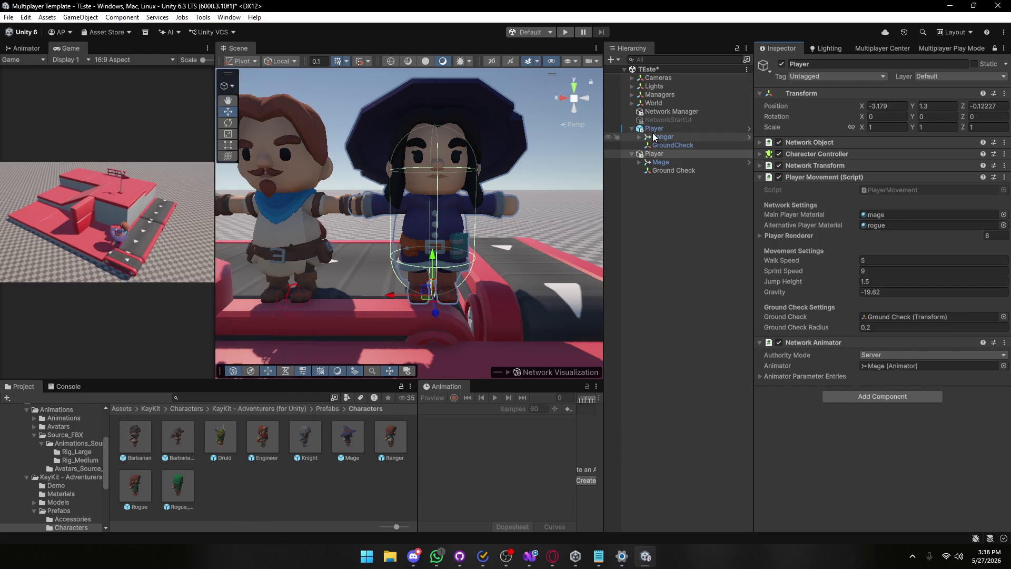
Assign Player Controller to the Mage's Animator and preview the Mage idle animation.
{"action": "left_click", "coordinate": [665, 162]}
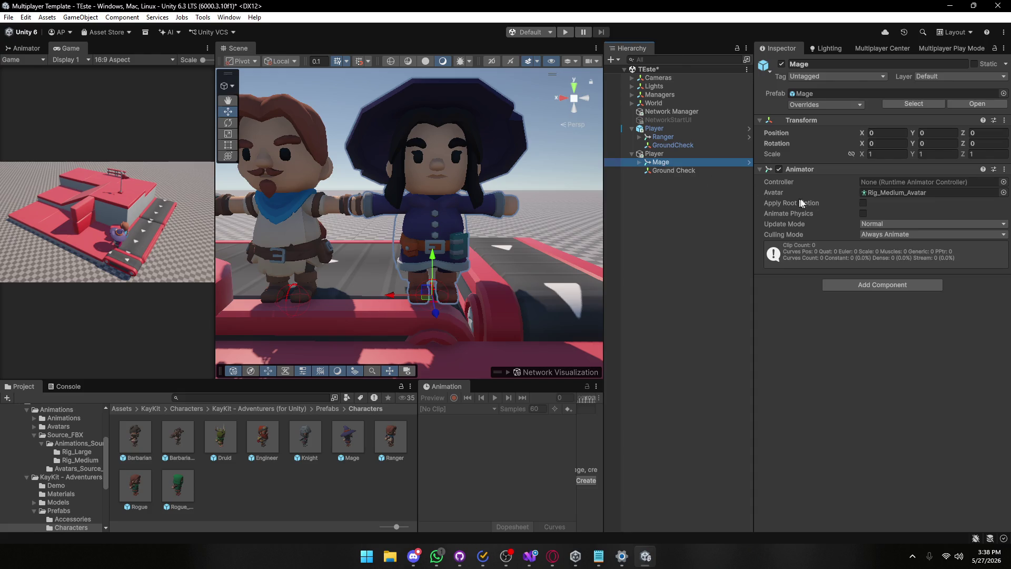
{"action": "left_click", "coordinate": [1004, 182]}
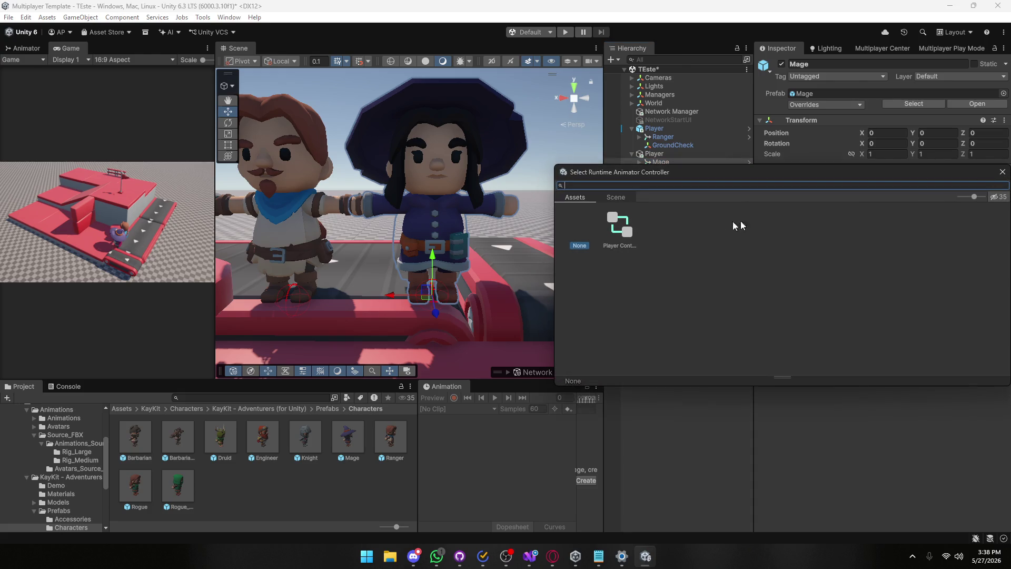
{"action": "double_click", "coordinate": [618, 229]}
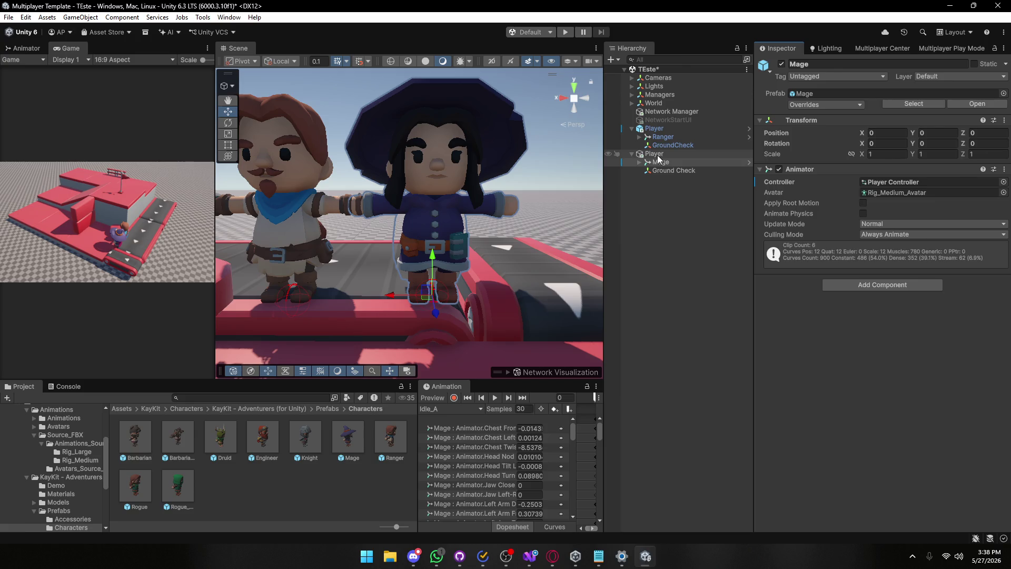
{"action": "left_click", "coordinate": [657, 156]}
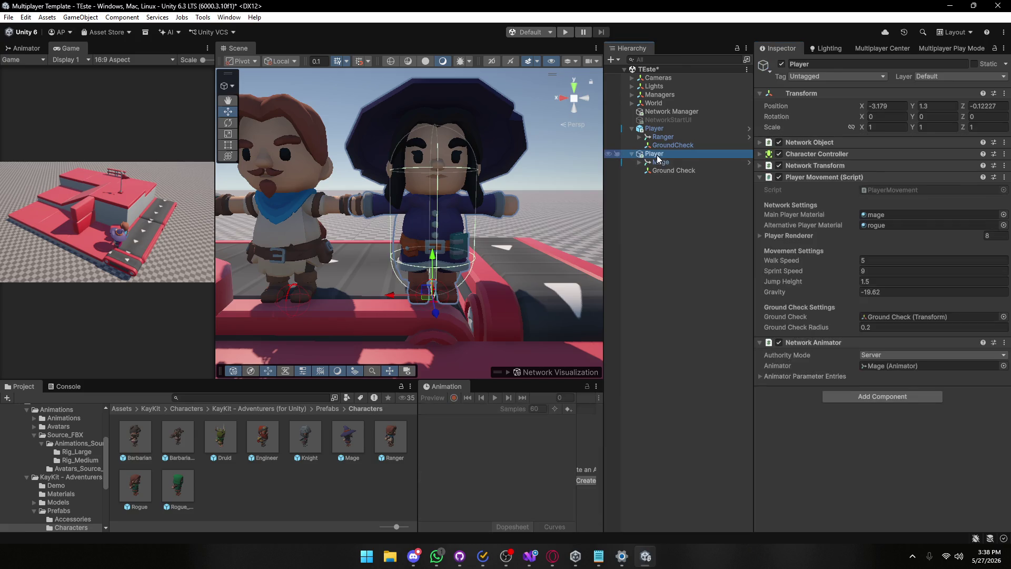
{"action": "left_click", "coordinate": [761, 377]}
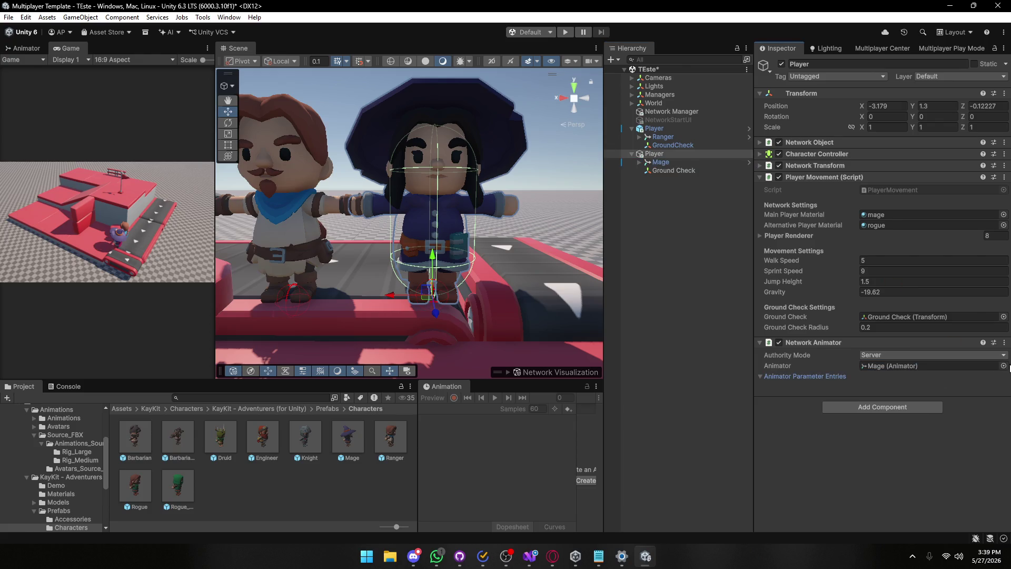
{"action": "left_click", "coordinate": [658, 162]}
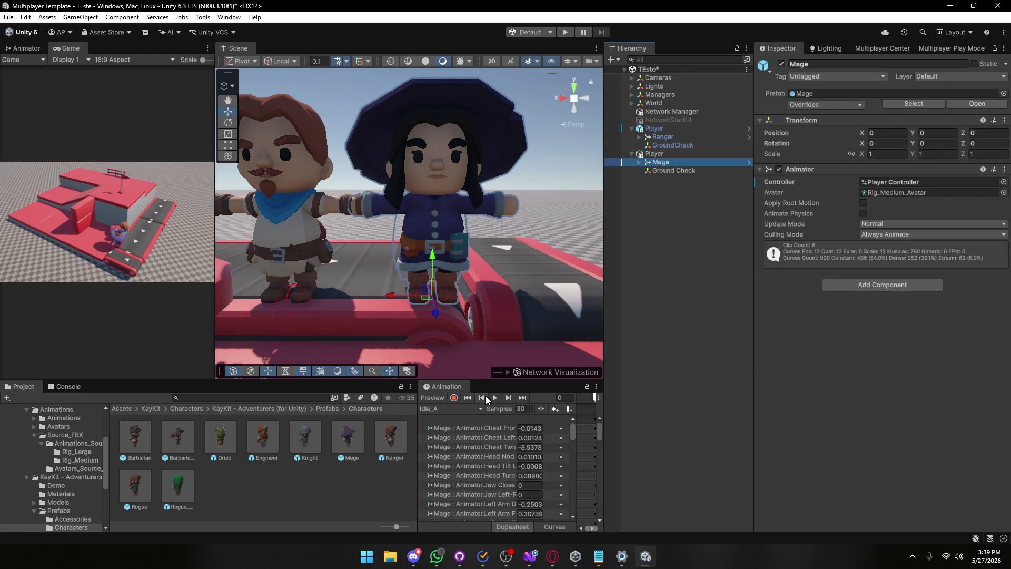
{"action": "left_click", "coordinate": [496, 397]}
Re-link the Network Animator to the Mage animator and check the hasJumped and isGrounded entries.
{"action": "left_click", "coordinate": [654, 153]}
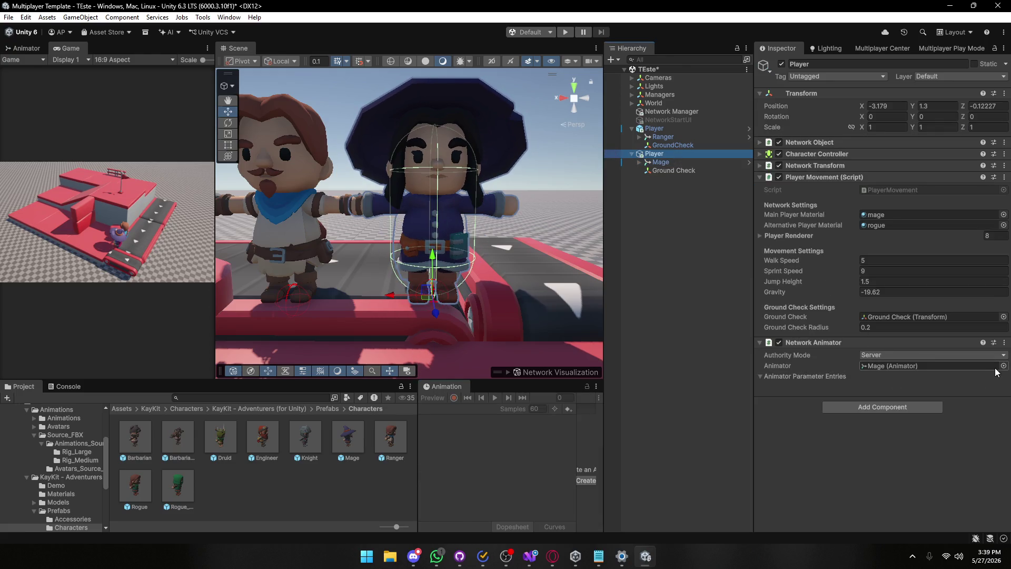
{"action": "left_click", "coordinate": [1003, 366]}
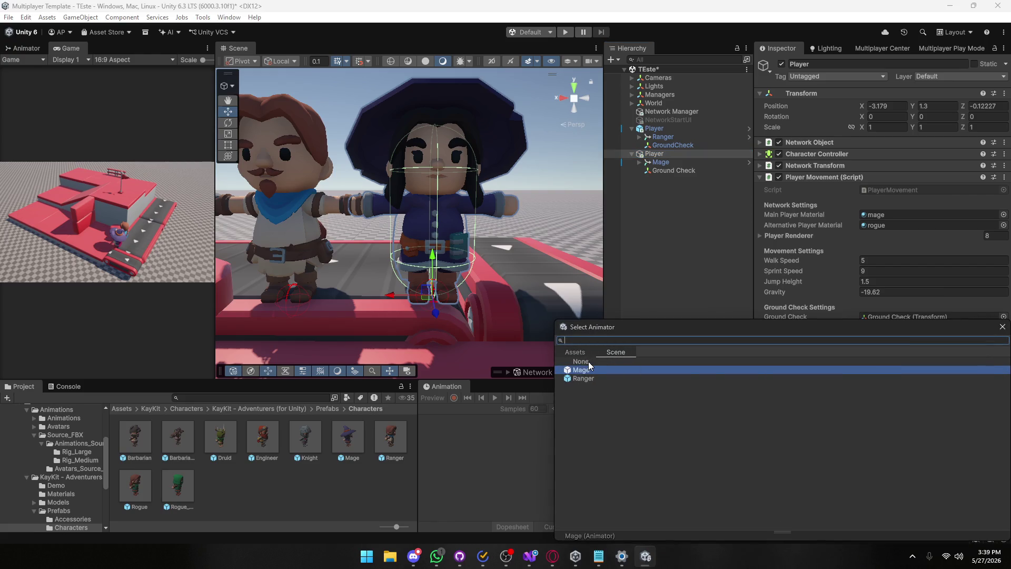
{"action": "double_click", "coordinate": [590, 363]}
{"action": "mouse_move", "coordinate": [660, 162]}
{"action": "left_mouse_down"}
{"action": "mouse_move", "coordinate": [856, 277]}
{"action": "mouse_move", "coordinate": [884, 364]}
{"action": "left_mouse_up"}
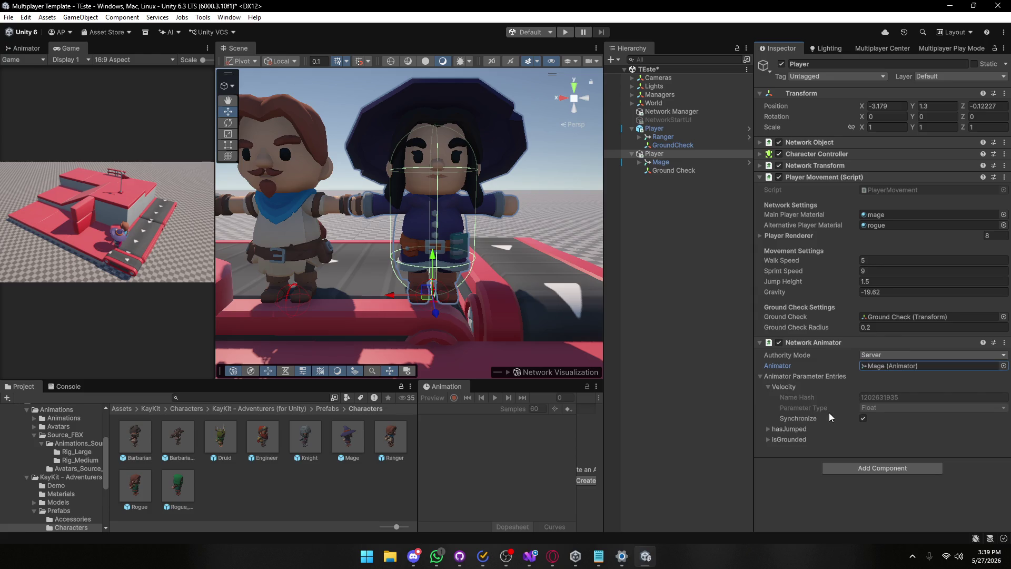
{"action": "left_click", "coordinate": [768, 429]}
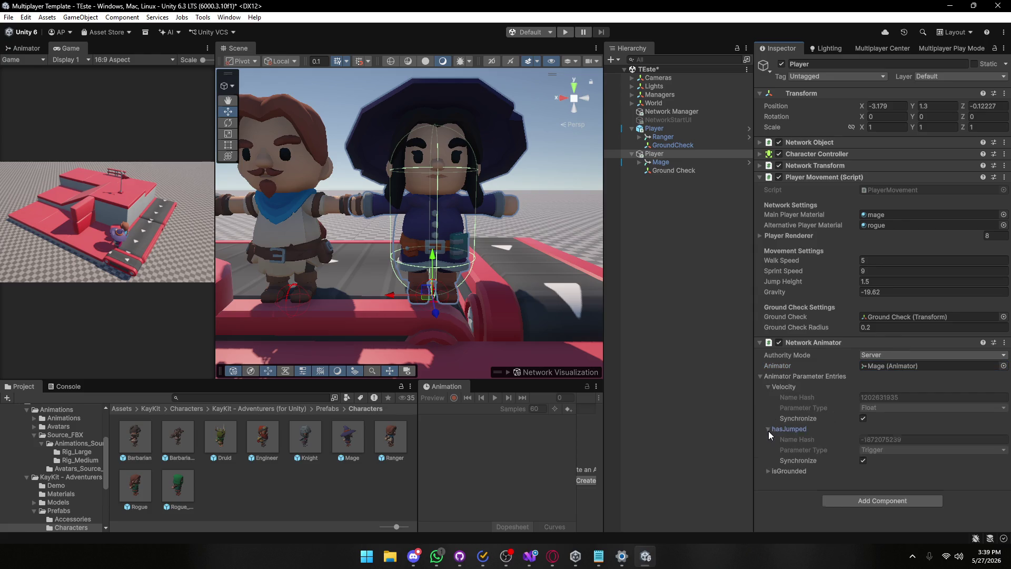
{"action": "left_click", "coordinate": [767, 471]}
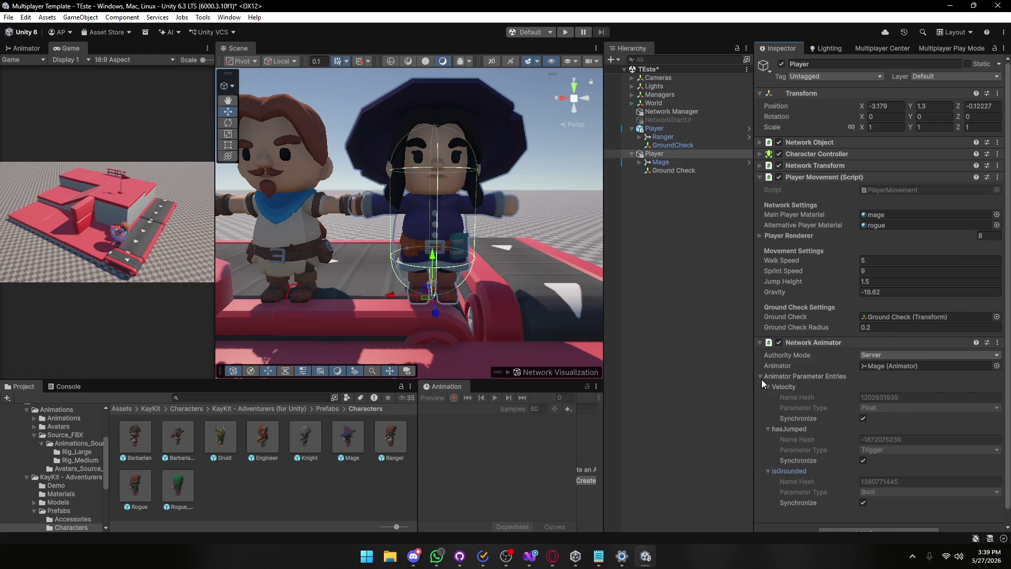
{"action": "left_click", "coordinate": [762, 344]}
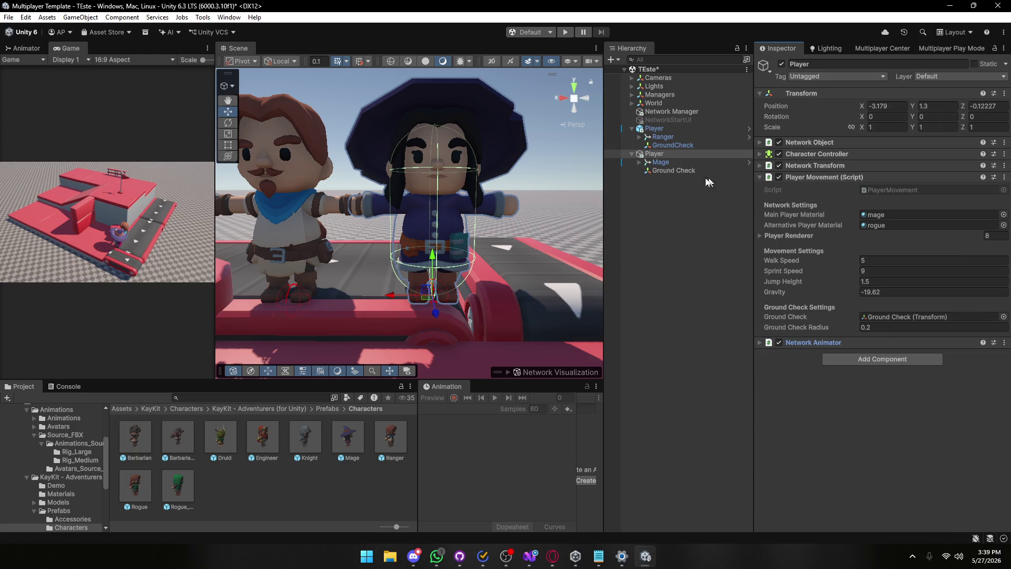
Open the Prefabs/Player folder and delete the Ranger player from the scene.
{"action": "left_click", "coordinate": [127, 411]}
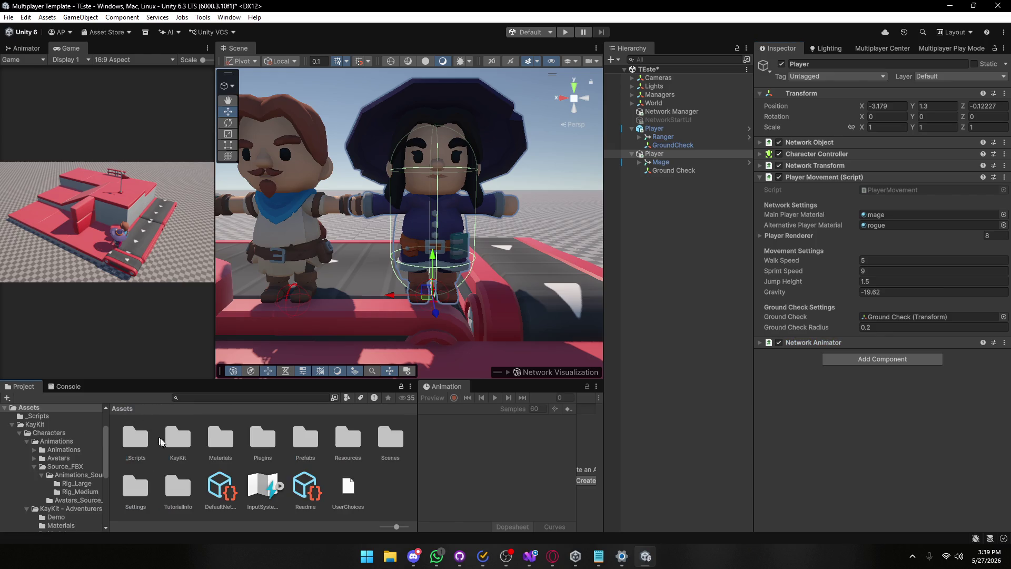
{"action": "double_click", "coordinate": [246, 437]}
{"action": "double_click", "coordinate": [137, 435]}
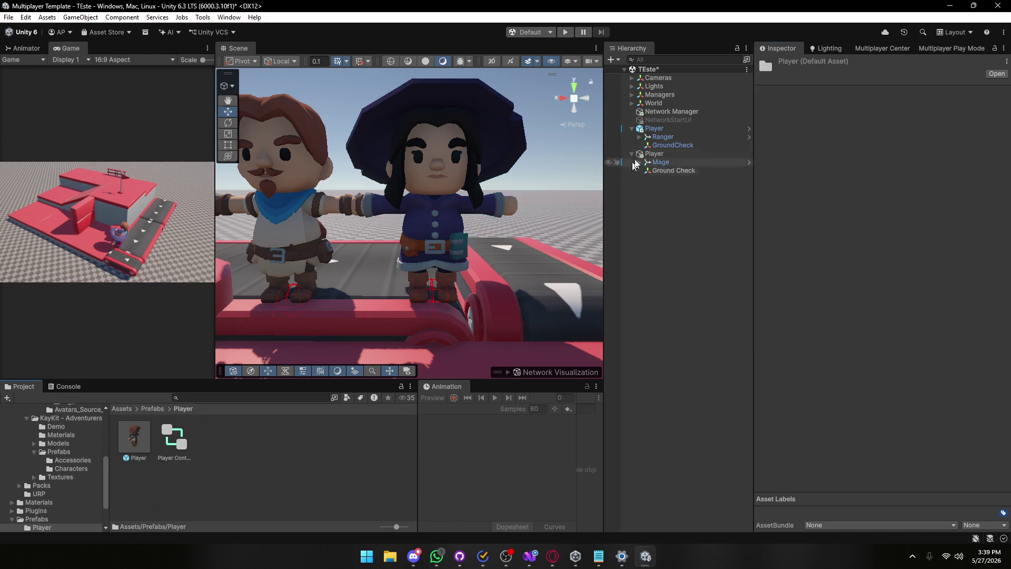
{"action": "left_click", "coordinate": [658, 129]}
{"action": "key", "text": "Delete"}
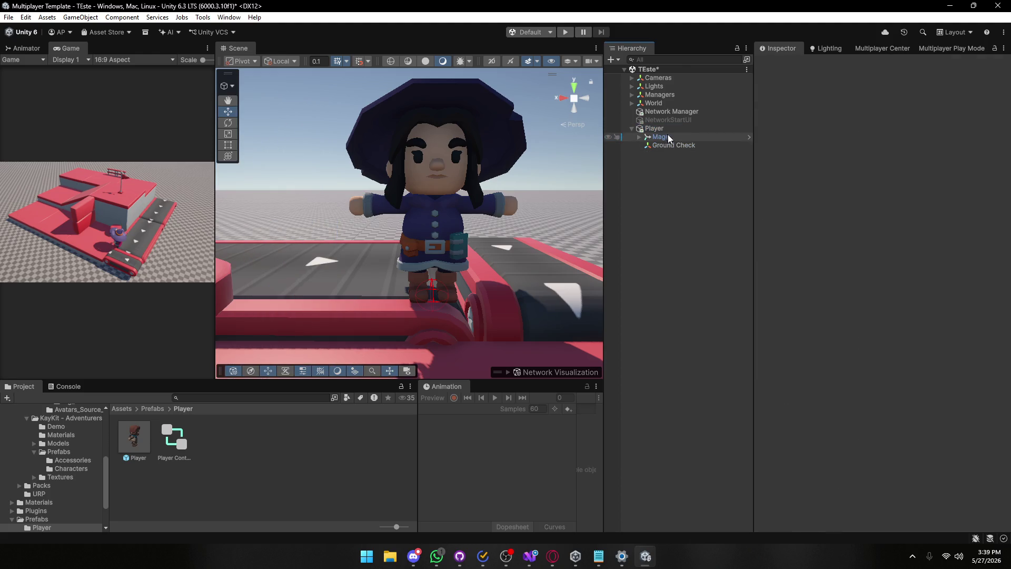
Rename the Mage player to Player Test, save it as a prefab in Prefabs/Player, and delete it from the scene.
{"action": "left_click", "coordinate": [669, 129]}
{"action": "left_click", "coordinate": [673, 129]}
{"action": "type", "text": "Test"}
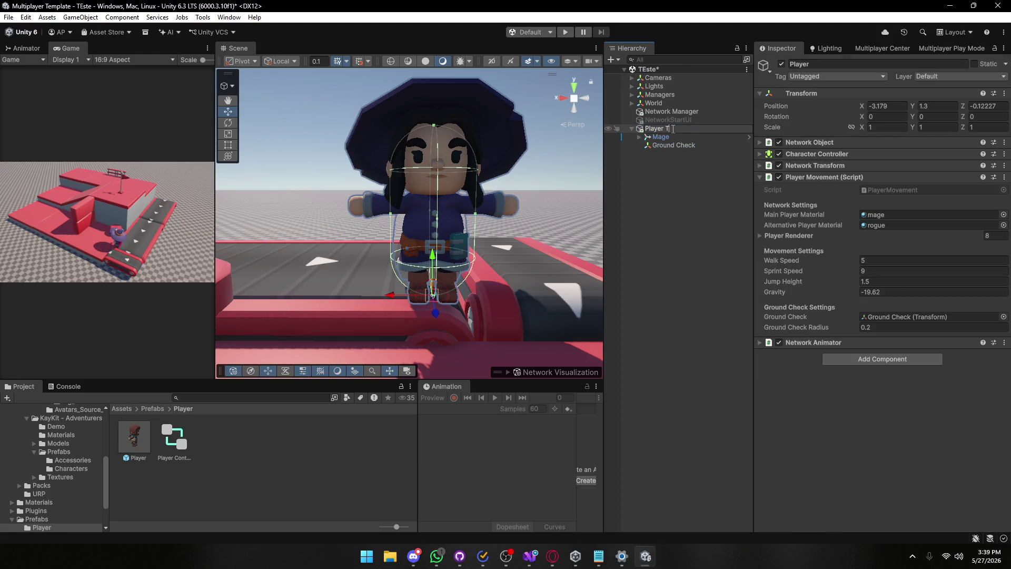
{"action": "key", "text": "Return"}
{"action": "mouse_move", "coordinate": [673, 132]}
{"action": "left_mouse_down"}
{"action": "mouse_move", "coordinate": [672, 300]}
{"action": "mouse_move", "coordinate": [278, 431]}
{"action": "left_mouse_up"}
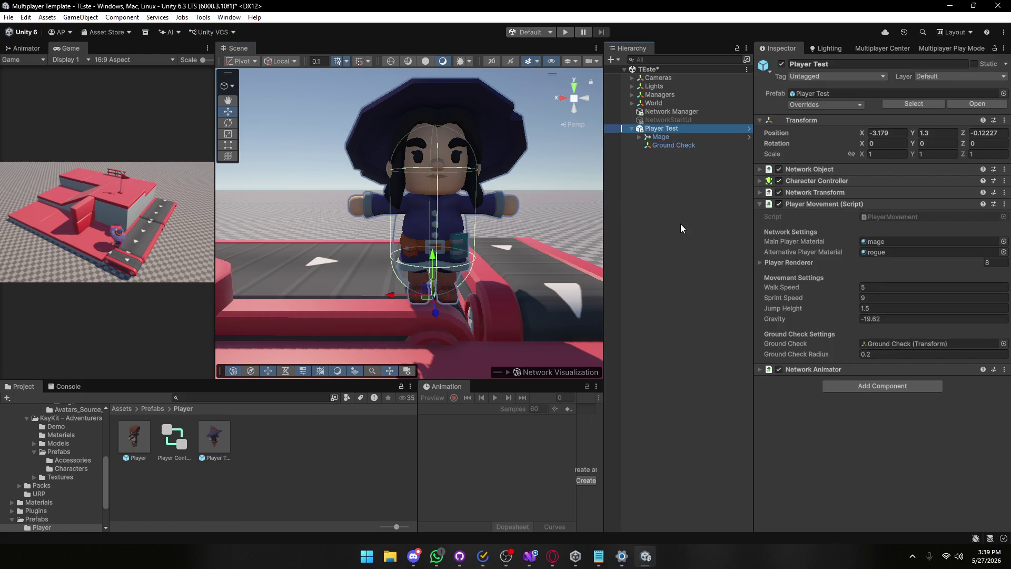
{"action": "key", "text": "Delete"}
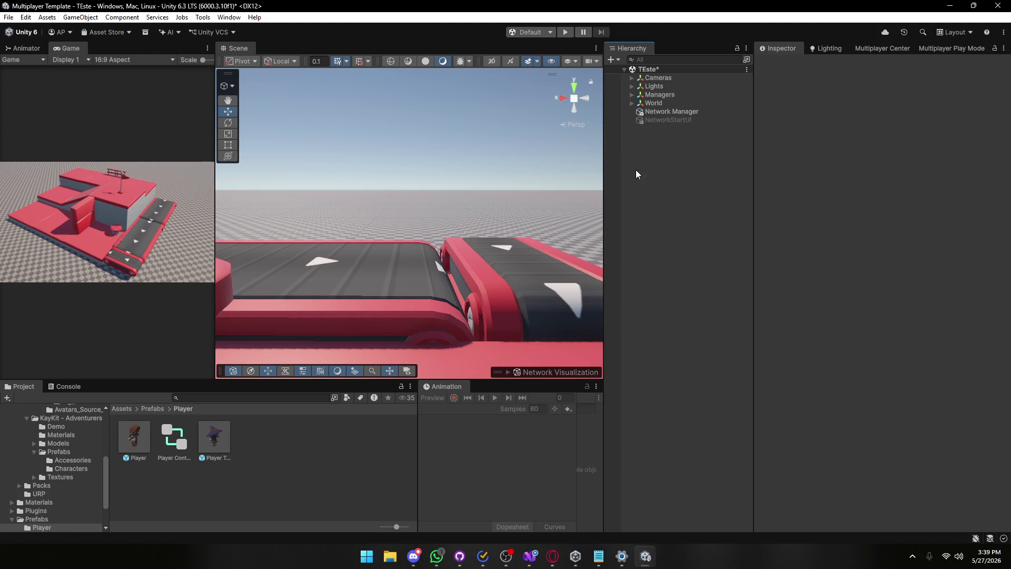
Set Player Test as the Network Manager's Default Player Prefab.
{"action": "left_click", "coordinate": [694, 113]}
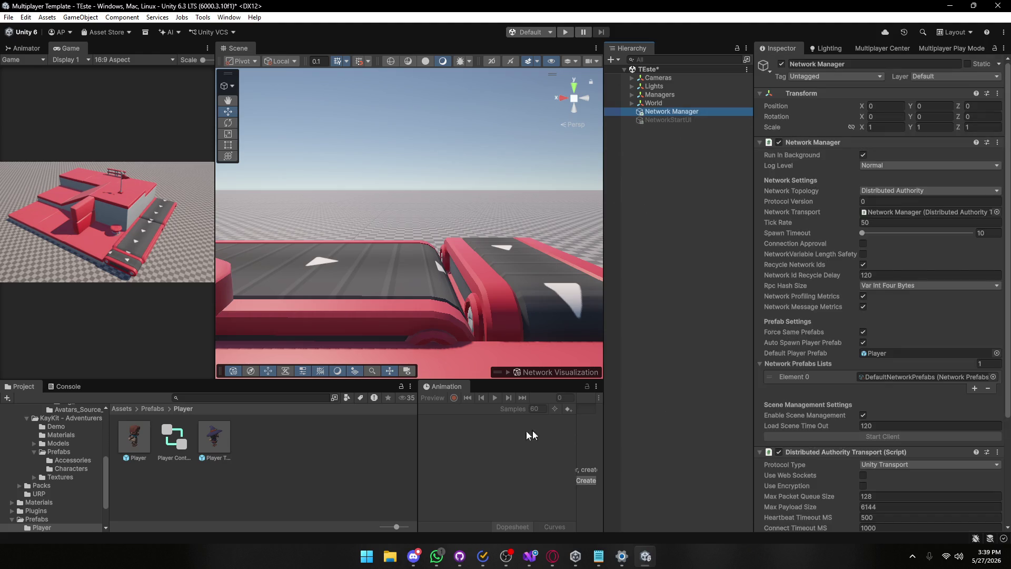
{"action": "left_click_drag", "start_coordinate": [742, 429], "coordinate": [892, 354]}
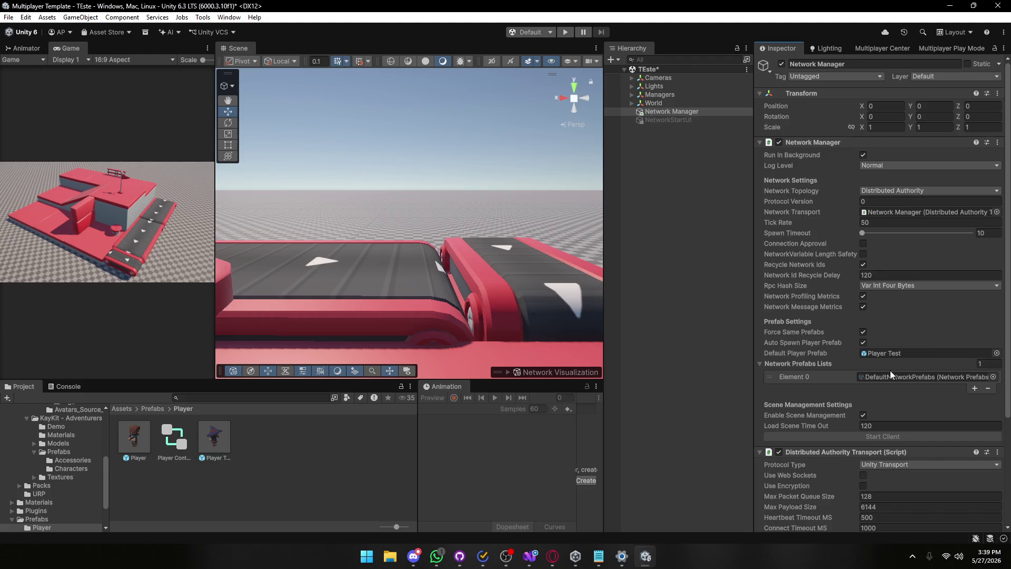
{"action": "left_click", "coordinate": [895, 376]}
Check that the DefaultNetworkPrefabs list includes the Player Test entry.
{"action": "left_click", "coordinate": [221, 489]}
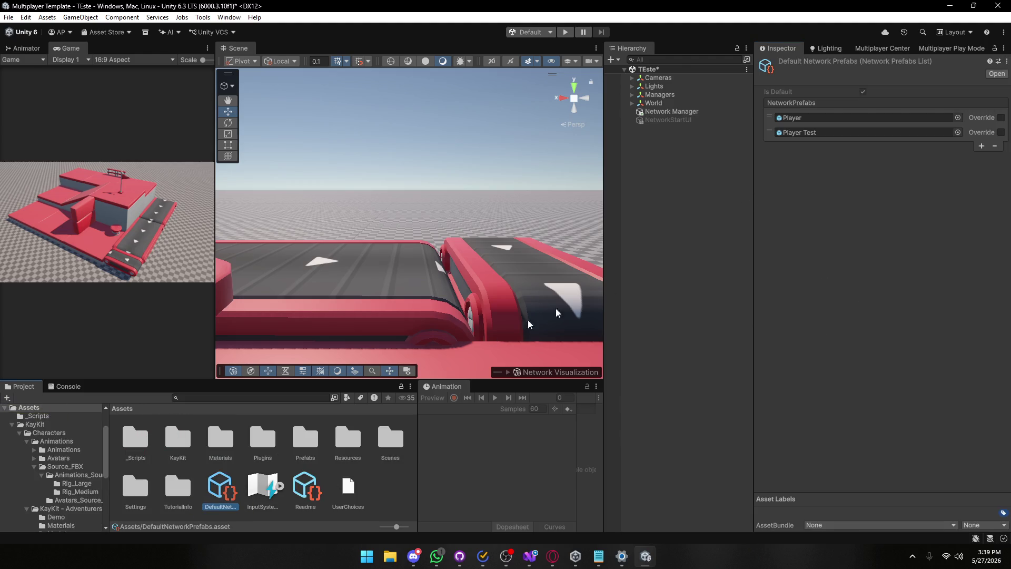
{"action": "left_click", "coordinate": [957, 132]}
{"action": "scroll", "coordinate": [650, 250], "scroll_direction": "down", "scroll_amount": 10}
{"action": "scroll", "coordinate": [650, 250], "scroll_direction": "up", "scroll_amount": 1}
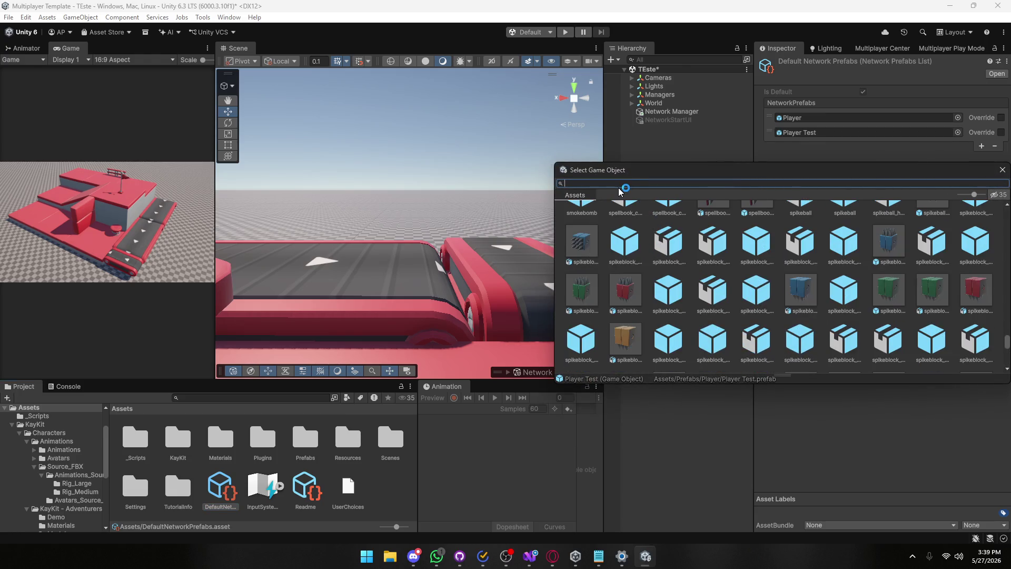
{"action": "type", "text": "player"}
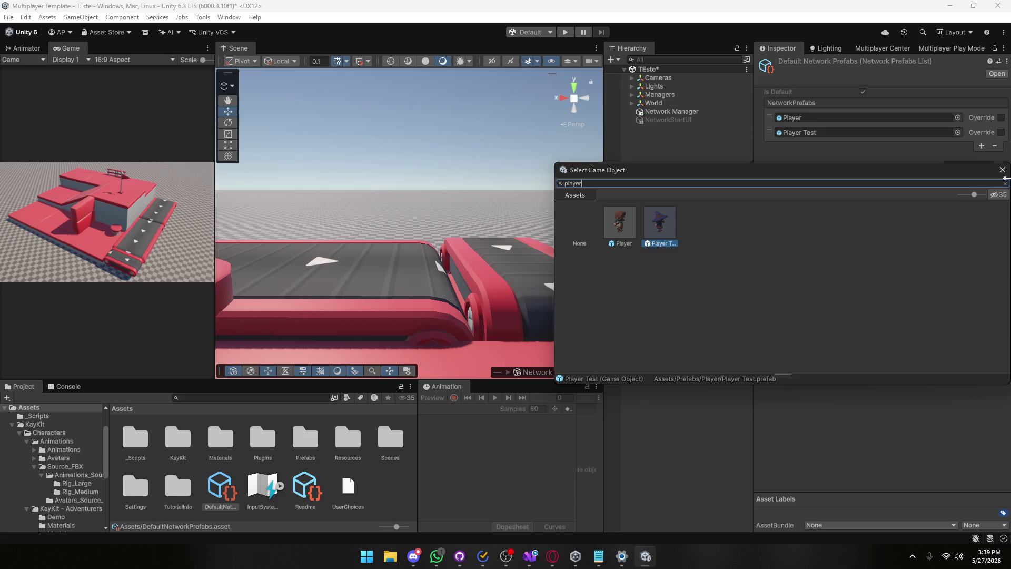
{"action": "left_click", "coordinate": [1001, 169]}
Save the scene, widen the Game view and enter Play mode.
{"action": "key", "text": "ctrl+s"}
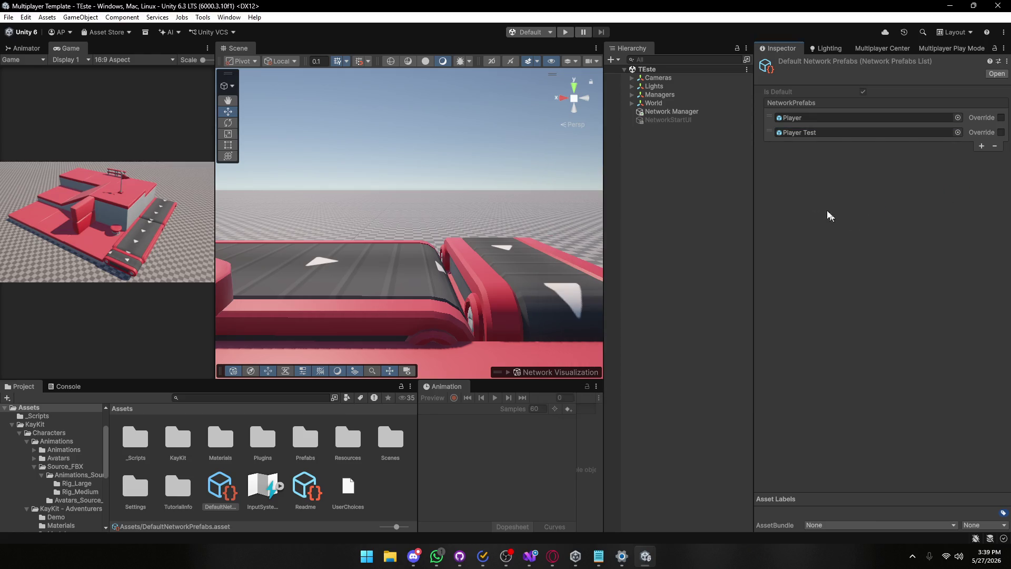
{"action": "left_click_drag", "start_coordinate": [217, 222], "coordinate": [513, 223]}
{"action": "left_click", "coordinate": [565, 33]}
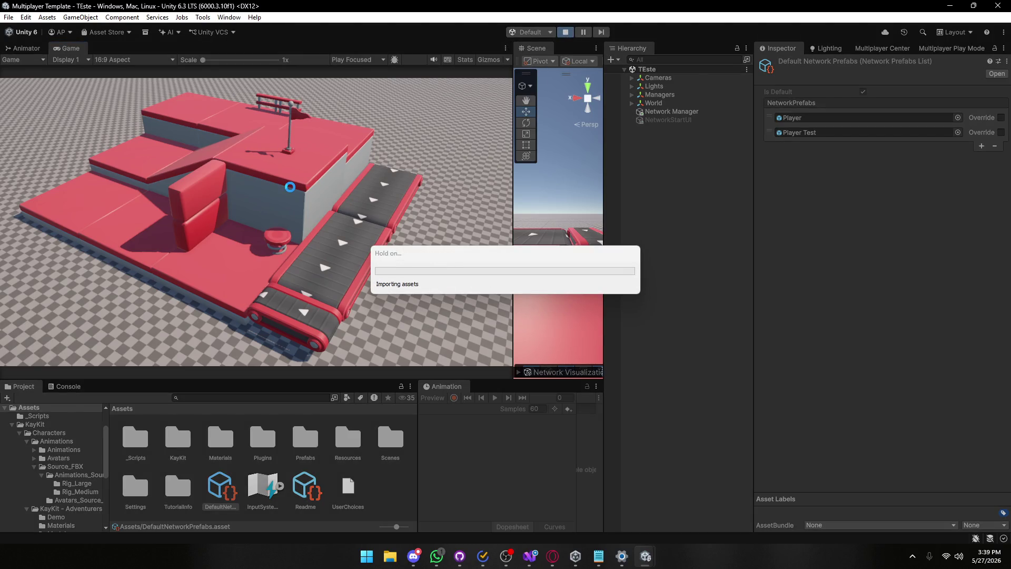
Review the Console errors, then clear the Console log.
{"action": "left_click", "coordinate": [61, 386]}
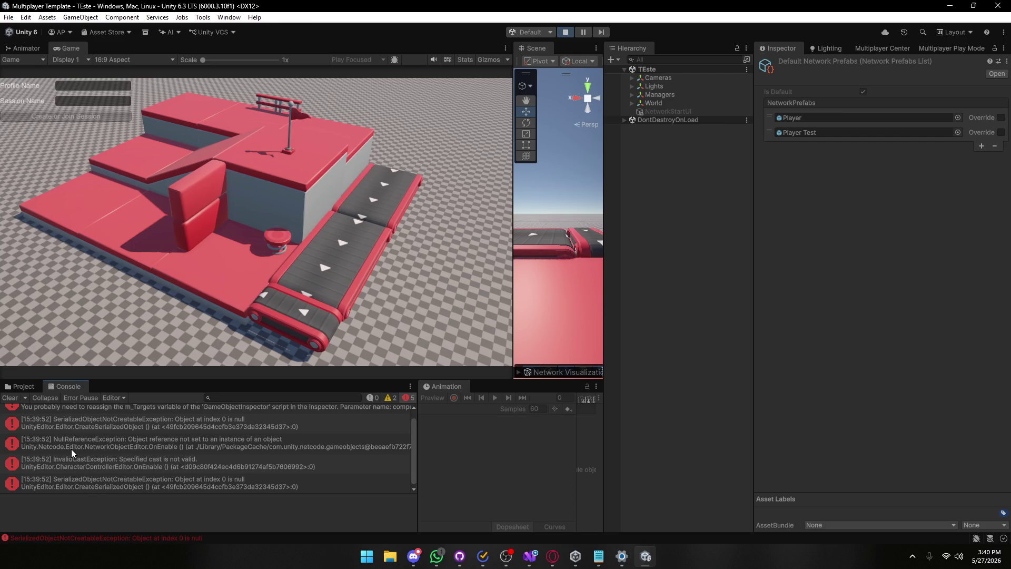
{"action": "scroll", "coordinate": [71, 448], "scroll_direction": "up", "scroll_amount": 1}
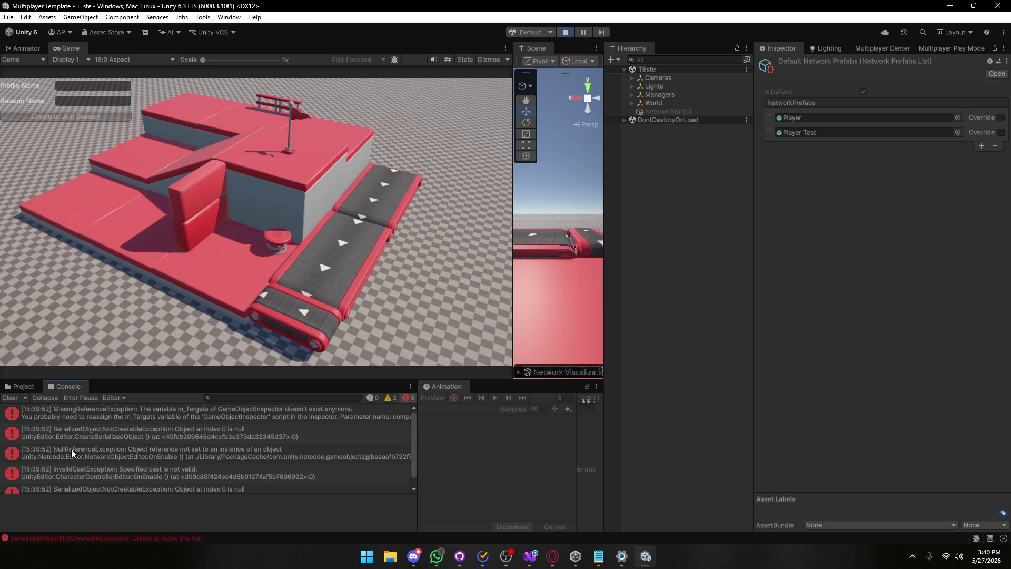
{"action": "left_click", "coordinate": [22, 386]}
{"action": "left_click", "coordinate": [59, 388]}
{"action": "left_click", "coordinate": [10, 398]}
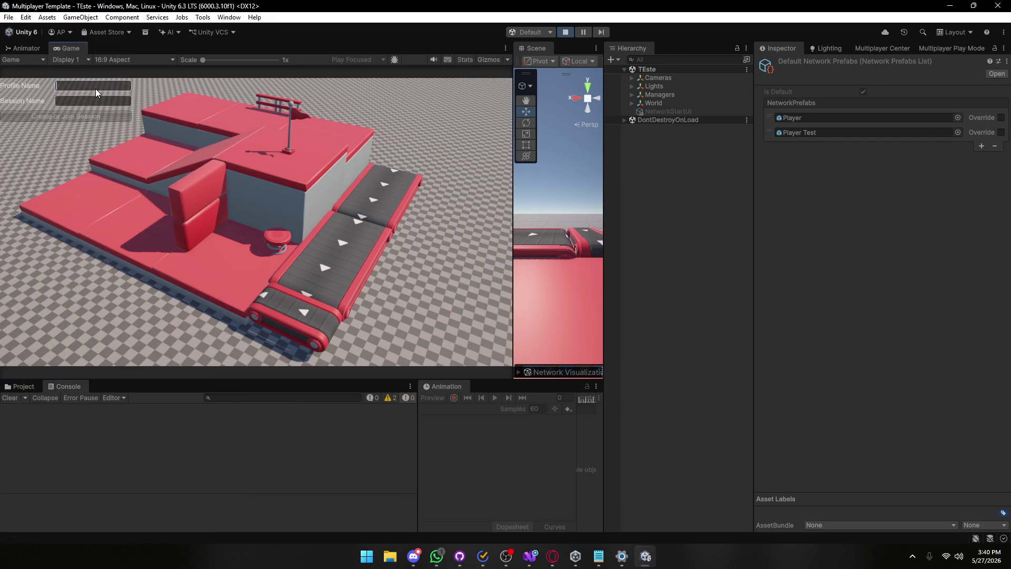
Enter profile and session names ('aa', 'asdf') and create or join the session.
{"action": "type", "text": "aa"}
{"action": "left_click", "coordinate": [73, 98]}
{"action": "type", "text": "asdf"}
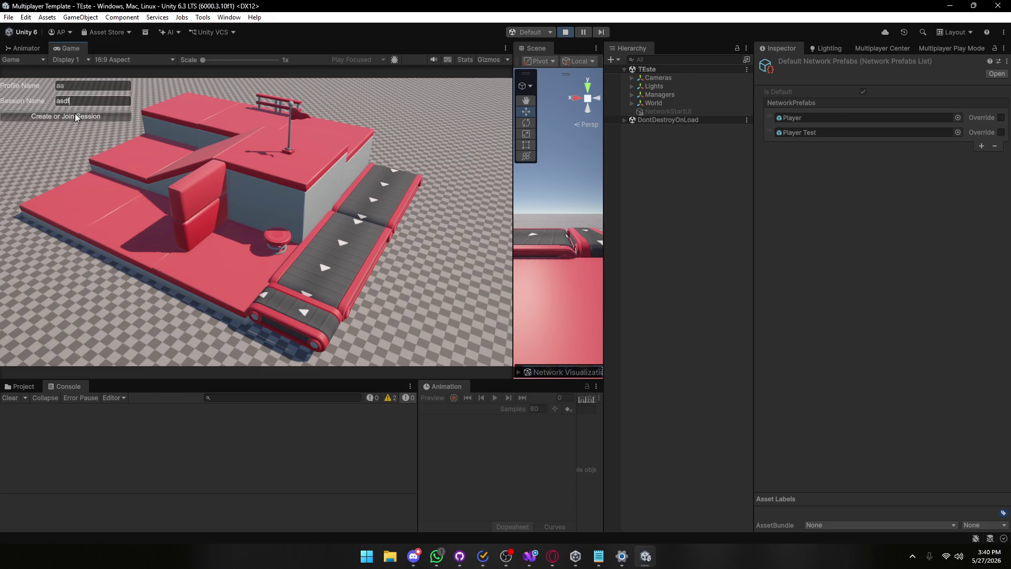
{"action": "left_click", "coordinate": [76, 114]}
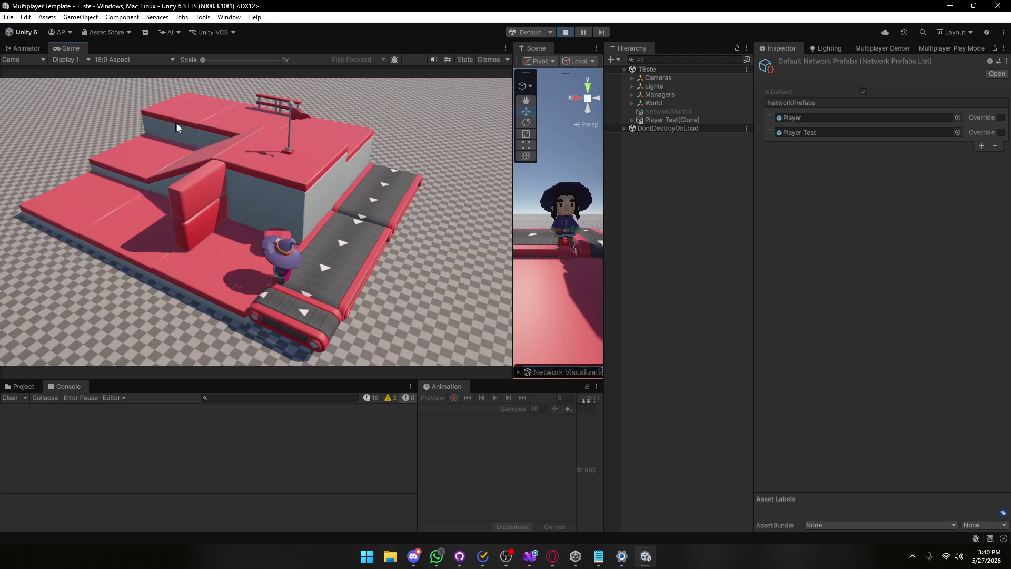
Walk the player onto the red pressure pad and off again, then stop Play mode.
{"action": "key", "text": "a"}
{"action": "key", "text": "w"}
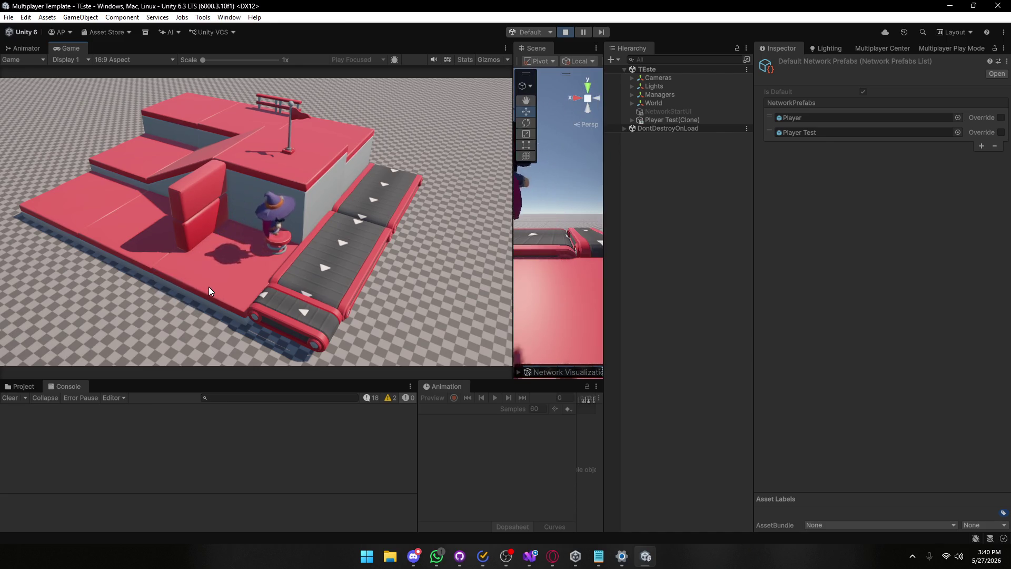
{"action": "key", "text": "a"}
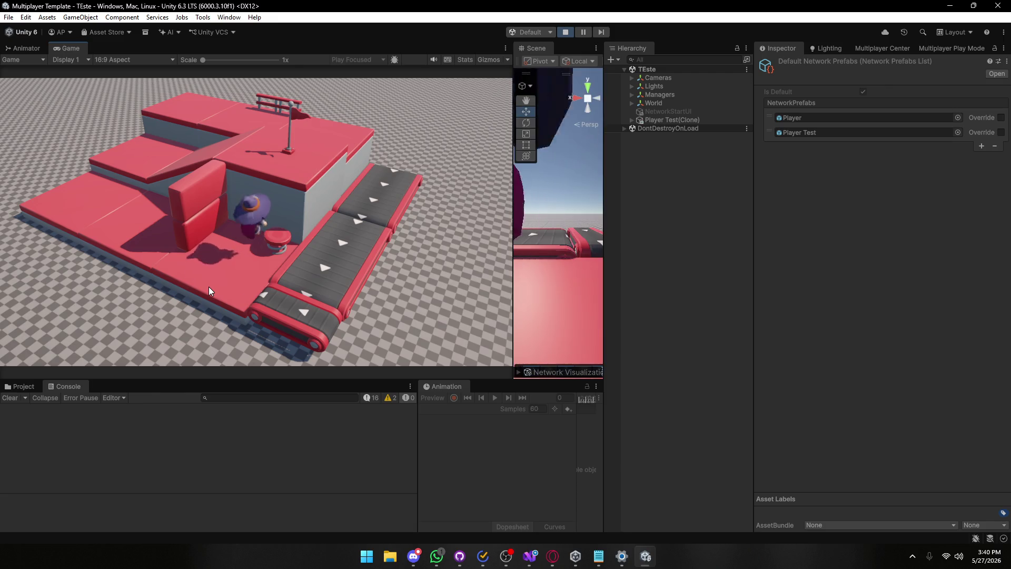
{"action": "key", "text": "s"}
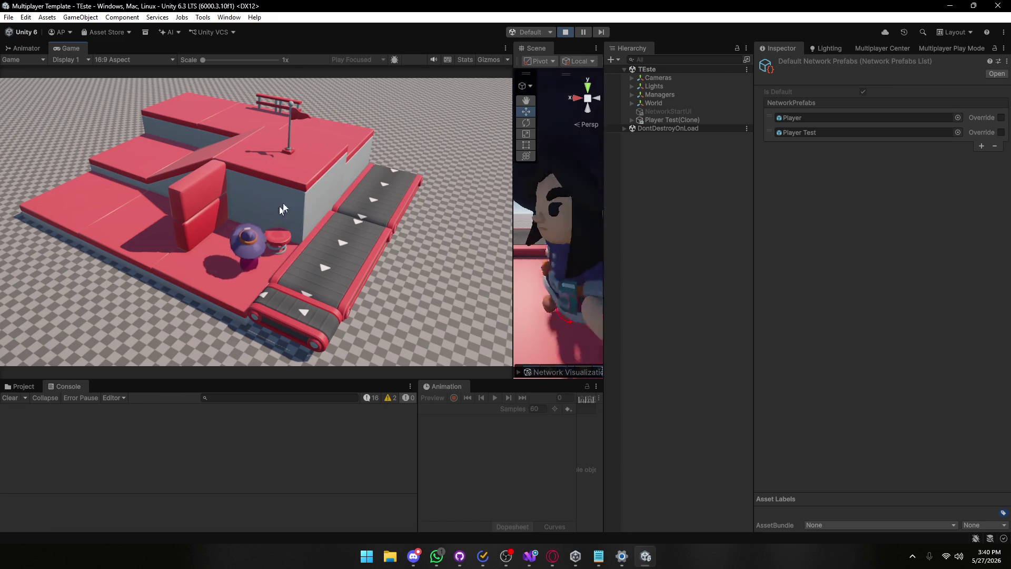
{"action": "left_click", "coordinate": [564, 31]}
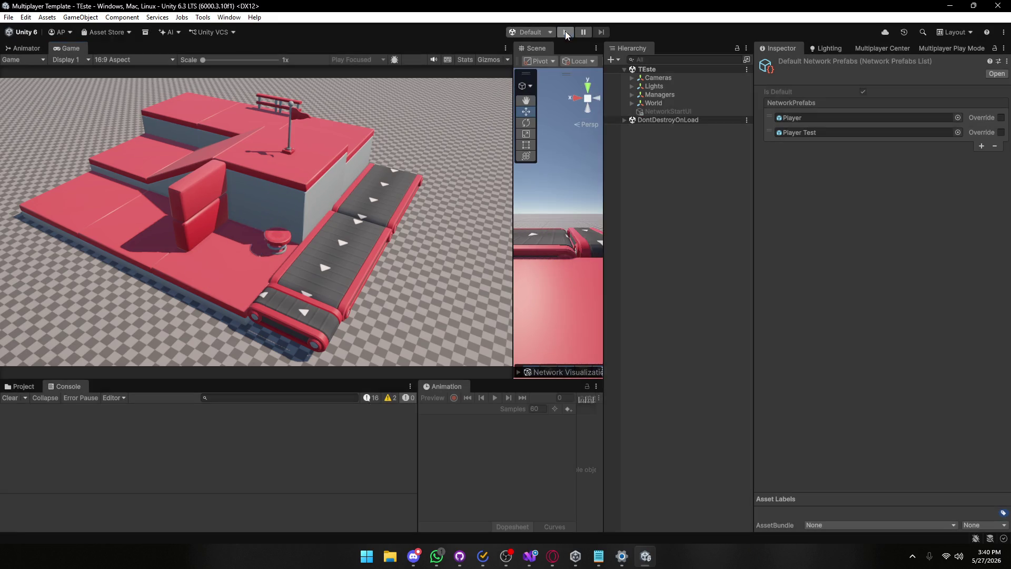
Open the original Player prefab's properties in a floating Inspector beside the editor.
{"action": "left_click", "coordinate": [41, 387]}
{"action": "left_click", "coordinate": [300, 437]}
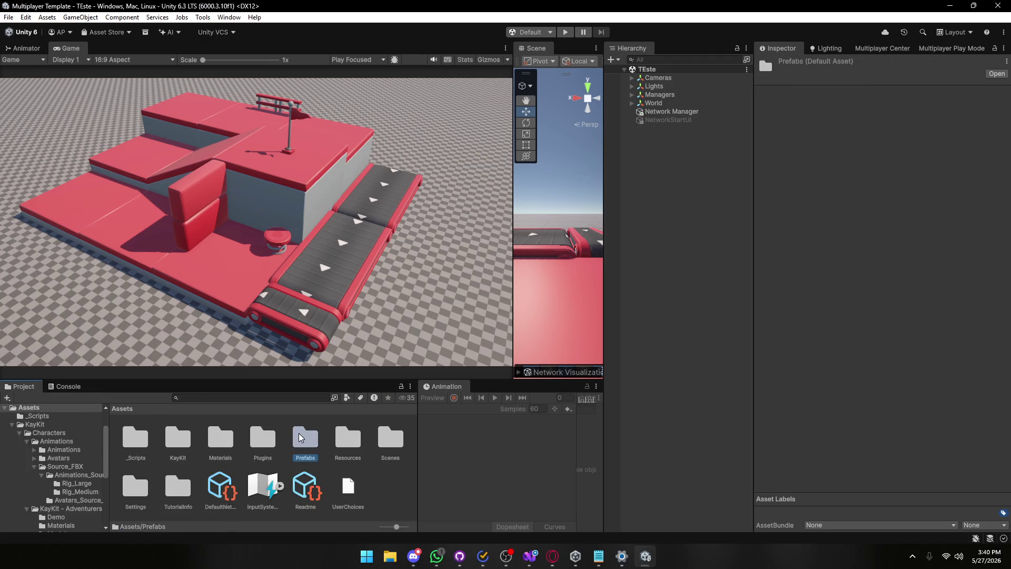
{"action": "double_click", "coordinate": [300, 437]}
{"action": "double_click", "coordinate": [132, 432]}
{"action": "left_click", "coordinate": [138, 457]}
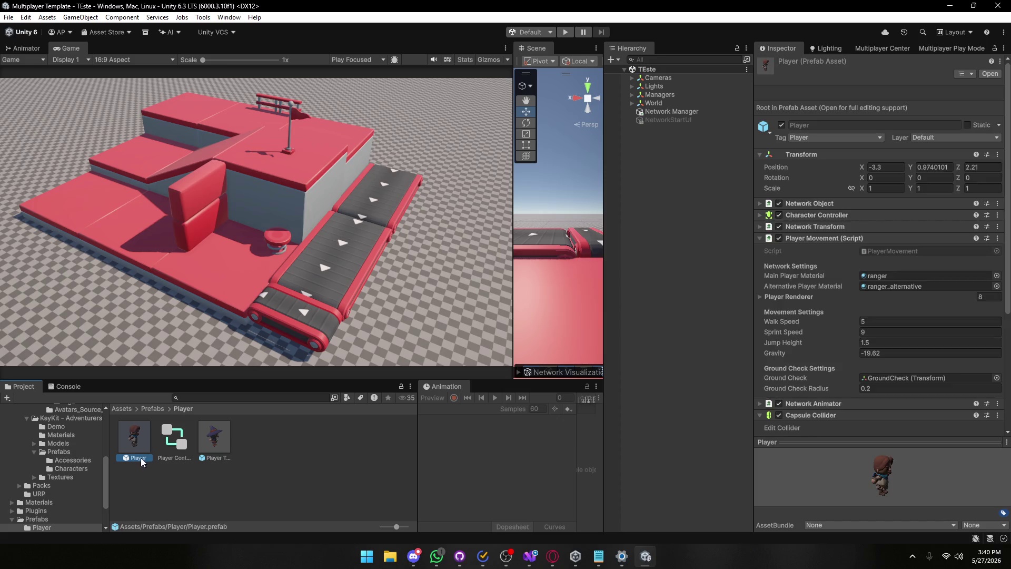
{"action": "right_click", "coordinate": [142, 462]}
{"action": "left_click", "coordinate": [179, 435]}
{"action": "scroll", "coordinate": [206, 252], "scroll_direction": "down", "scroll_amount": 5}
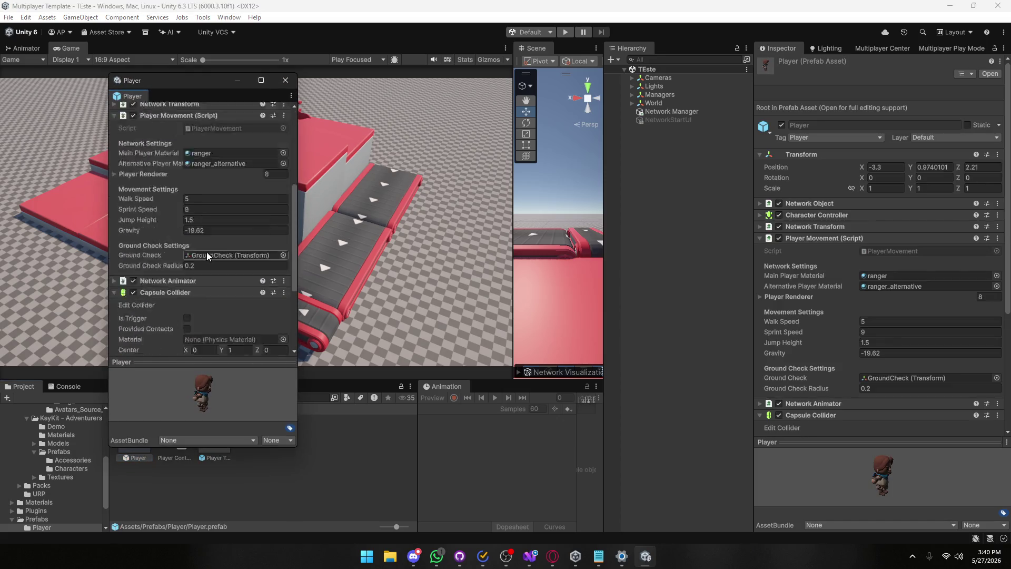
{"action": "scroll", "coordinate": [206, 251], "scroll_direction": "down", "scroll_amount": 5}
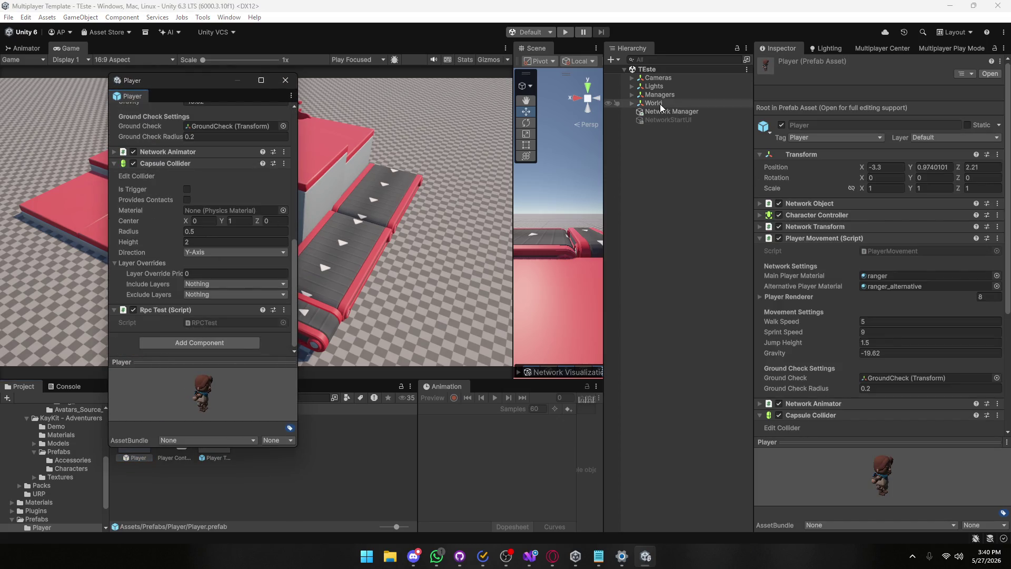
{"action": "left_click_drag", "start_coordinate": [214, 86], "coordinate": [102, 79]}
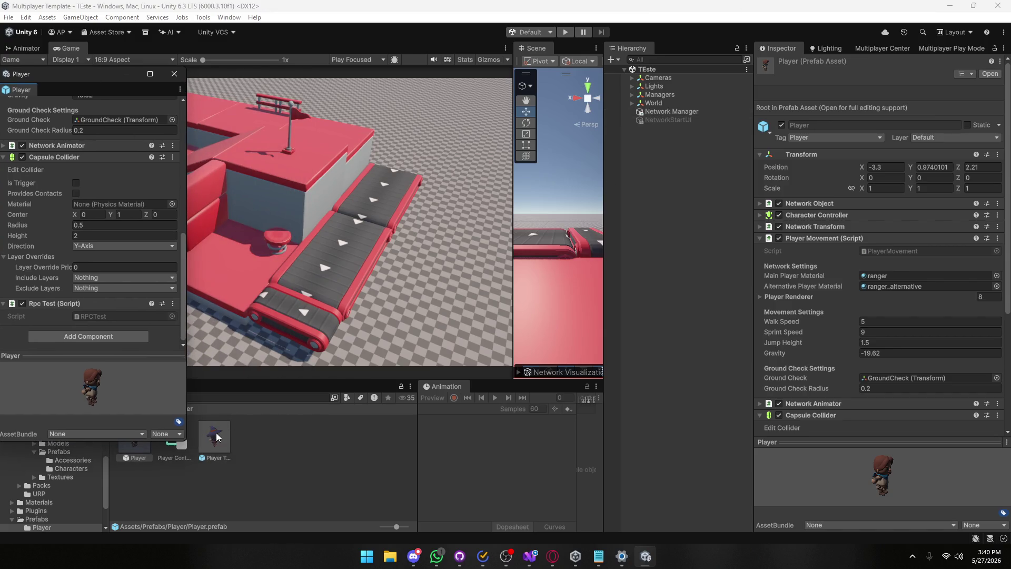
Add a Capsule Collider to Player Test and paste in the Player's collider values.
{"action": "double_click", "coordinate": [217, 436]}
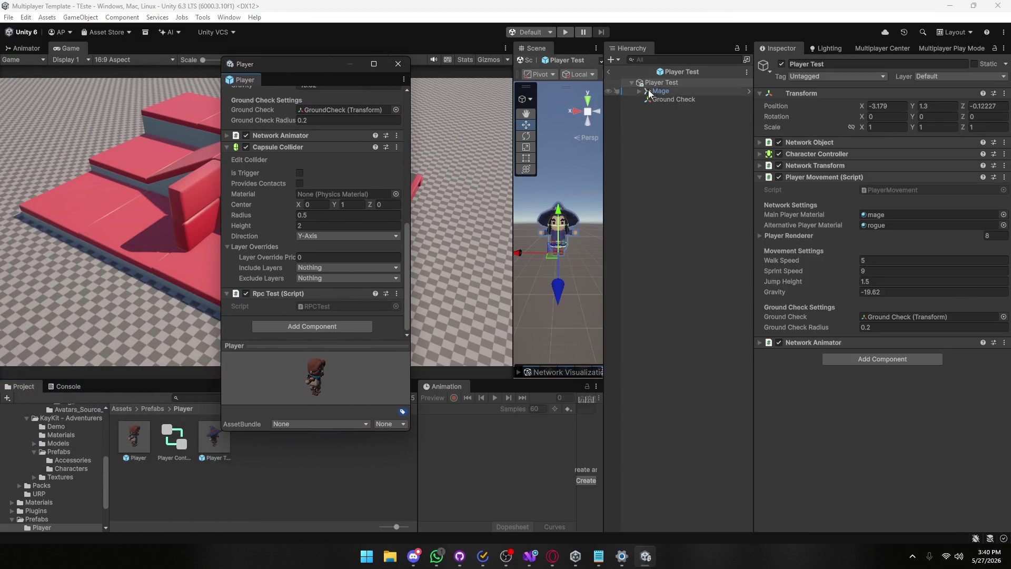
{"action": "left_click", "coordinate": [844, 358]}
{"action": "type", "text": "cap"}
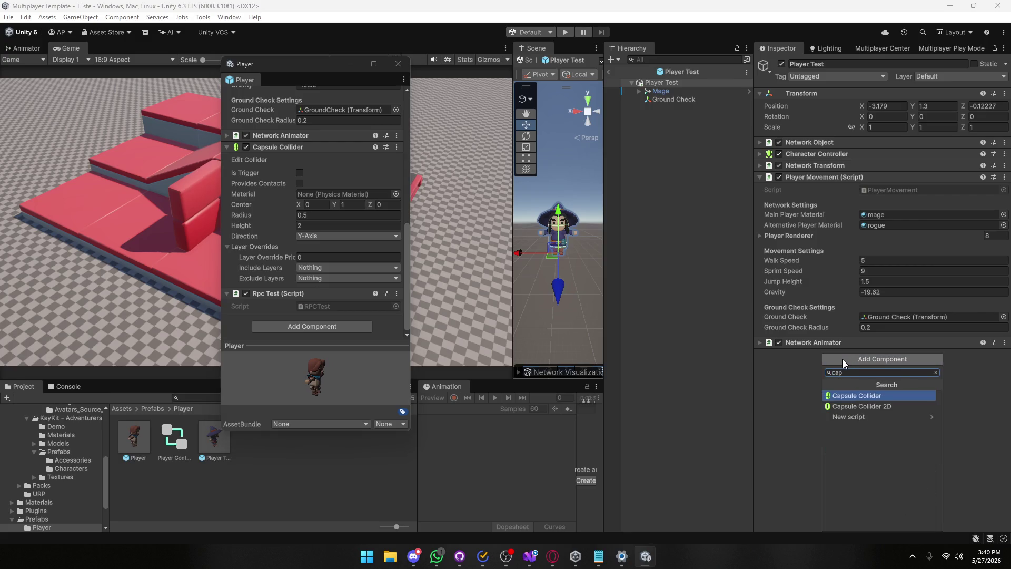
{"action": "key", "text": "Return"}
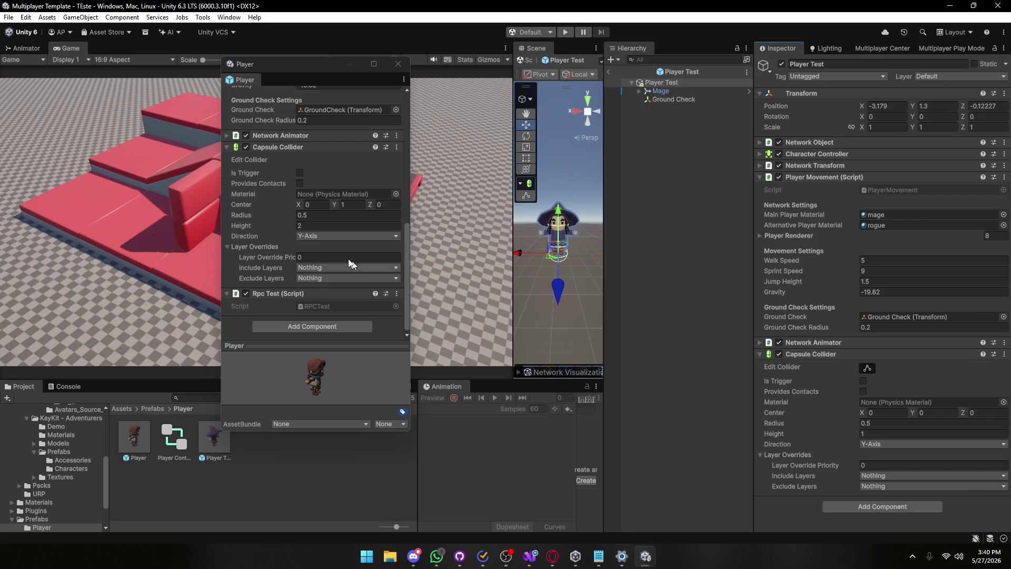
{"action": "left_click", "coordinate": [397, 147]}
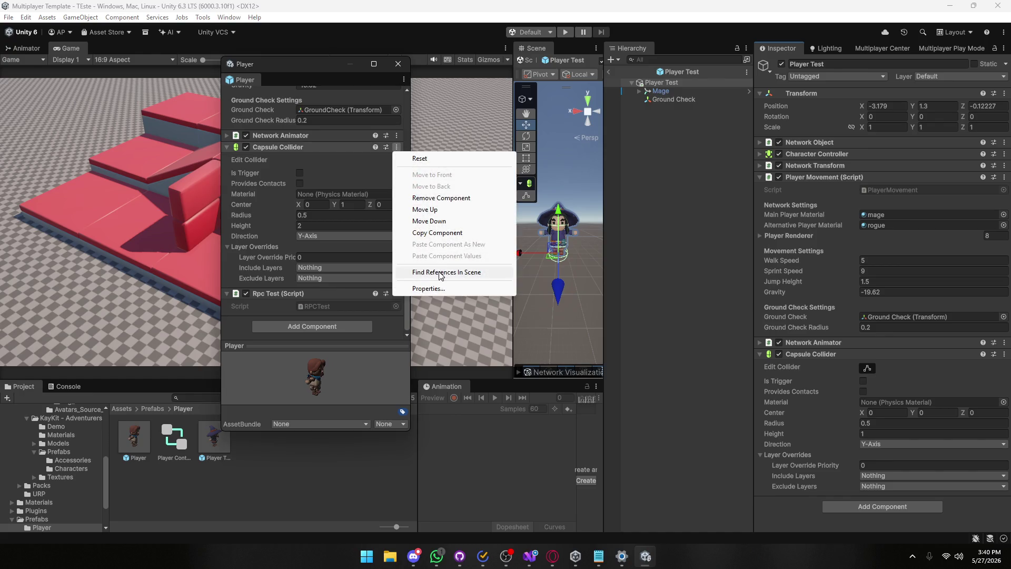
{"action": "left_click", "coordinate": [1004, 353]}
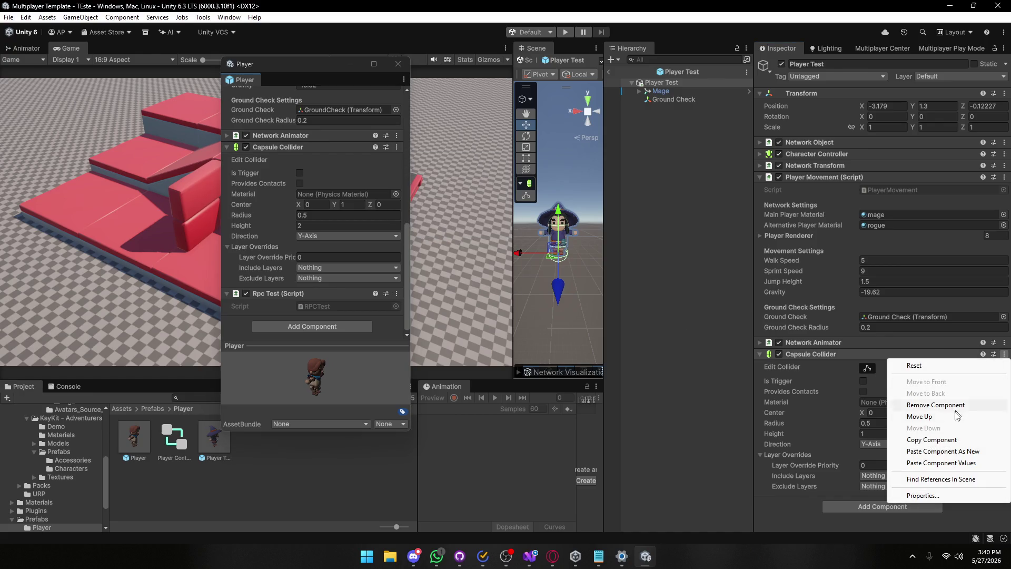
{"action": "left_click", "coordinate": [921, 463]}
{"action": "left_click", "coordinate": [760, 354]}
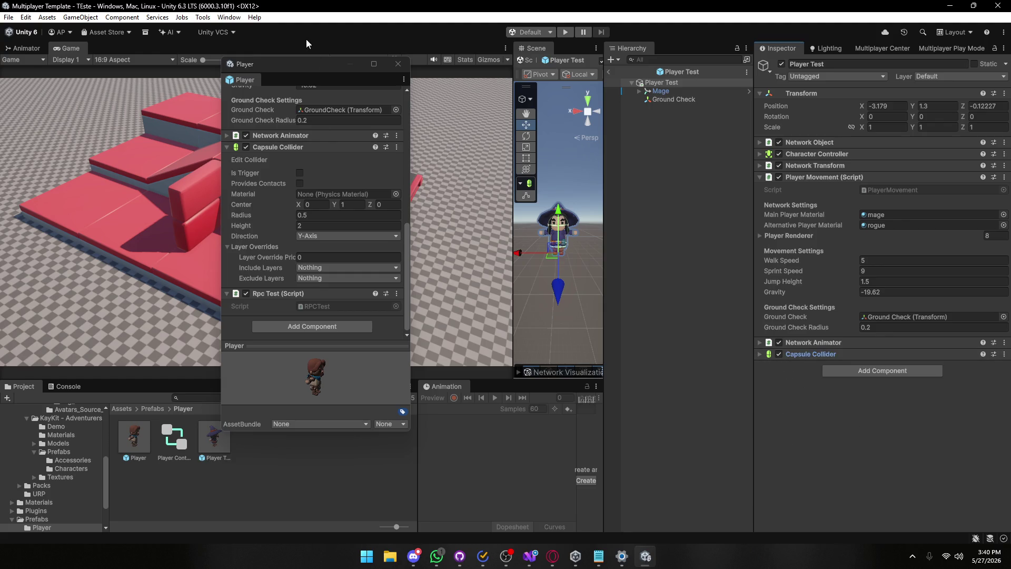
Close the floating Inspector, exit Prefab Mode to the TEste scene, and start Play mode.
{"action": "left_click", "coordinate": [398, 64]}
{"action": "left_click", "coordinate": [658, 179]}
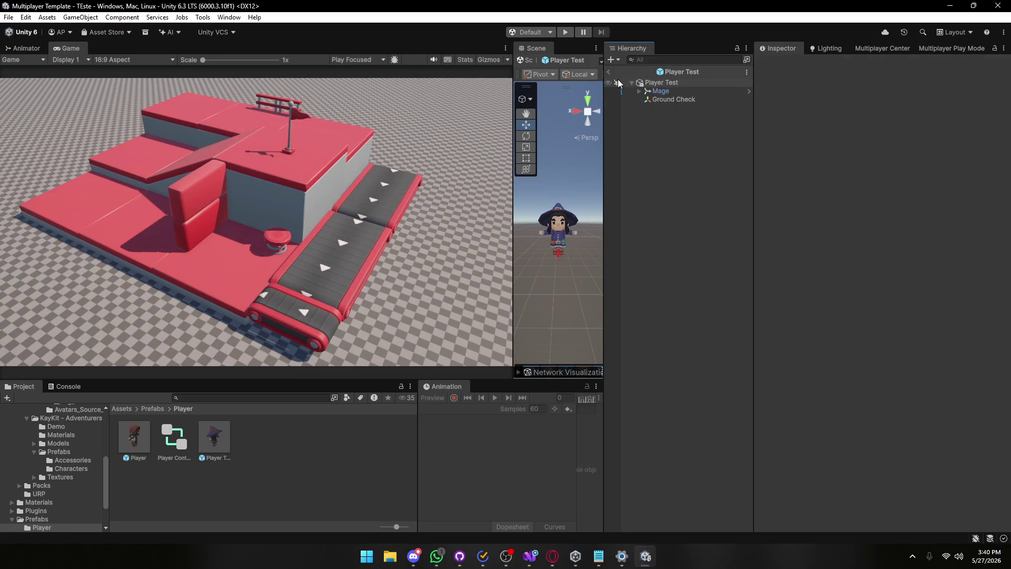
{"action": "left_click", "coordinate": [609, 71]}
{"action": "left_click", "coordinate": [563, 34]}
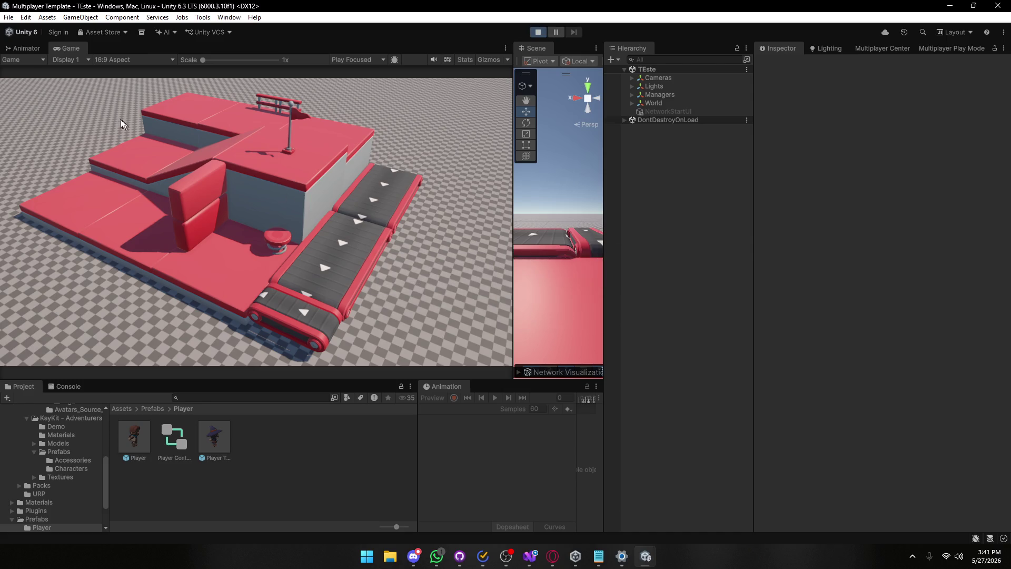
Create or join a session with profile name 'aa' and session name 'asd'.
{"action": "type", "text": "aa"}
{"action": "left_click", "coordinate": [66, 101]}
{"action": "type", "text": "asd"}
{"action": "left_click", "coordinate": [59, 116]}
{"action": "left_click", "coordinate": [432, 555]}
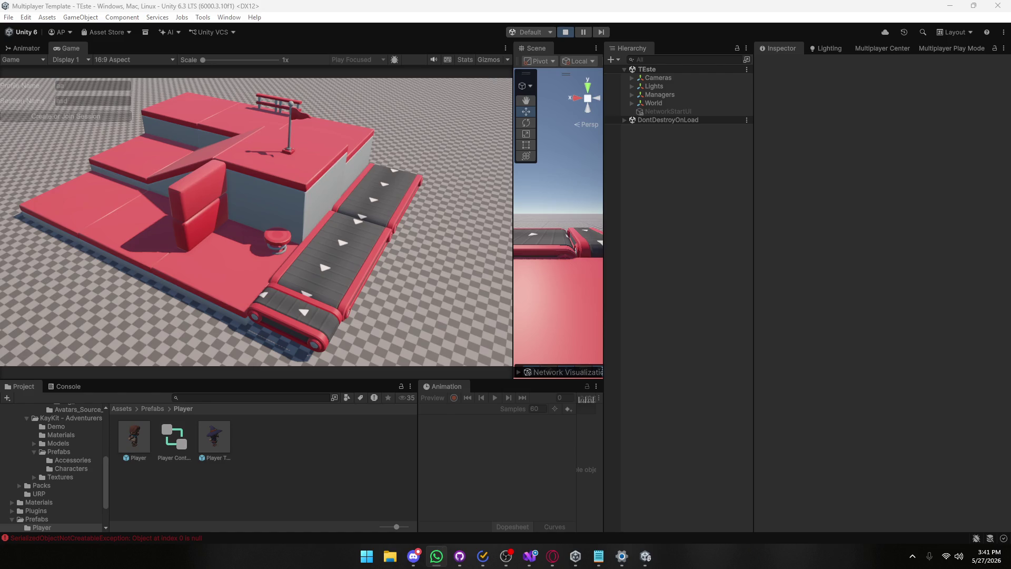
{"action": "left_click", "coordinate": [386, 335]}
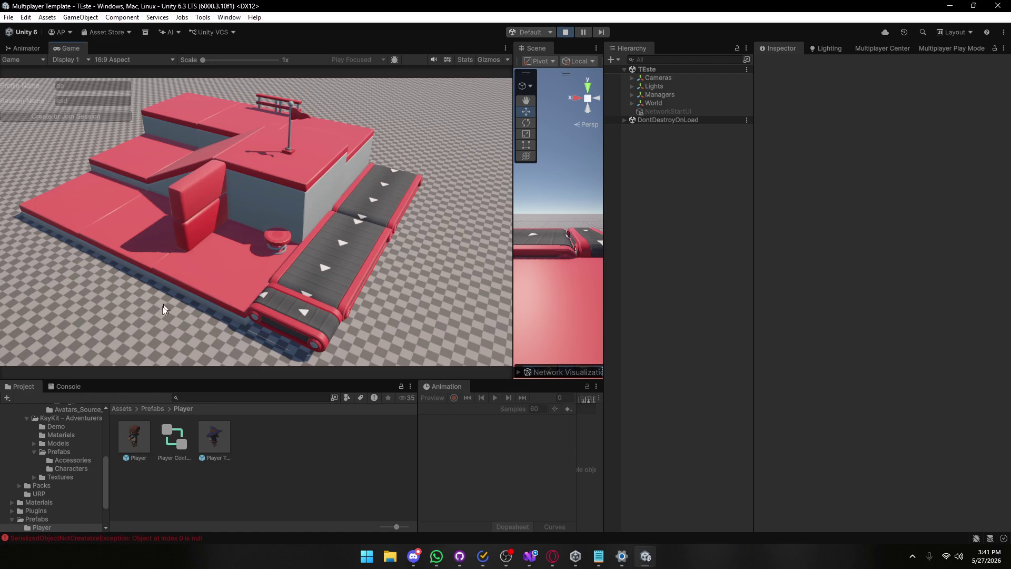
Show the Console, walk the spawned player forward and back, then stop Play mode.
{"action": "left_click", "coordinate": [50, 388]}
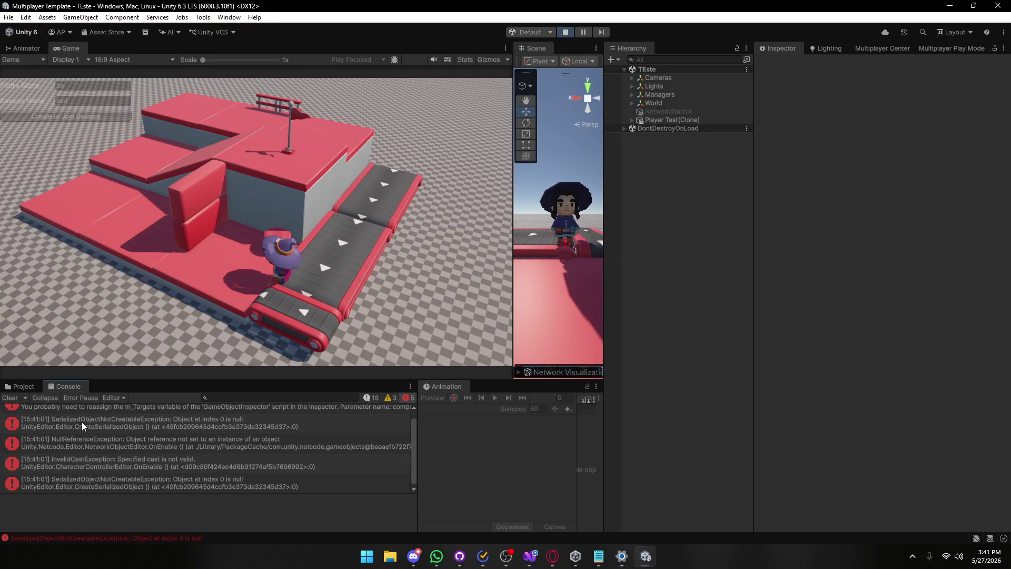
{"action": "key", "text": "w"}
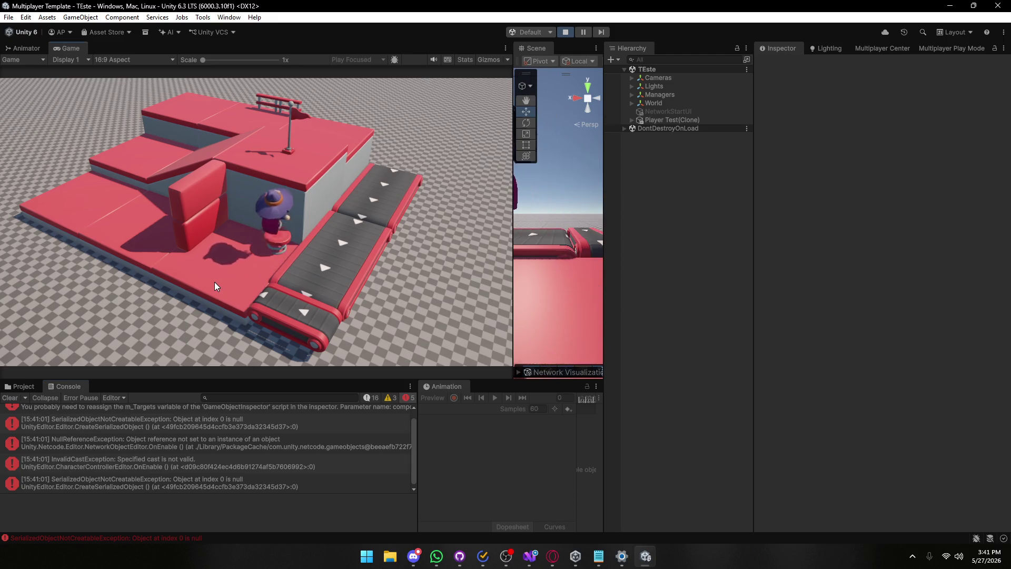
{"action": "key", "text": "s"}
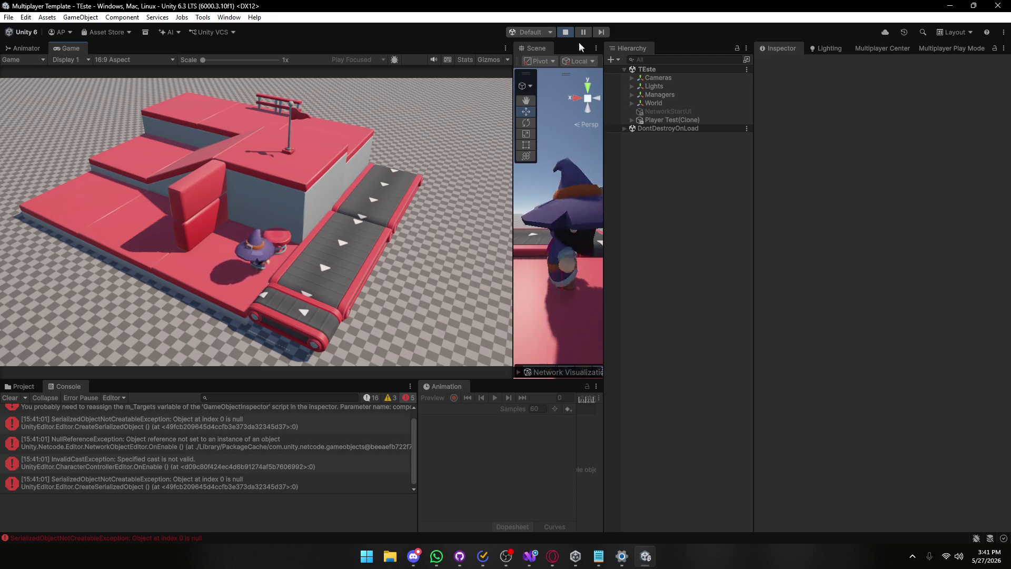
{"action": "left_click", "coordinate": [566, 33]}
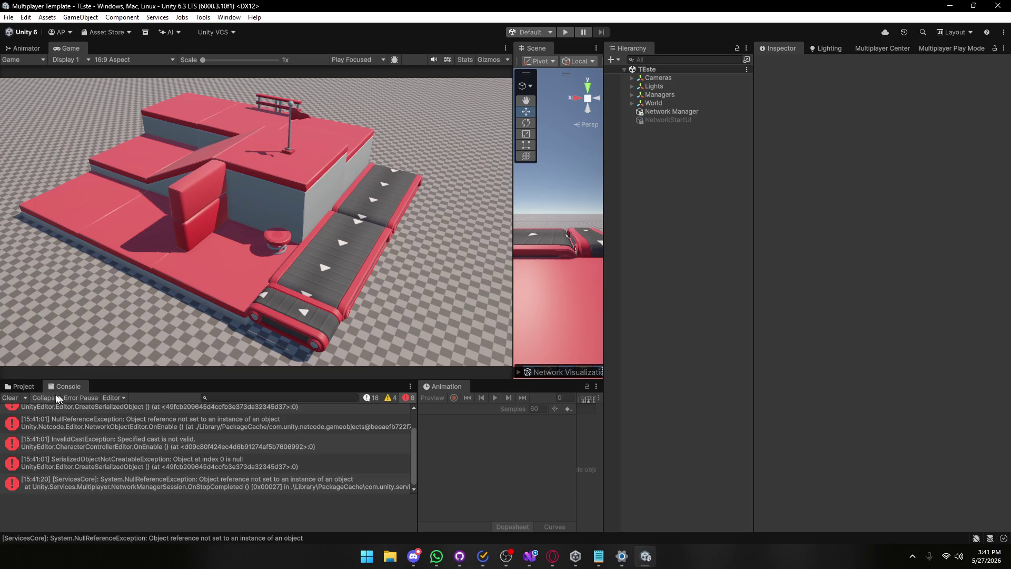
Clear the Console and set Player Test's tag in Prefab Mode, then return to the scene.
{"action": "left_click", "coordinate": [12, 398]}
{"action": "left_click", "coordinate": [20, 387]}
{"action": "double_click", "coordinate": [214, 436]}
{"action": "left_click", "coordinate": [837, 76]}
{"action": "left_click", "coordinate": [811, 147]}
{"action": "left_click", "coordinate": [627, 127]}
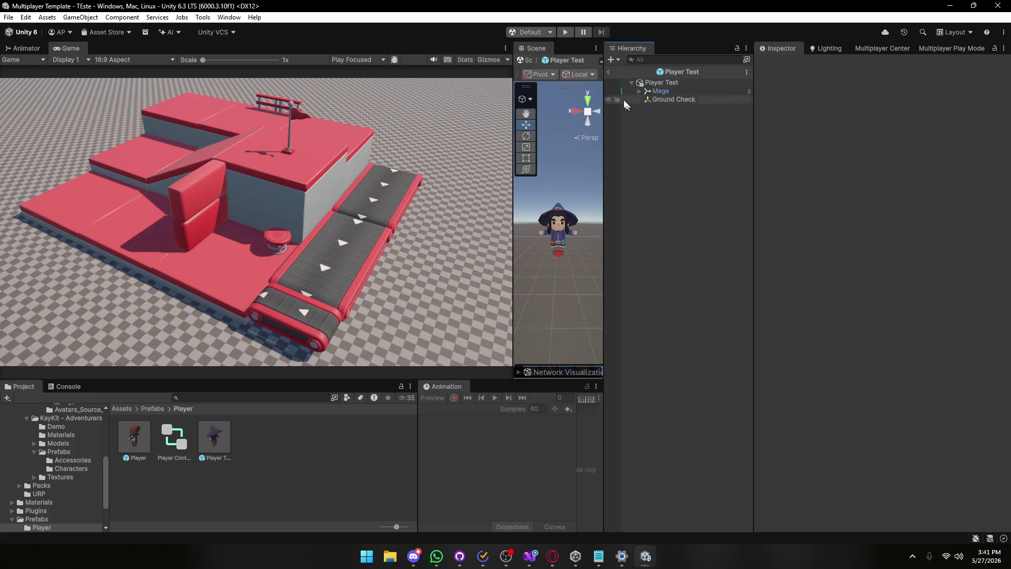
{"action": "left_click", "coordinate": [610, 73]}
Enter Play mode and create or join a session named 'asd'.
{"action": "left_click", "coordinate": [565, 32]}
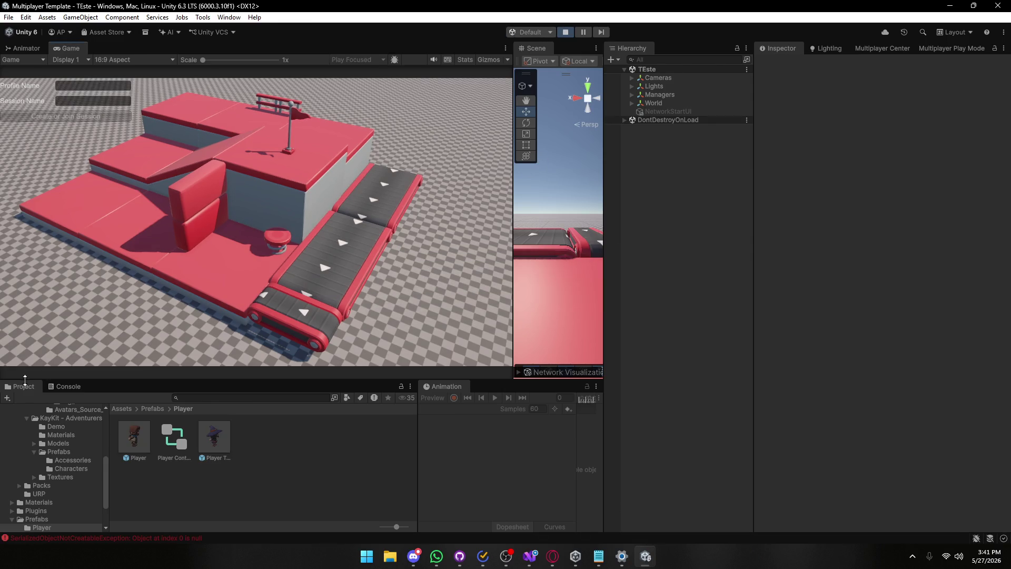
{"action": "left_click", "coordinate": [64, 386]}
{"action": "left_click", "coordinate": [71, 102]}
{"action": "type", "text": "asd"}
{"action": "left_click", "coordinate": [62, 115]}
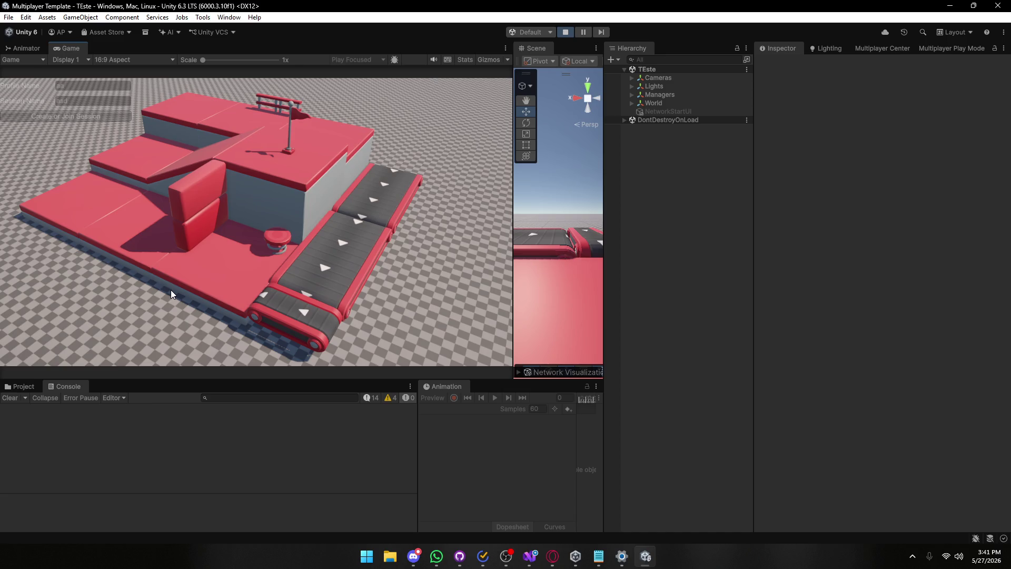
Bounce the player onto the upper platform, walk it along the conveyor and back, then stop.
{"action": "key", "text": "w"}
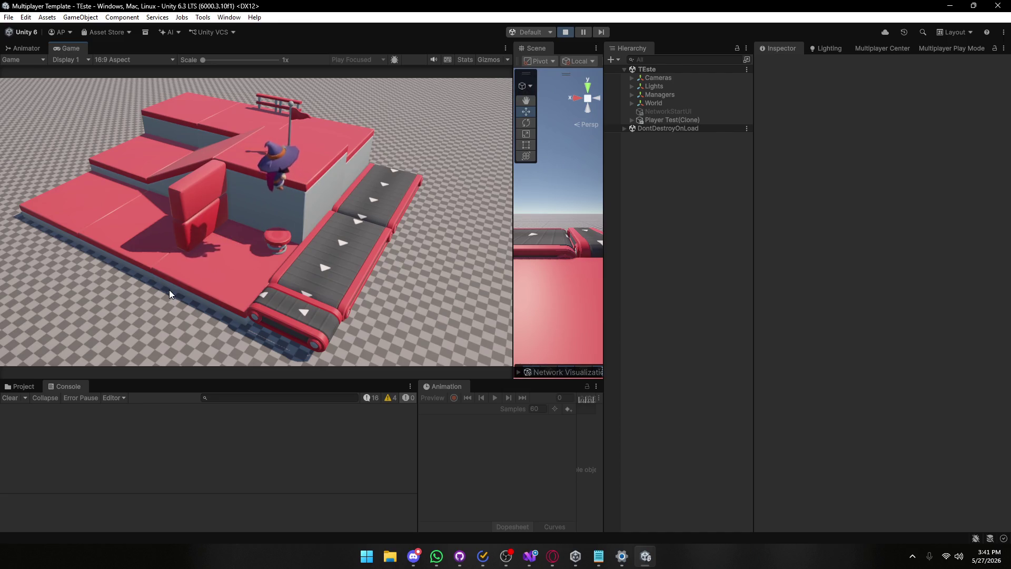
{"action": "key", "text": "a"}
{"action": "key", "text": "s"}
{"action": "key", "text": "d"}
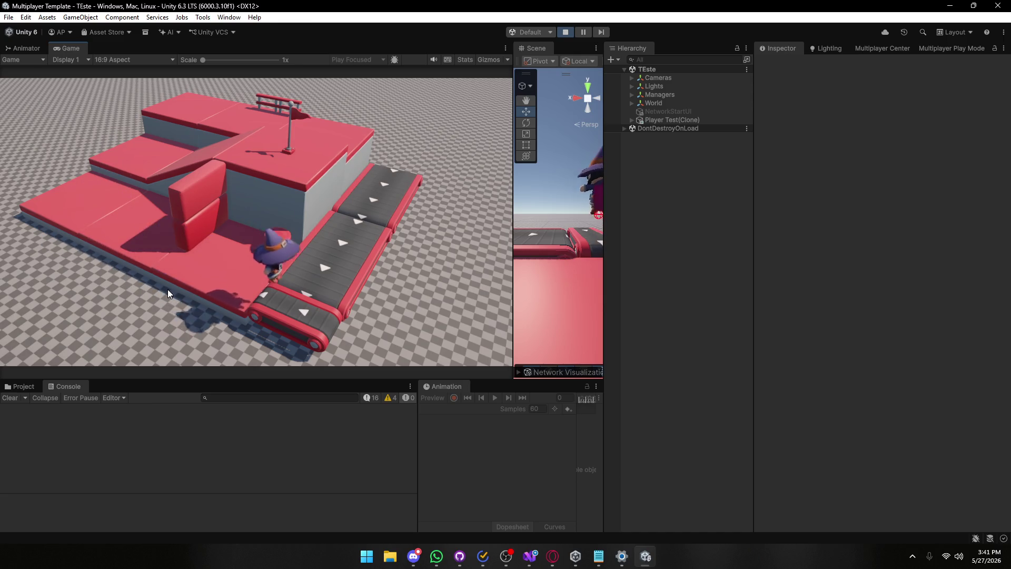
{"action": "key", "text": "d"}
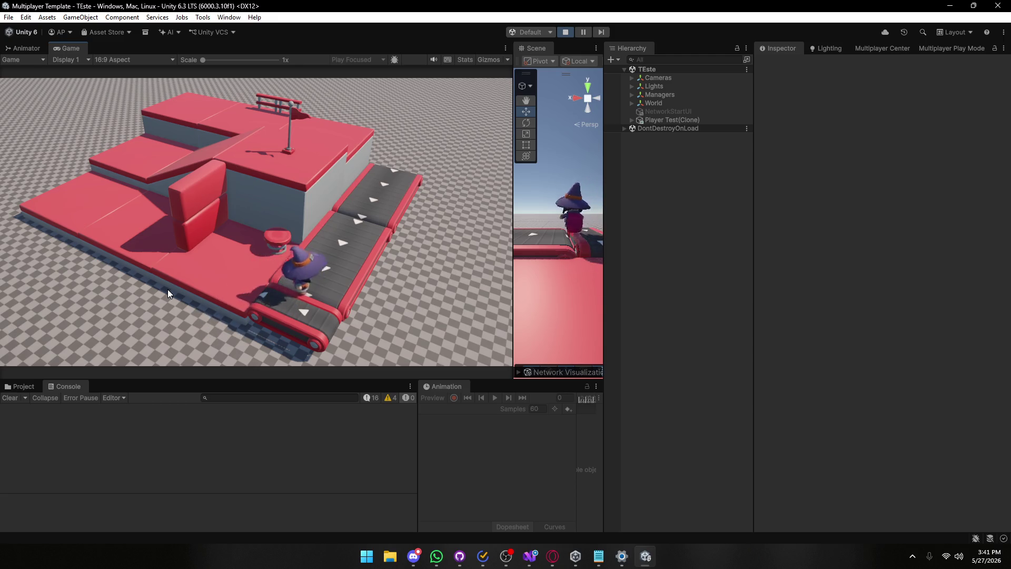
{"action": "key", "text": "w"}
{"action": "key", "text": "s"}
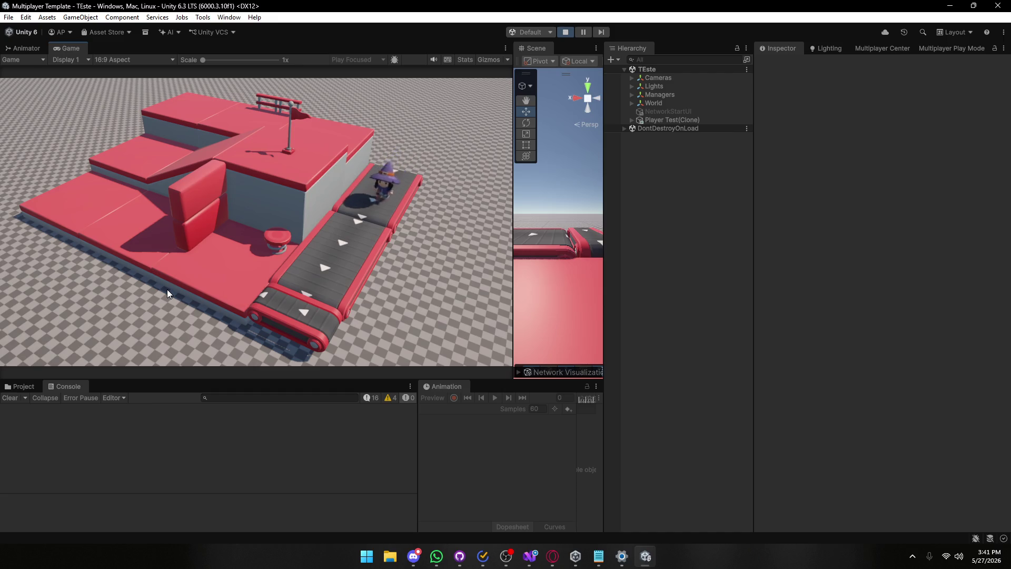
{"action": "key", "text": "a"}
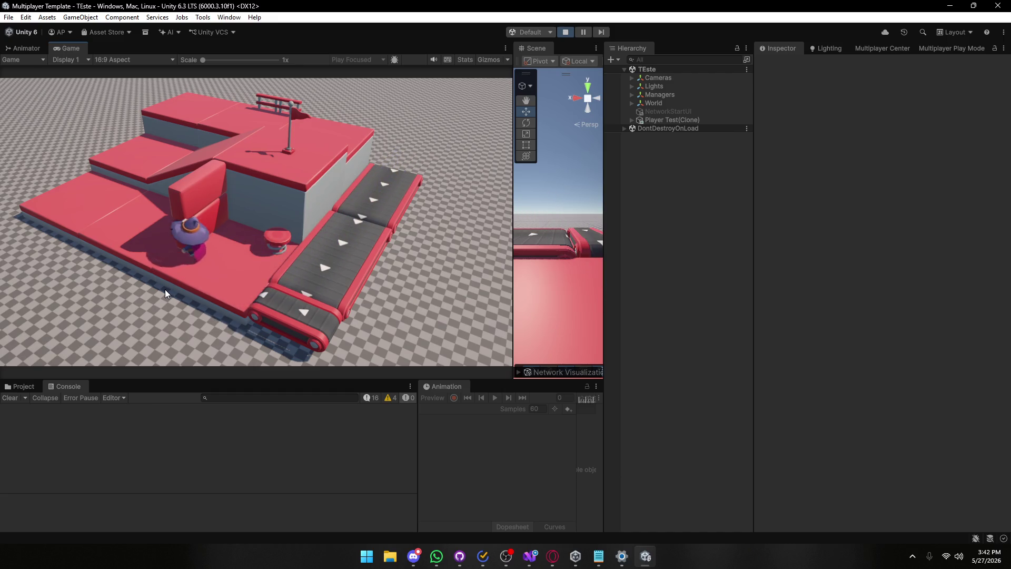
{"action": "key", "text": "w"}
{"action": "key", "text": "d"}
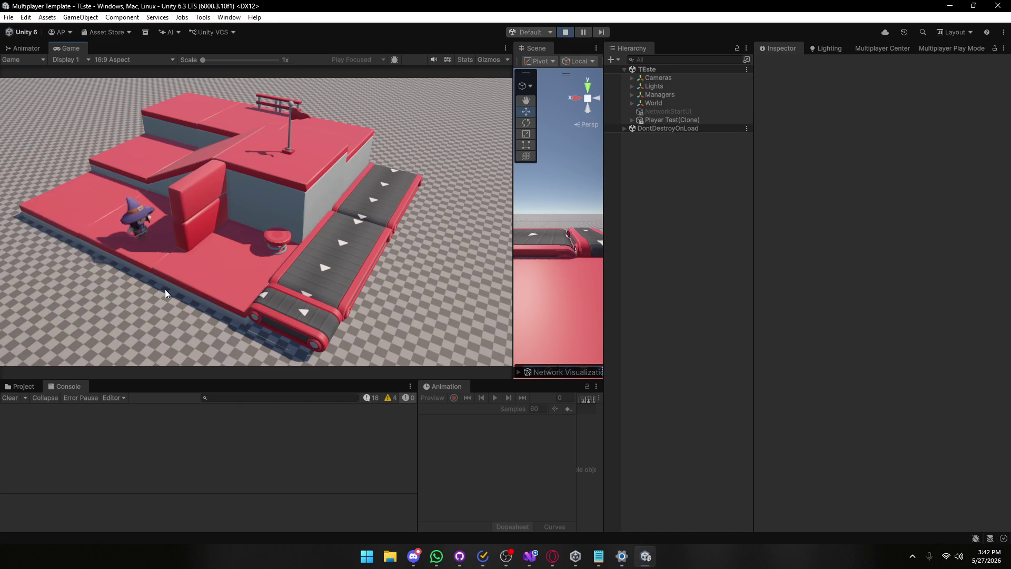
{"action": "left_click", "coordinate": [565, 32]}
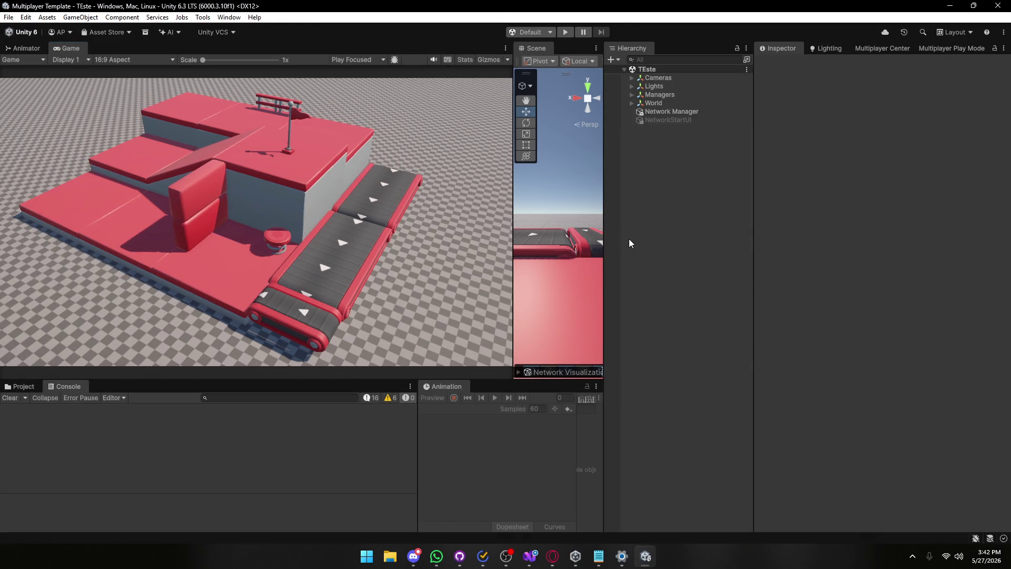
Compare the Player and Player Test prefabs in the Inspector.
{"action": "left_click", "coordinate": [17, 388]}
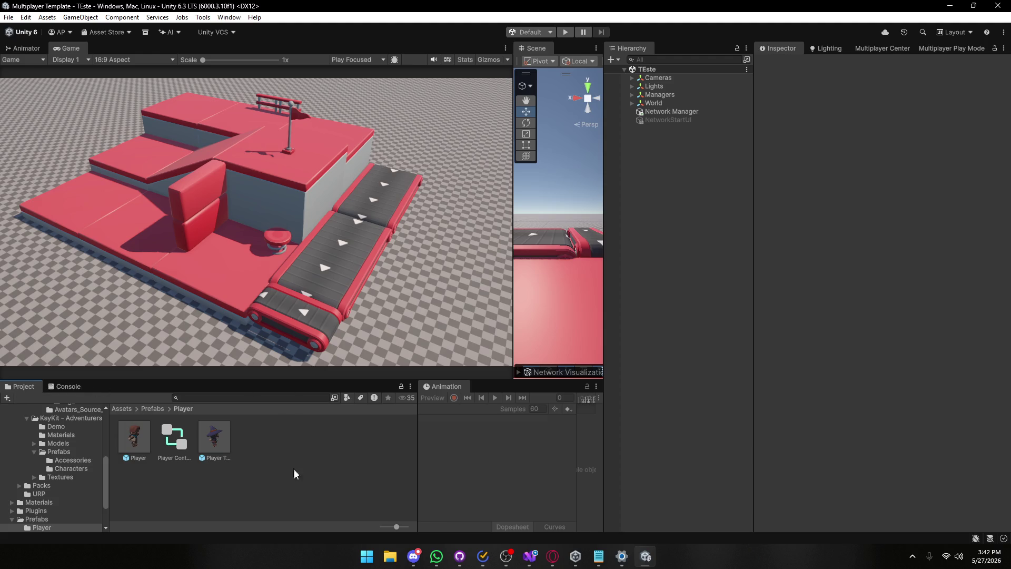
{"action": "left_click", "coordinate": [128, 447]}
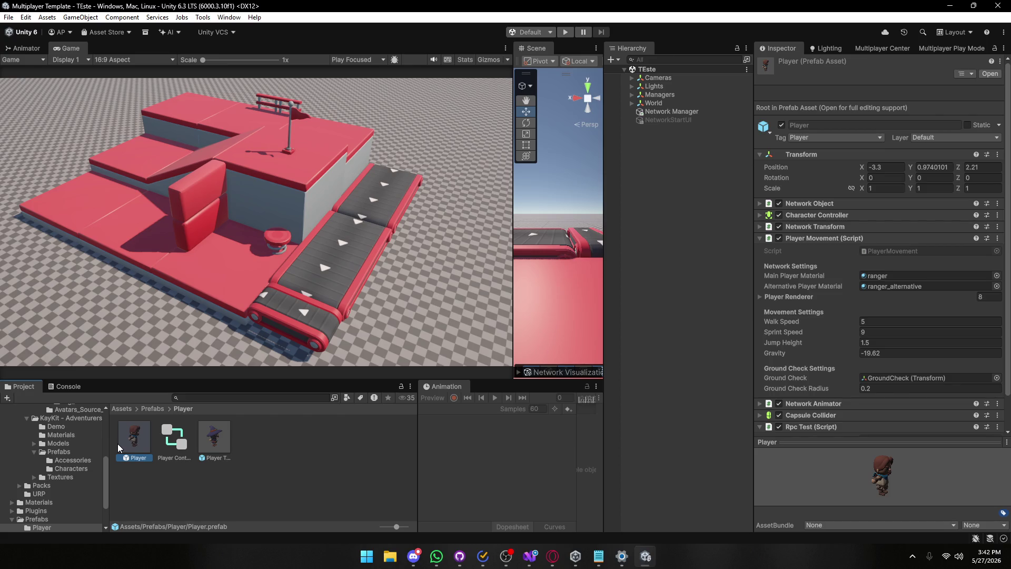
{"action": "left_click", "coordinate": [271, 465]}
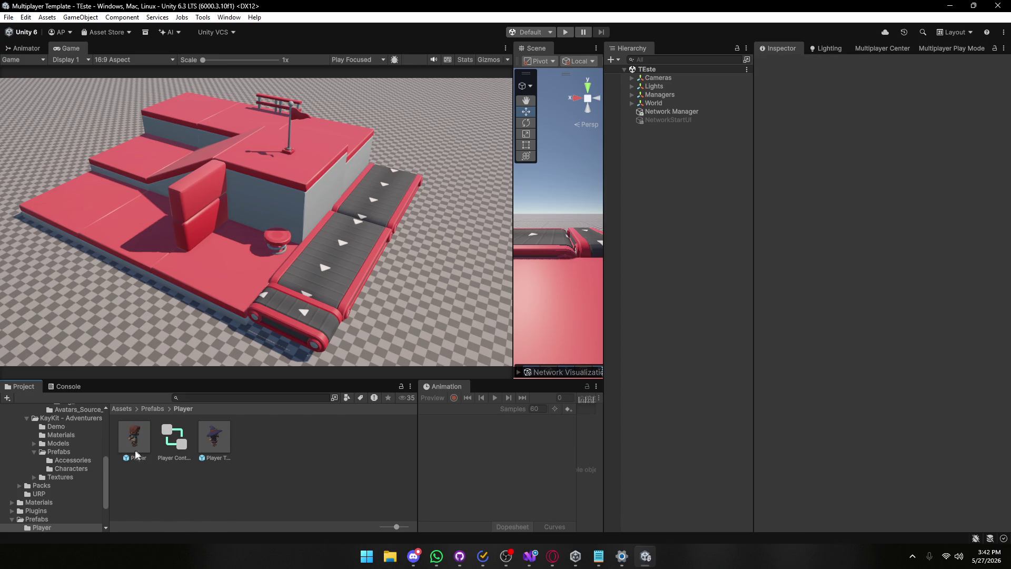
{"action": "left_click", "coordinate": [219, 449]}
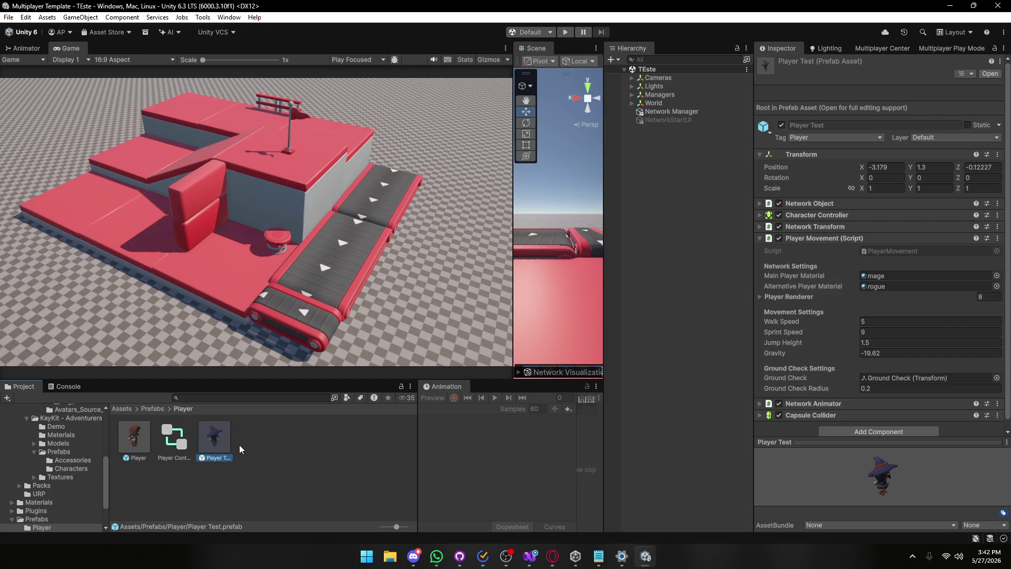
Open Player Test in Prefab Mode and review its root's Player Movement and Player Renderer settings.
{"action": "double_click", "coordinate": [225, 444]}
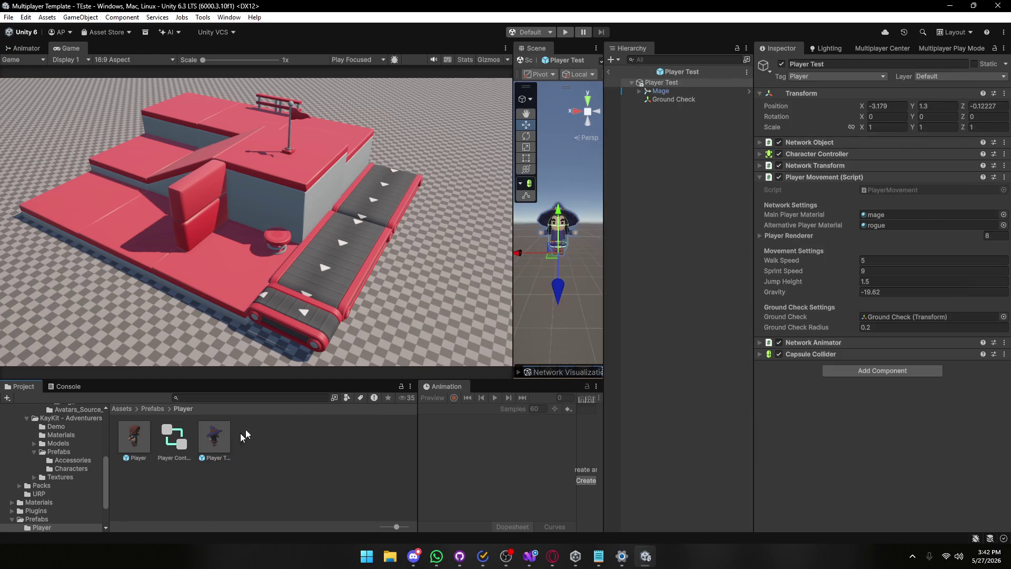
{"action": "left_click", "coordinate": [666, 91]}
{"action": "left_click", "coordinate": [659, 83]}
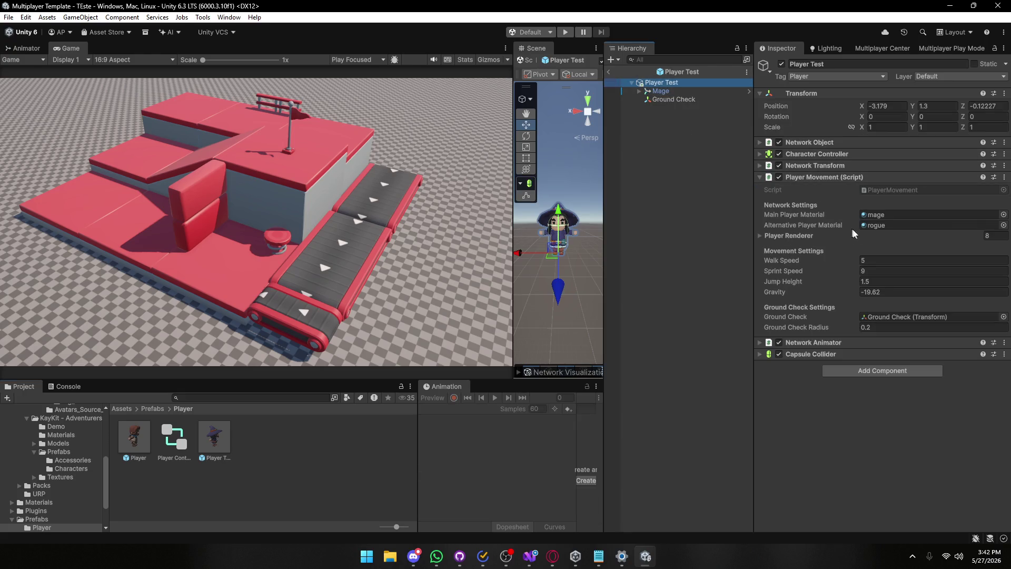
{"action": "left_click", "coordinate": [758, 236]}
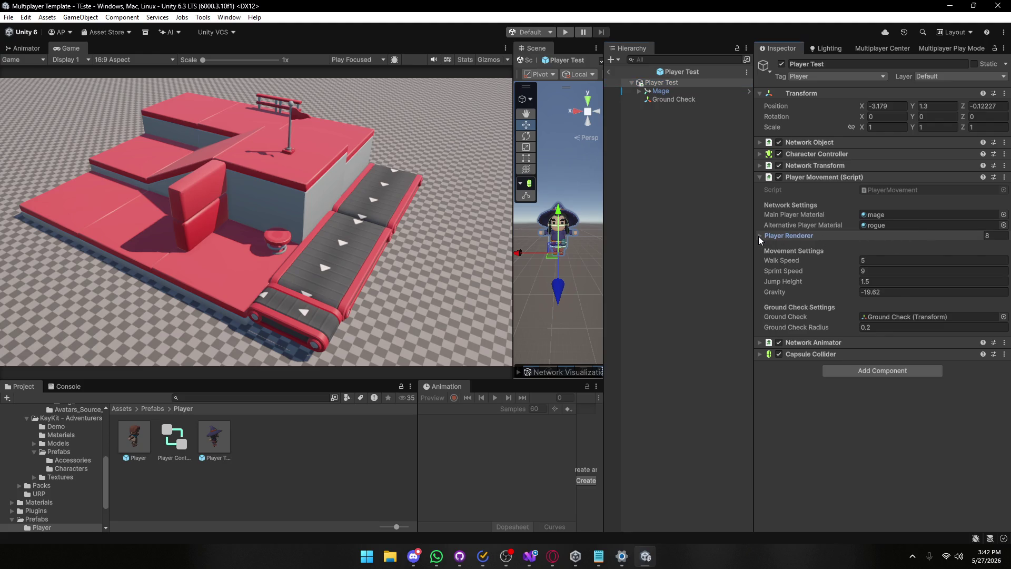
{"action": "left_click", "coordinate": [758, 236]}
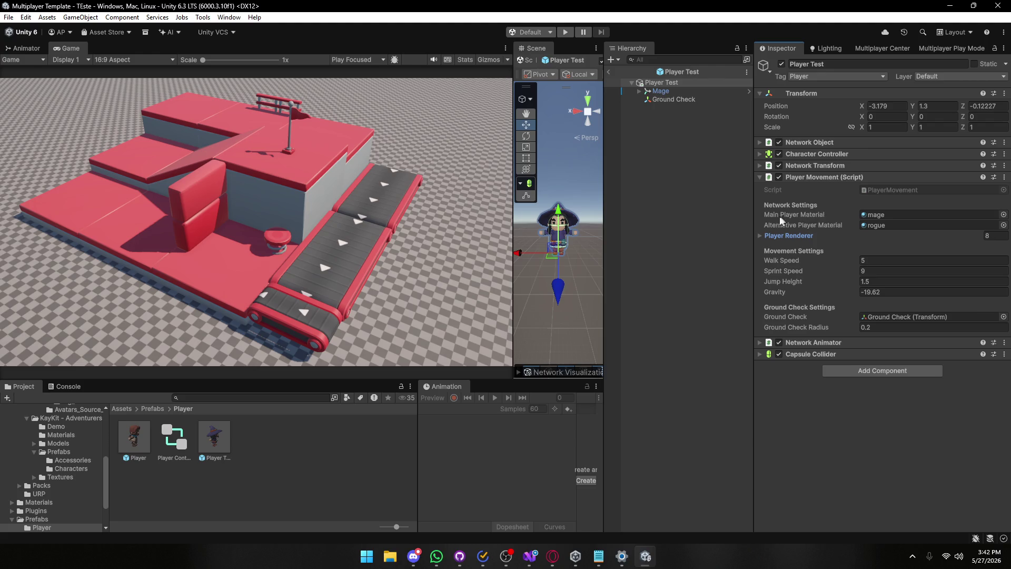
{"action": "left_click", "coordinate": [582, 231]}
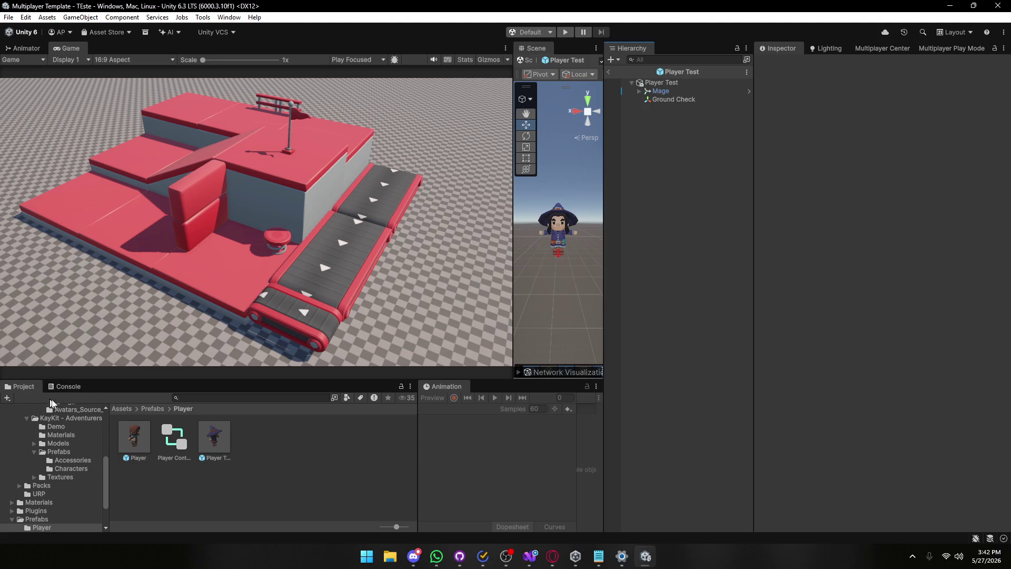
Open Assets/Scenes/SampleScene and enter Play mode.
{"action": "left_click", "coordinate": [121, 409]}
{"action": "double_click", "coordinate": [386, 441]}
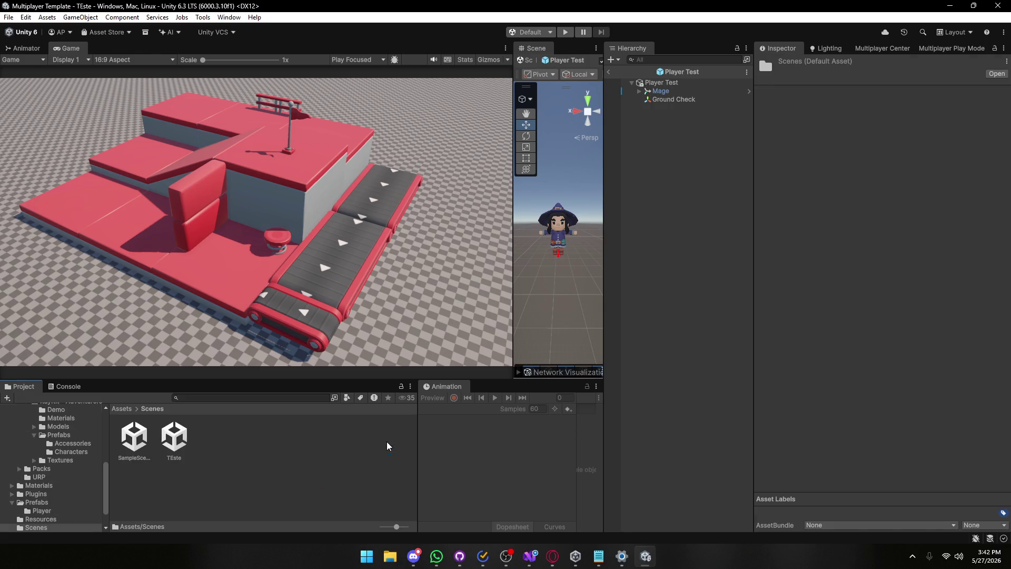
{"action": "double_click", "coordinate": [139, 438]}
{"action": "left_click", "coordinate": [565, 32]}
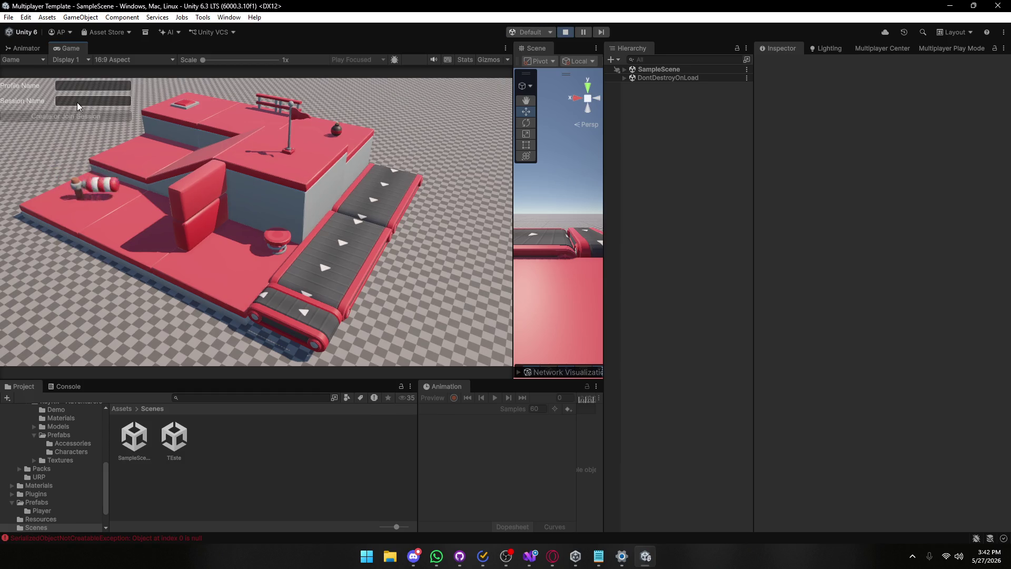
Clear the Console, join a session with profile 'aa' and session 'asd', then stop and close Unity.
{"action": "left_click", "coordinate": [65, 386]}
{"action": "left_click", "coordinate": [10, 397]}
{"action": "left_click", "coordinate": [69, 88]}
{"action": "type", "text": "aa"}
{"action": "left_click", "coordinate": [68, 104]}
{"action": "type", "text": "asd"}
{"action": "left_click", "coordinate": [64, 115]}
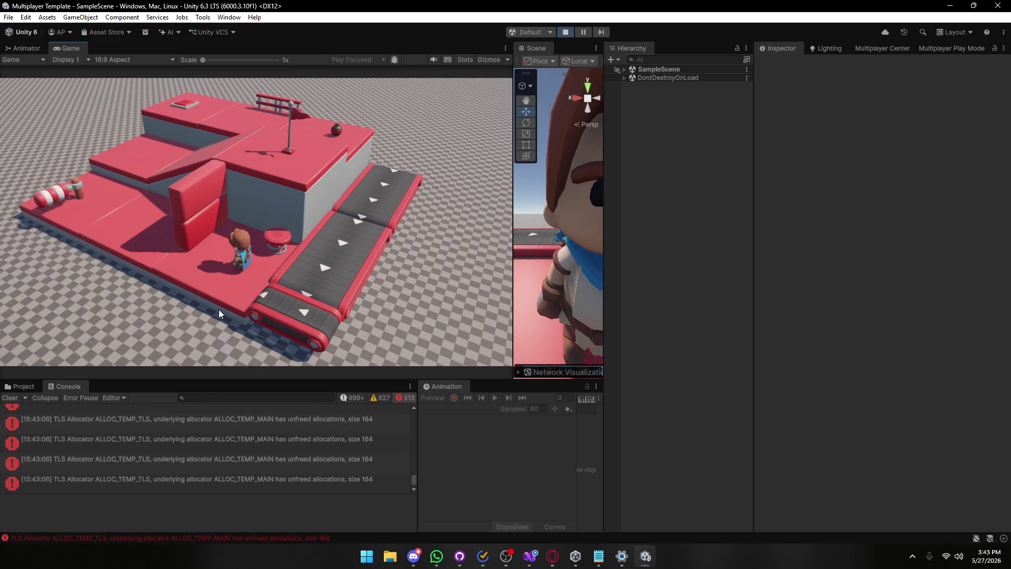
{"action": "left_click", "coordinate": [565, 32]}
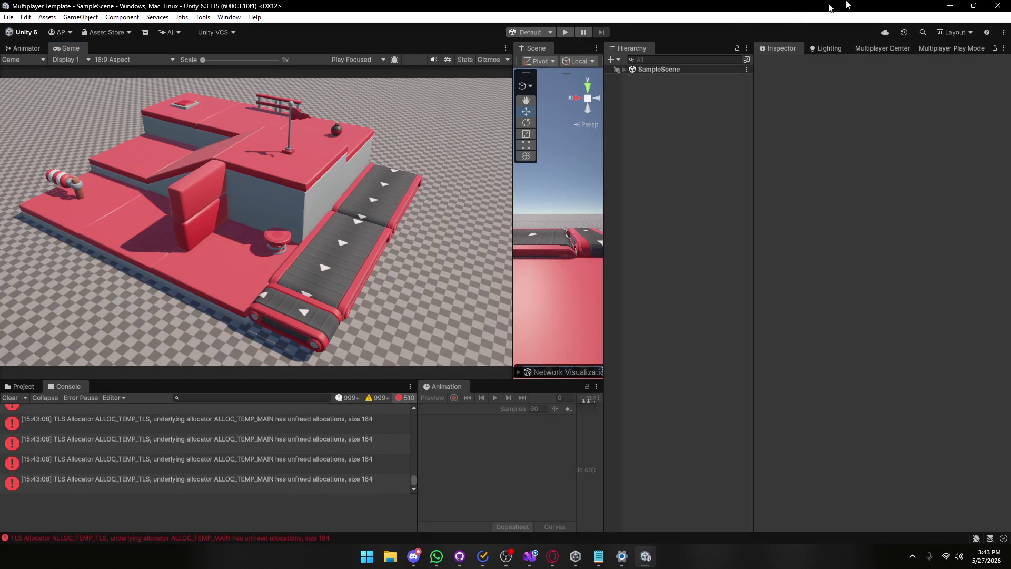
{"action": "left_click", "coordinate": [997, 5]}
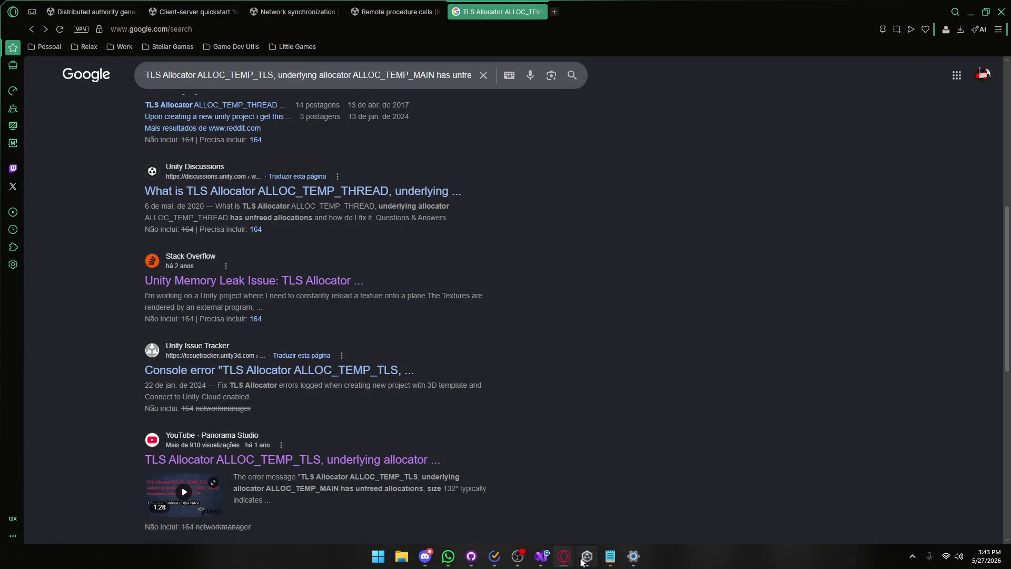
Reopen the Multiplayer Template project from Unity Hub's projects list.
{"action": "left_click", "coordinate": [586, 557]}
{"action": "left_click", "coordinate": [452, 375]}
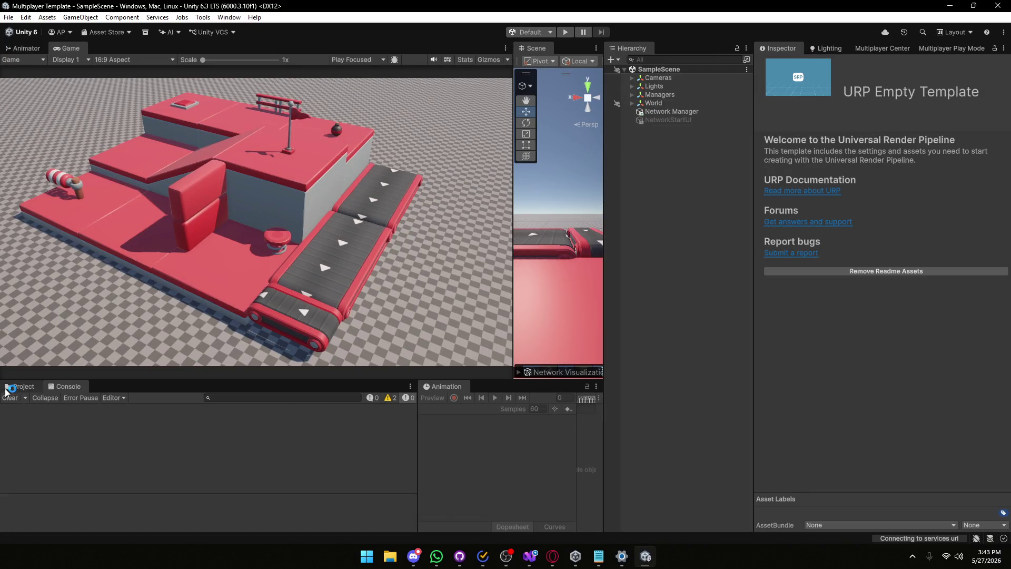
Delete the TEste scene asset from Assets/Scenes.
{"action": "left_click", "coordinate": [7, 390]}
{"action": "left_click", "coordinate": [174, 436]}
{"action": "key", "text": "Delete"}
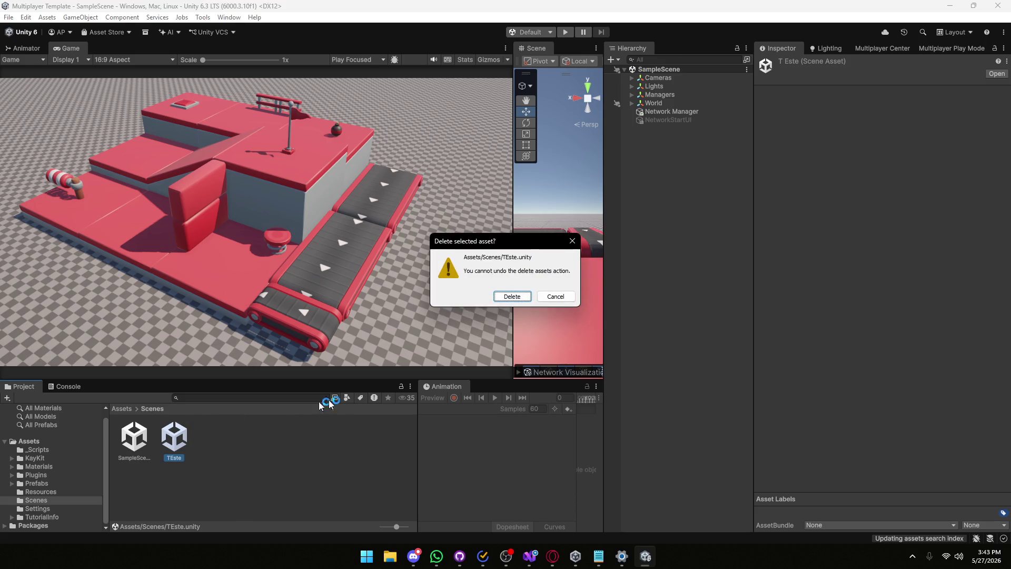
{"action": "key", "text": "Return"}
Rename SampleScene to 'Gameplay'.
{"action": "left_click", "coordinate": [138, 444]}
{"action": "key", "text": "BackSpace"}
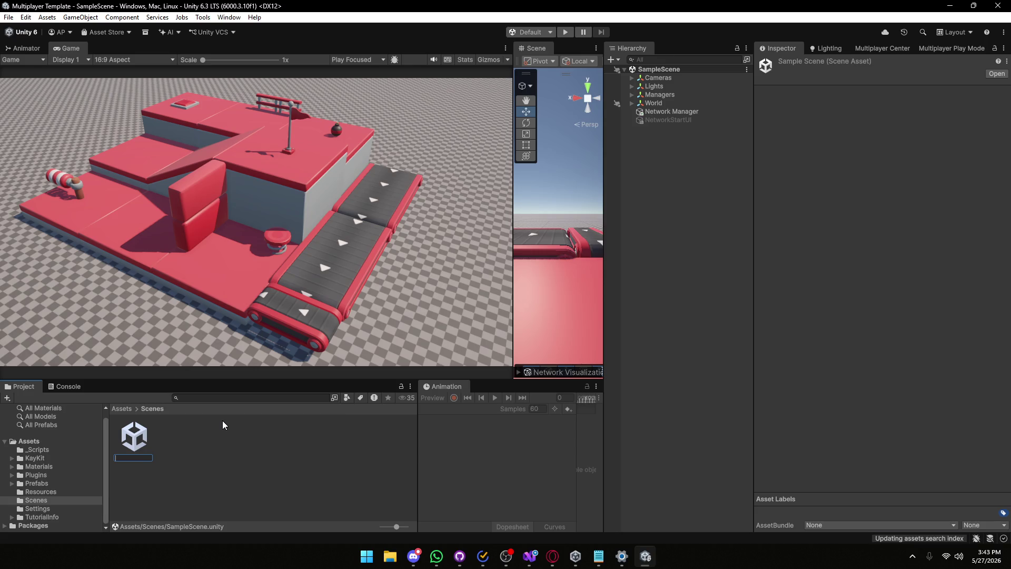
{"action": "type", "text": "Gameplay"}
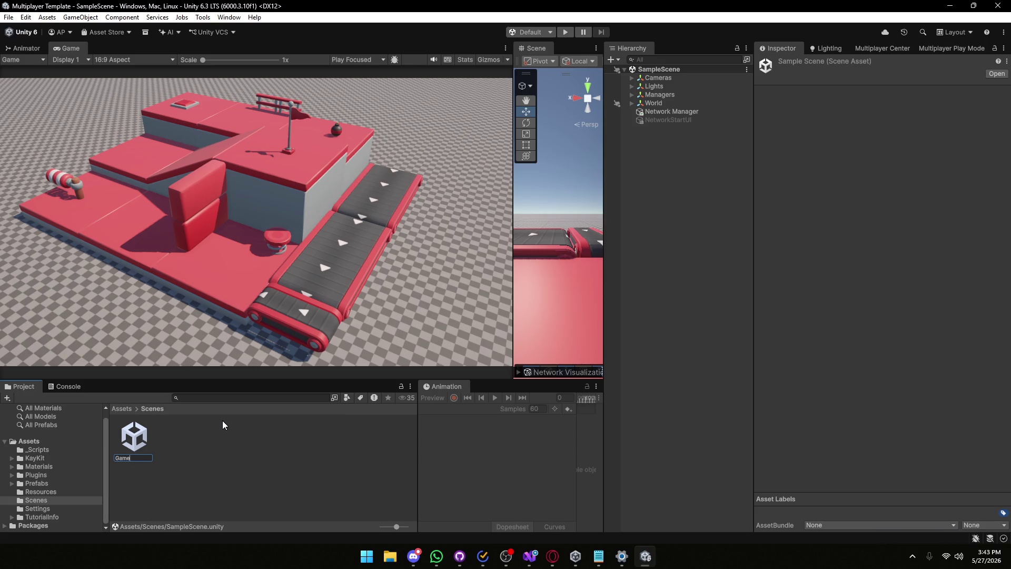
{"action": "key", "text": "Return"}
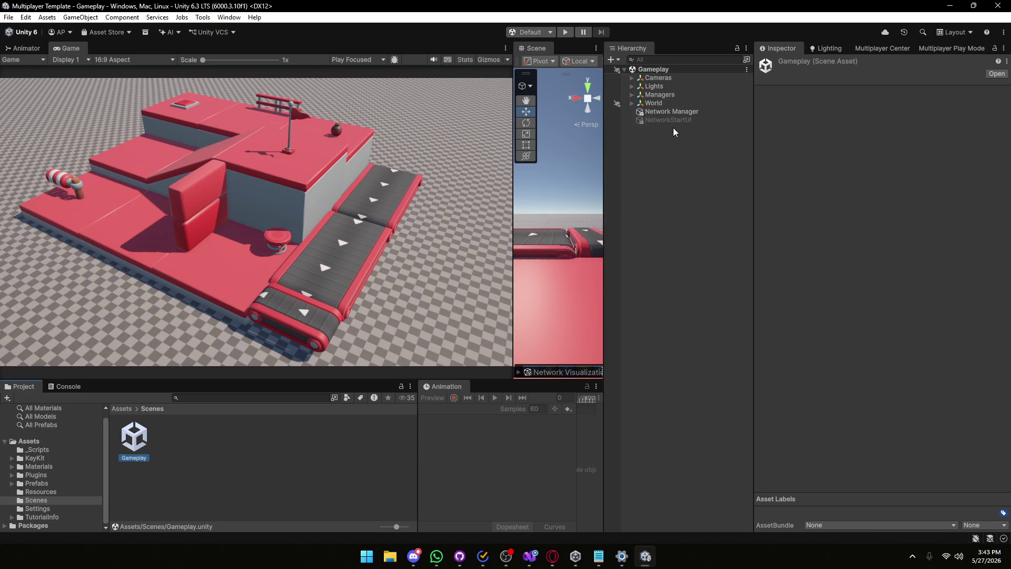
{"action": "left_click", "coordinate": [680, 111]}
Set the Network Manager's Default Player Prefab to Player Test.
{"action": "scroll", "coordinate": [895, 237], "scroll_direction": "down", "scroll_amount": 5}
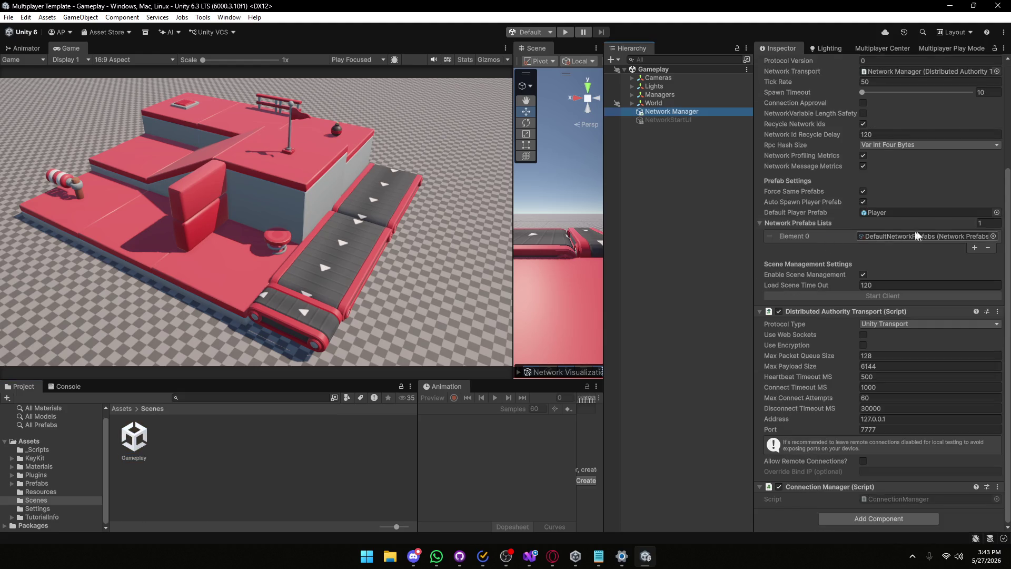
{"action": "left_click", "coordinate": [996, 213]}
{"action": "type", "text": "yer t"}
{"action": "double_click", "coordinate": [661, 276]}
Check the DefaultNetworkPrefabs list entries, then enter Play mode.
{"action": "left_click", "coordinate": [925, 236]}
{"action": "left_click", "coordinate": [214, 504]}
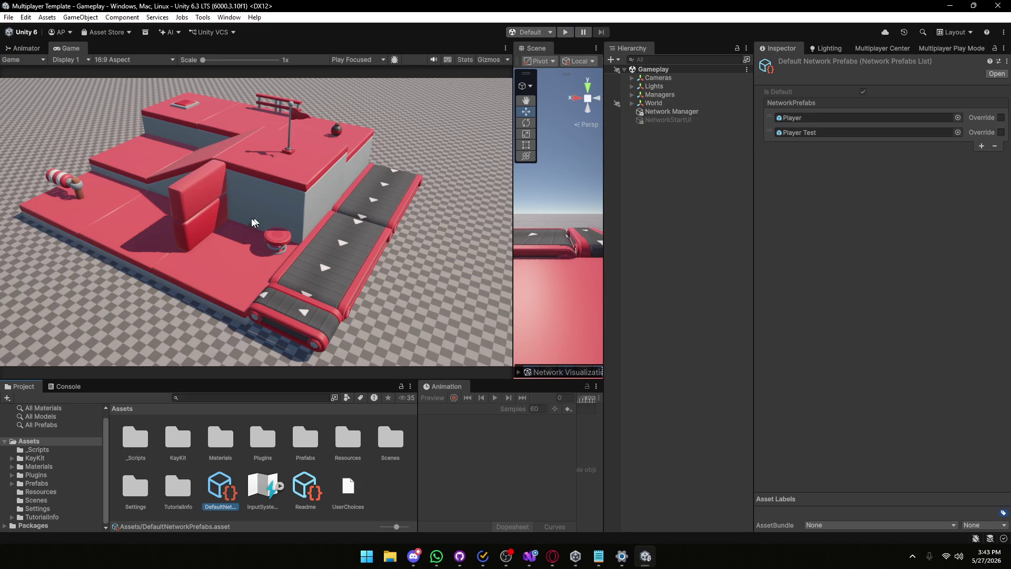
{"action": "left_click", "coordinate": [564, 32]}
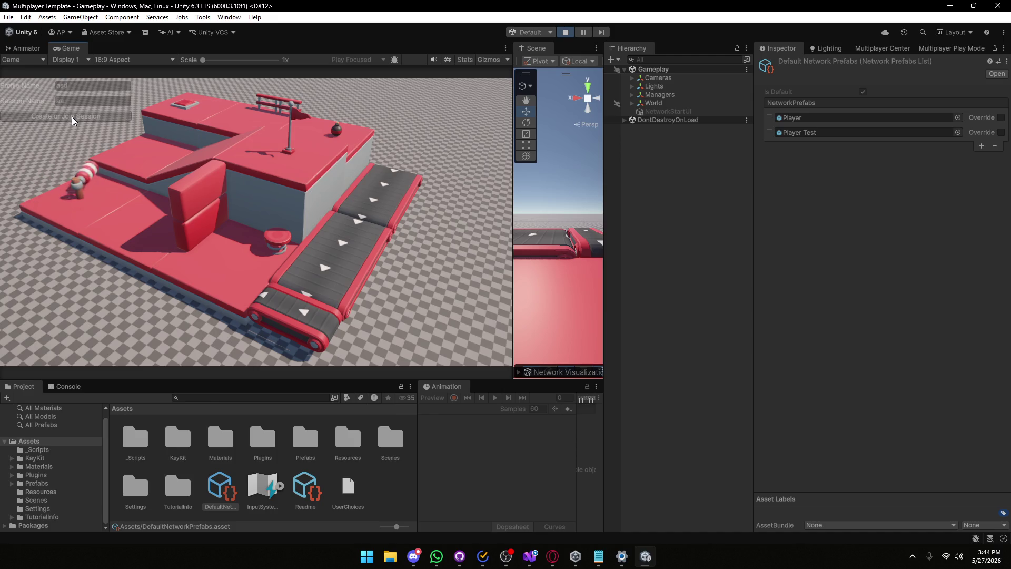
Check the Console, move the Discord window aside, stop the failed session and clear the Console.
{"action": "left_click", "coordinate": [64, 386]}
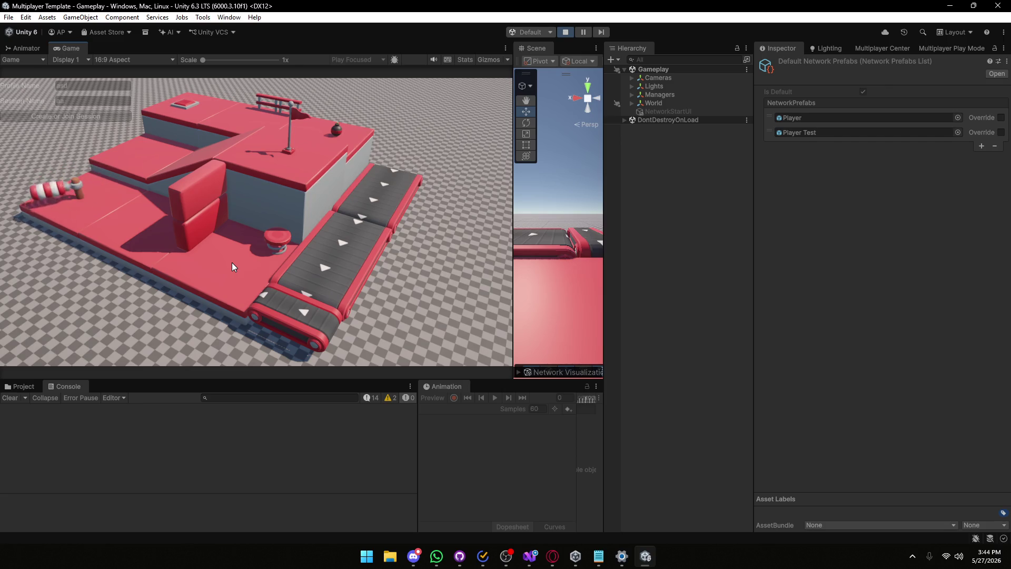
{"action": "left_click", "coordinate": [413, 555]}
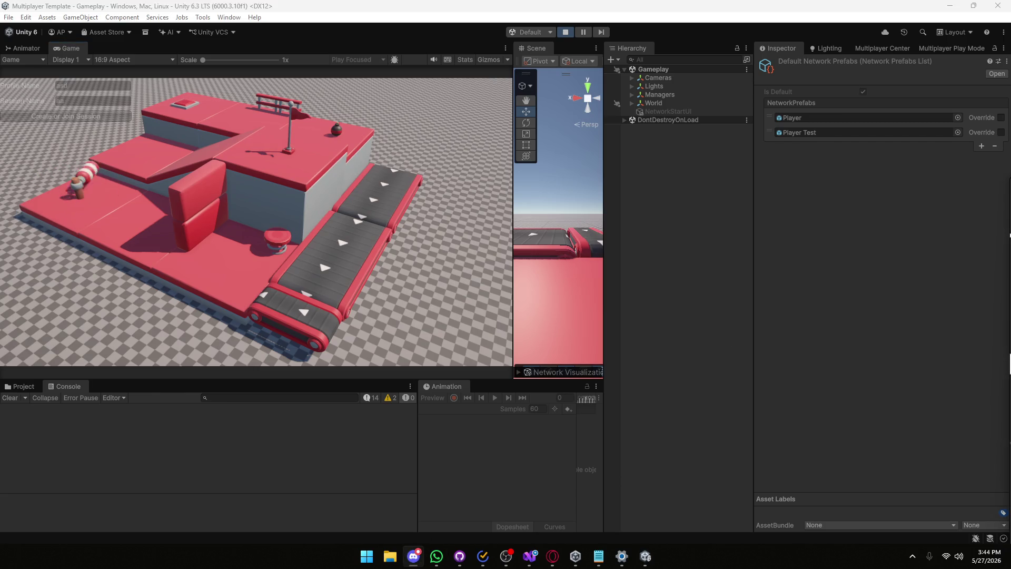
{"action": "mouse_move", "coordinate": [990, 266]}
{"action": "left_mouse_down"}
{"action": "mouse_move", "coordinate": [493, 138]}
{"action": "mouse_move", "coordinate": [482, 101]}
{"action": "left_mouse_up"}
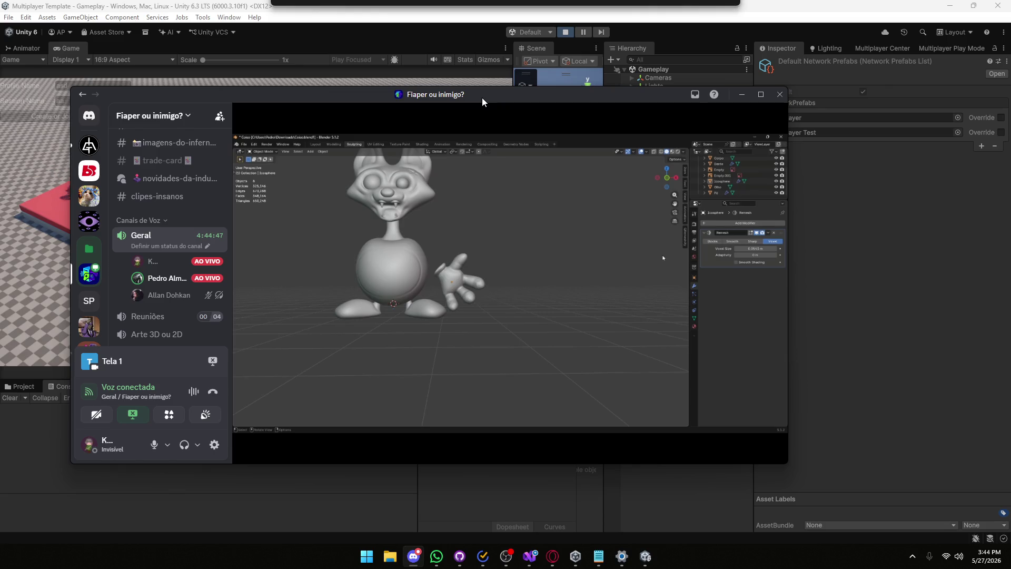
{"action": "mouse_move", "coordinate": [482, 97]}
{"action": "left_mouse_down"}
{"action": "mouse_move", "coordinate": [1010, 331]}
{"action": "mouse_move", "coordinate": [1010, 198]}
{"action": "left_mouse_up"}
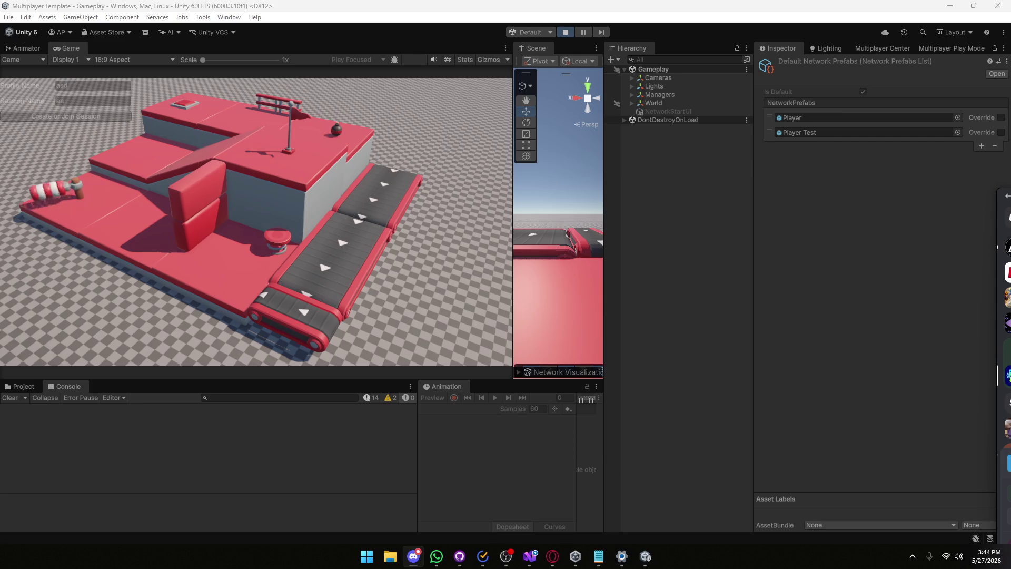
{"action": "left_click", "coordinate": [567, 30]}
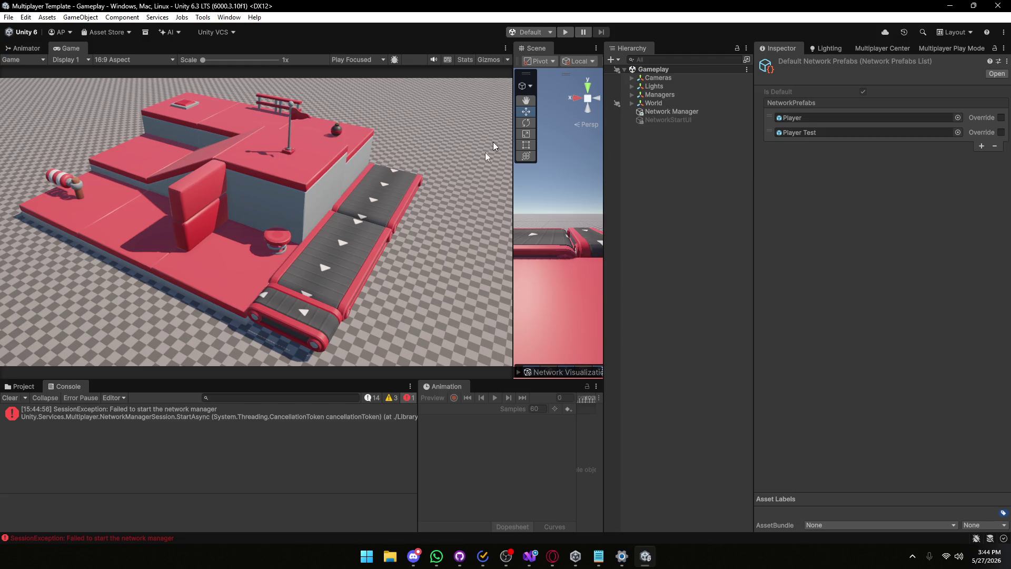
{"action": "left_click", "coordinate": [10, 397]}
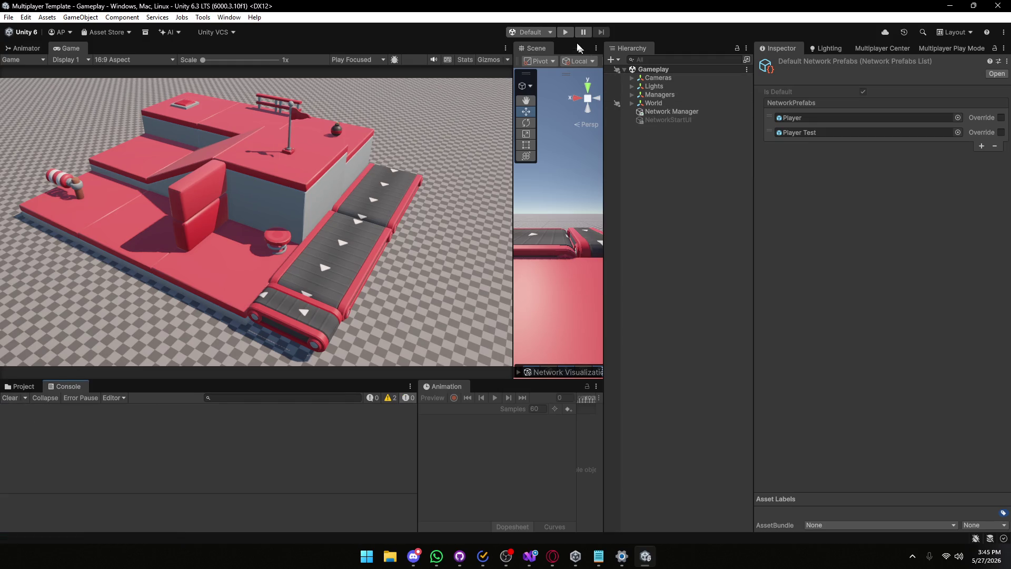
Enter Play mode and fill both Profile Name and Session Name with 'asd'.
{"action": "left_click", "coordinate": [565, 32]}
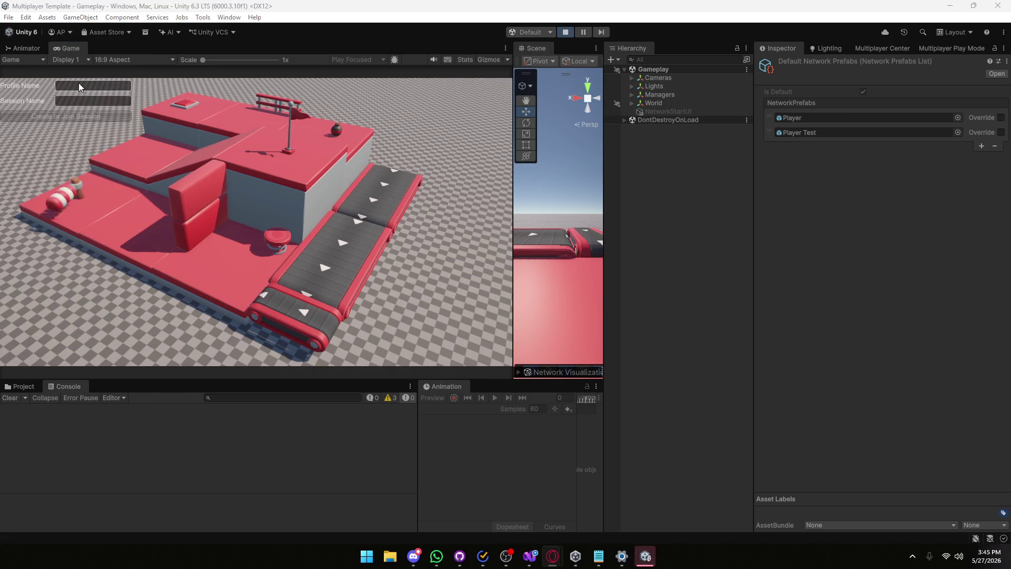
{"action": "left_click", "coordinate": [78, 84]}
{"action": "type", "text": "asd"}
{"action": "left_click", "coordinate": [69, 100]}
{"action": "type", "text": "asd"}
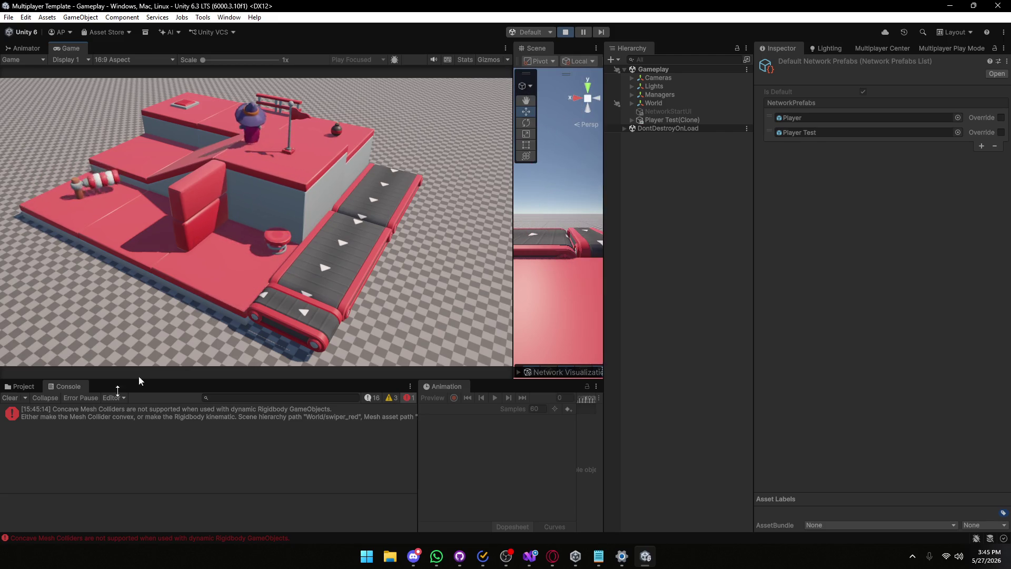
Clear the Console, show warnings, stop Play mode, clear the logs and bring up Unity Hub.
{"action": "left_click", "coordinate": [9, 397]}
{"action": "left_click", "coordinate": [389, 397]}
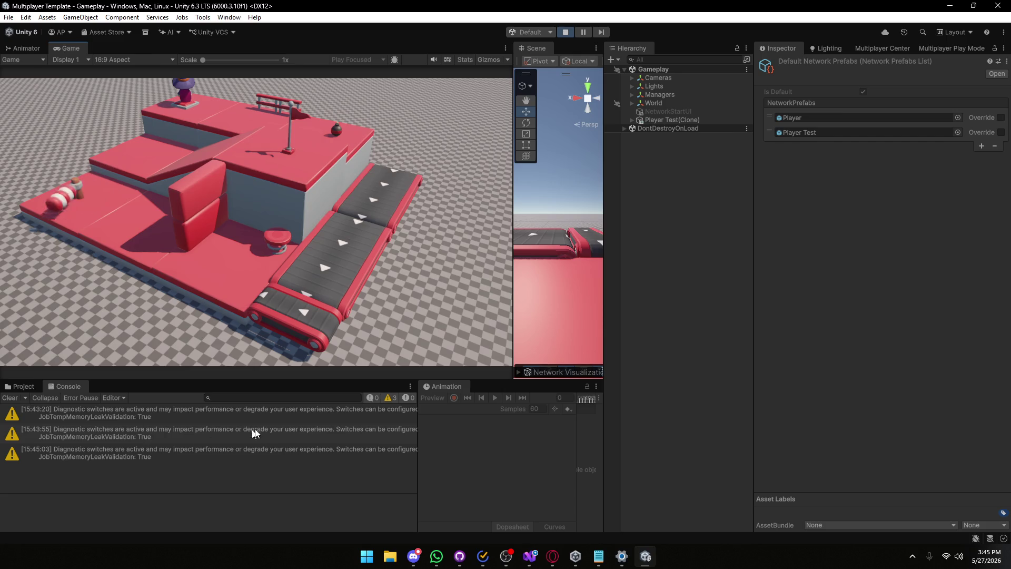
{"action": "left_click", "coordinate": [565, 30]}
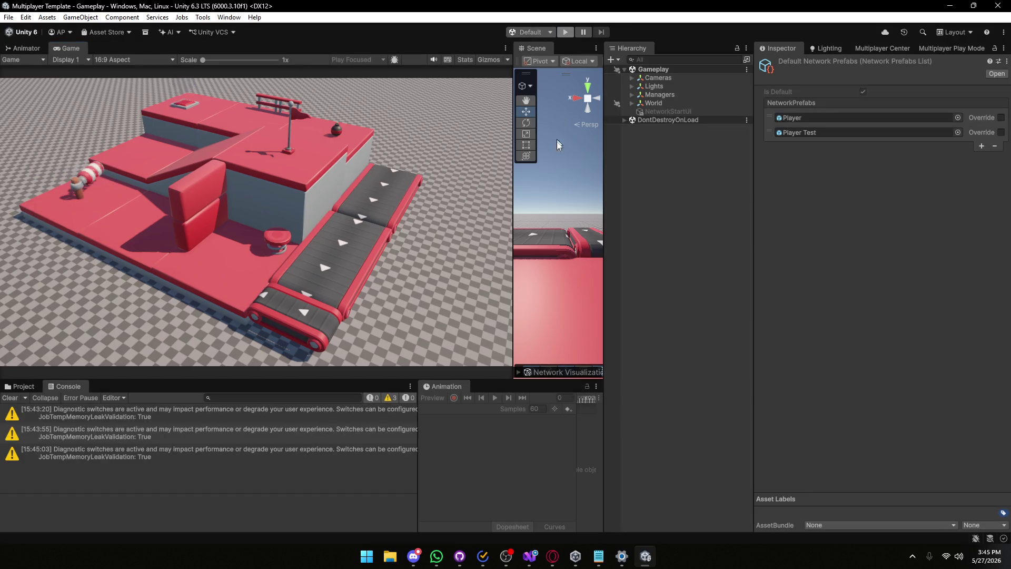
{"action": "left_click", "coordinate": [16, 401]}
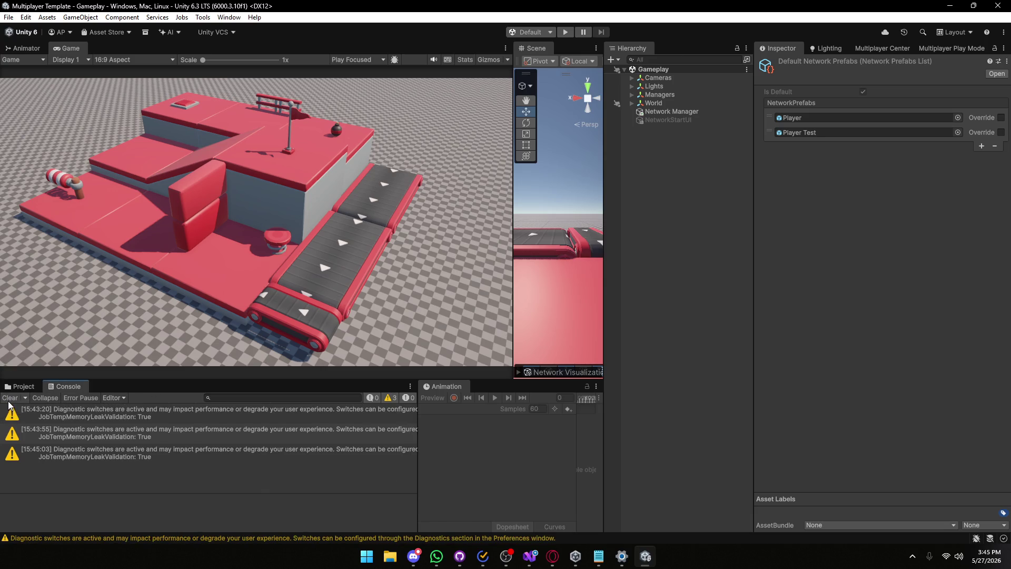
{"action": "mouse_move", "coordinate": [529, 564]}
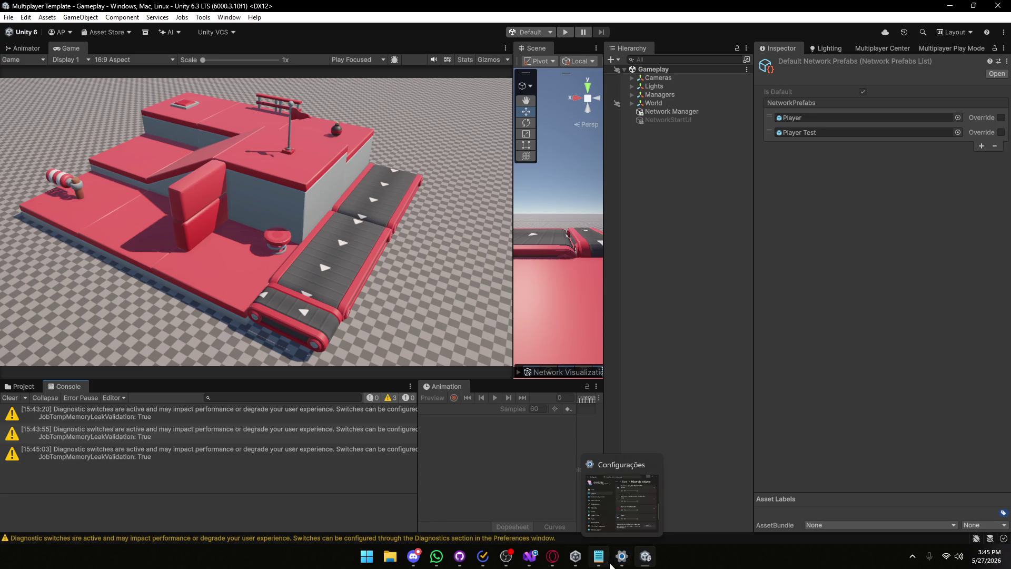
{"action": "left_click", "coordinate": [574, 557]}
Close the running Unity editor and move the Hub window higher on screen.
{"action": "right_click", "coordinate": [464, 388]}
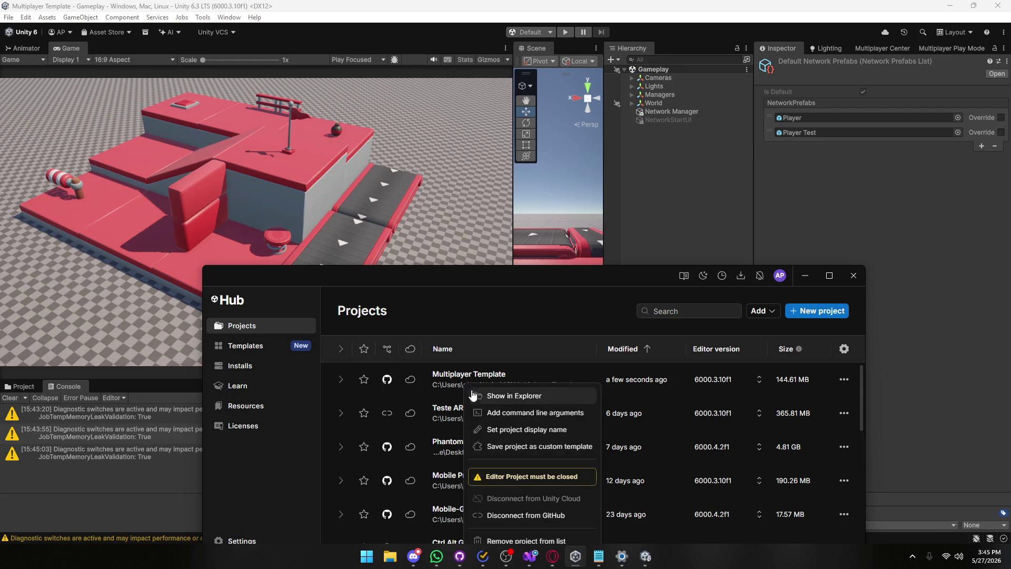
{"action": "left_click", "coordinate": [536, 308]}
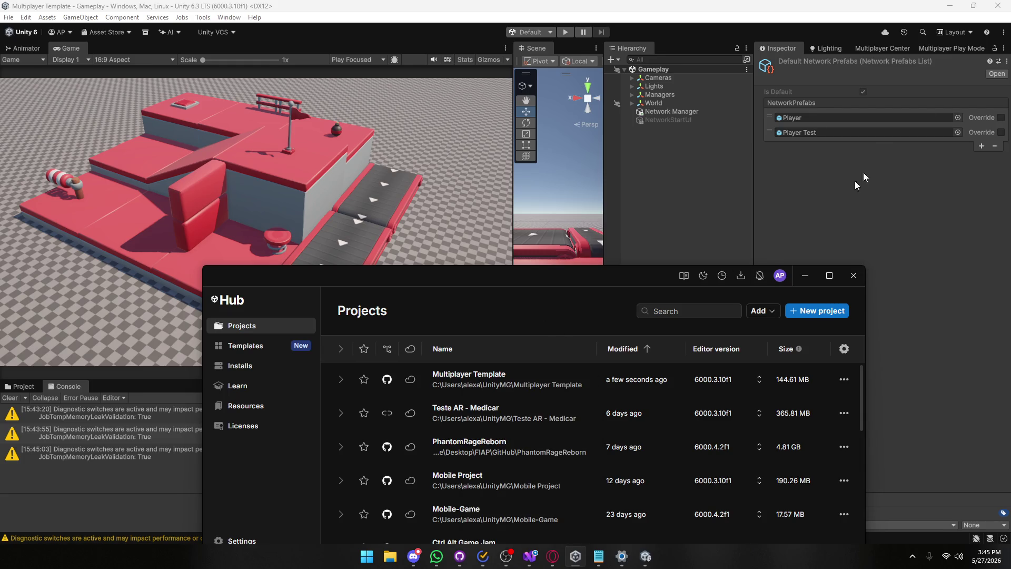
{"action": "left_click", "coordinate": [997, 5]}
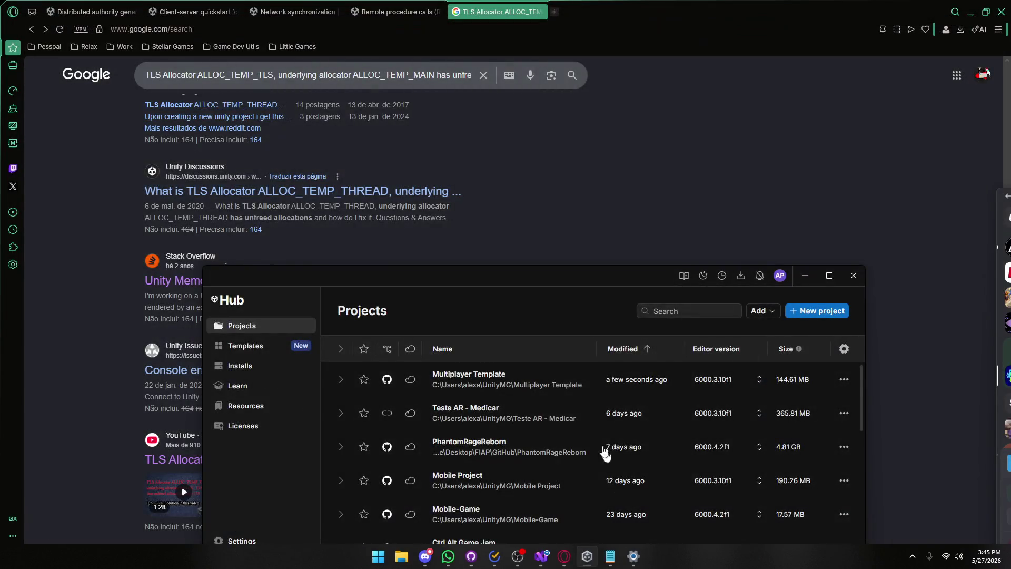
{"action": "right_click", "coordinate": [511, 388]}
{"action": "mouse_move", "coordinate": [508, 307]}
{"action": "left_mouse_down"}
{"action": "mouse_move", "coordinate": [519, 280]}
{"action": "mouse_move", "coordinate": [527, 149]}
{"action": "left_mouse_up"}
Replace the Multiplayer Template's memory-leak argument with the pasted arguments, save, and reopen the project.
{"action": "right_click", "coordinate": [497, 225]}
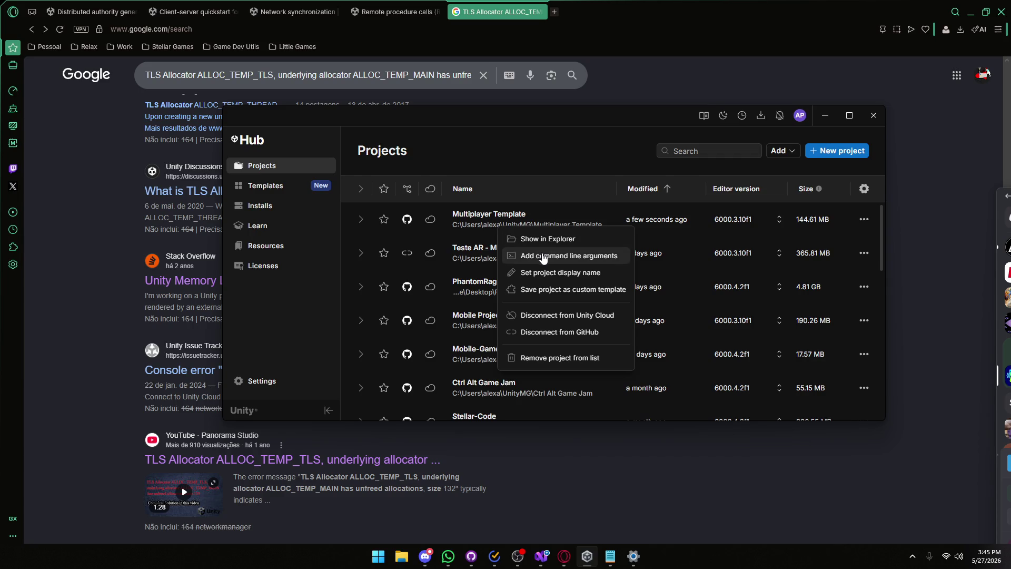
{"action": "left_click", "coordinate": [553, 253]}
{"action": "left_click_drag", "start_coordinate": [566, 242], "coordinate": [363, 256]}
{"action": "key", "text": "ctrl+v"}
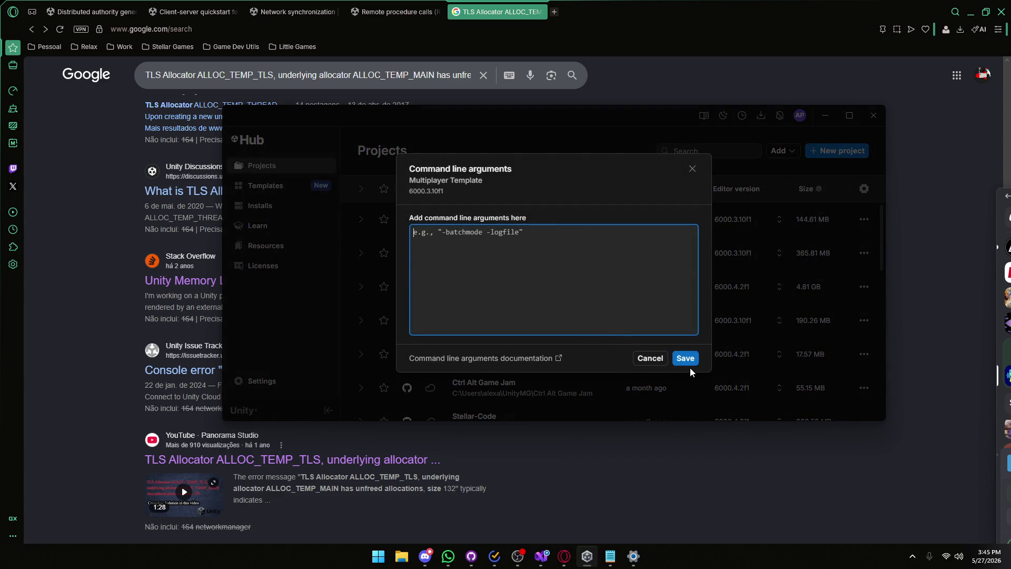
{"action": "left_click", "coordinate": [689, 365]}
{"action": "left_click", "coordinate": [534, 221]}
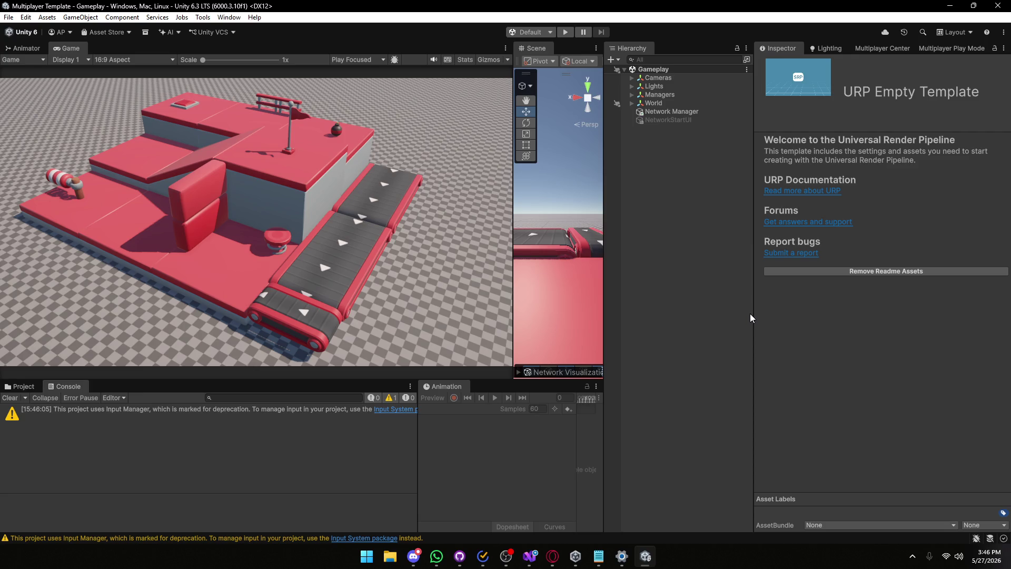
Move the Discord window off-screen and open ButtonController.cs in Visual Studio.
{"action": "left_click", "coordinate": [21, 386]}
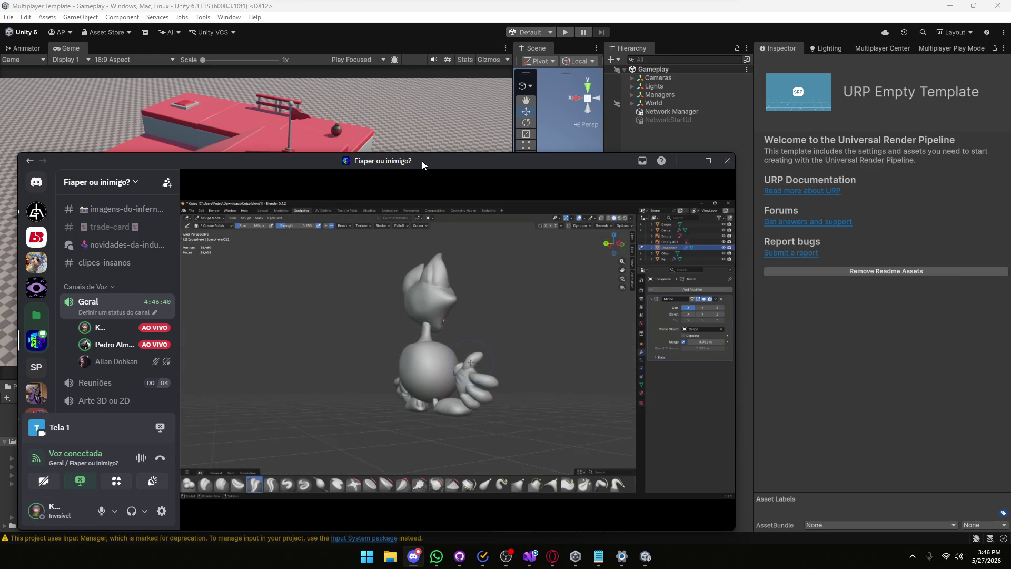
{"action": "left_click_drag", "start_coordinate": [422, 160], "coordinate": [1010, 174]}
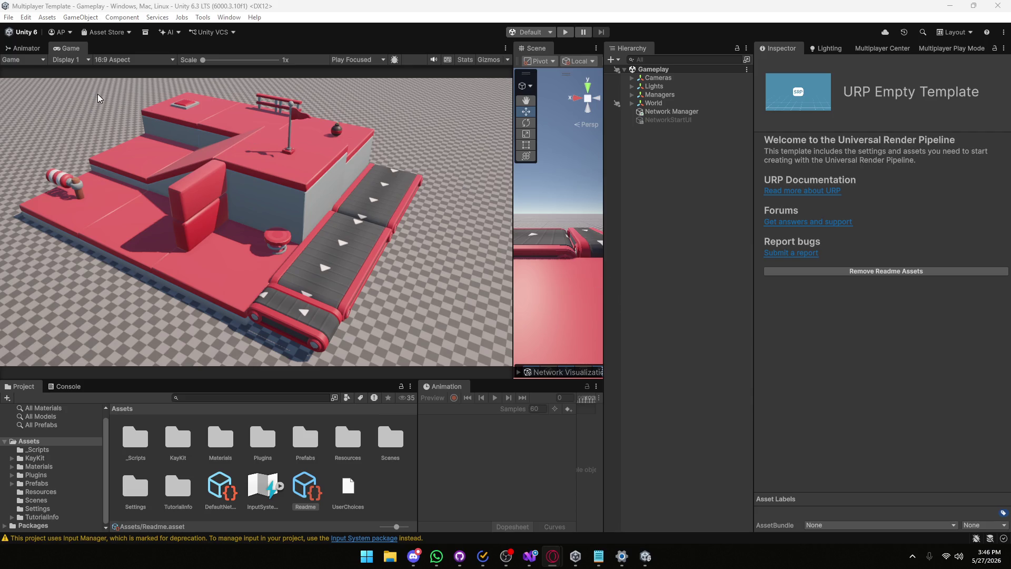
{"action": "left_click", "coordinate": [537, 553]}
{"action": "left_click", "coordinate": [13, 42]}
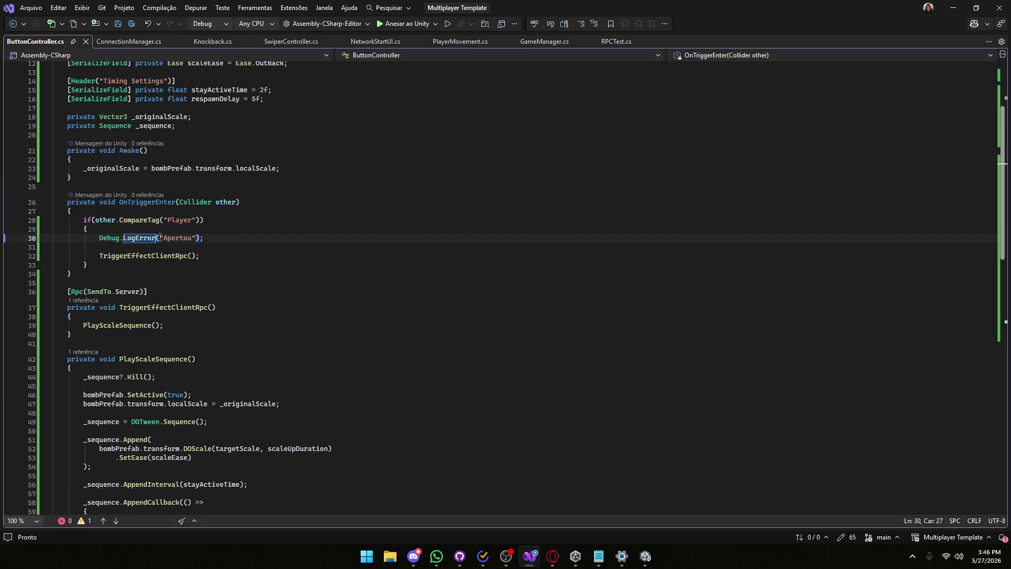
Change Debug.LogError to Debug.Log and save the script.
{"action": "key", "text": "BackSpace"}
{"action": "key", "text": "BackSpace"}
{"action": "key", "text": "BackSpace"}
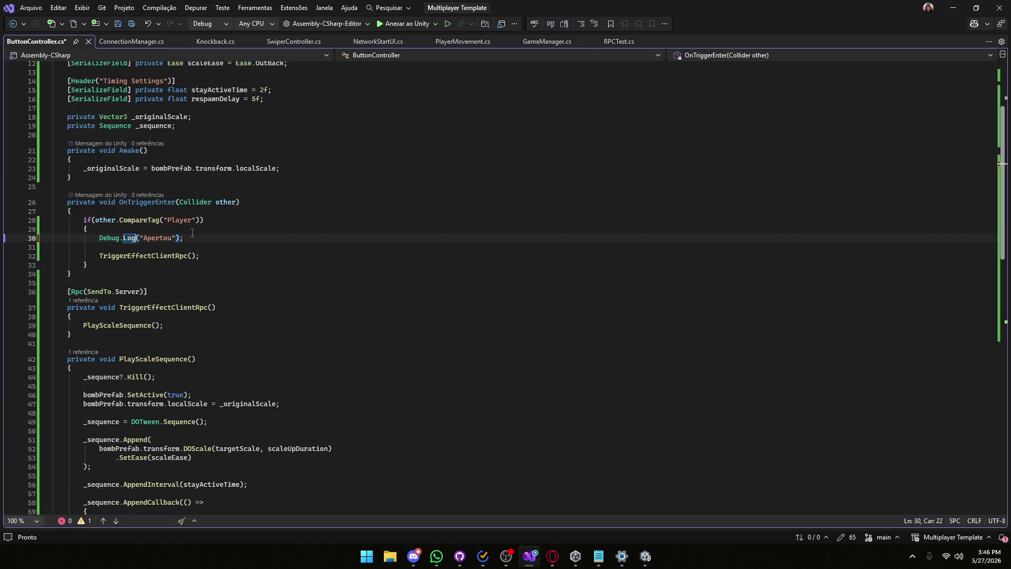
{"action": "key", "text": "ctrl+s"}
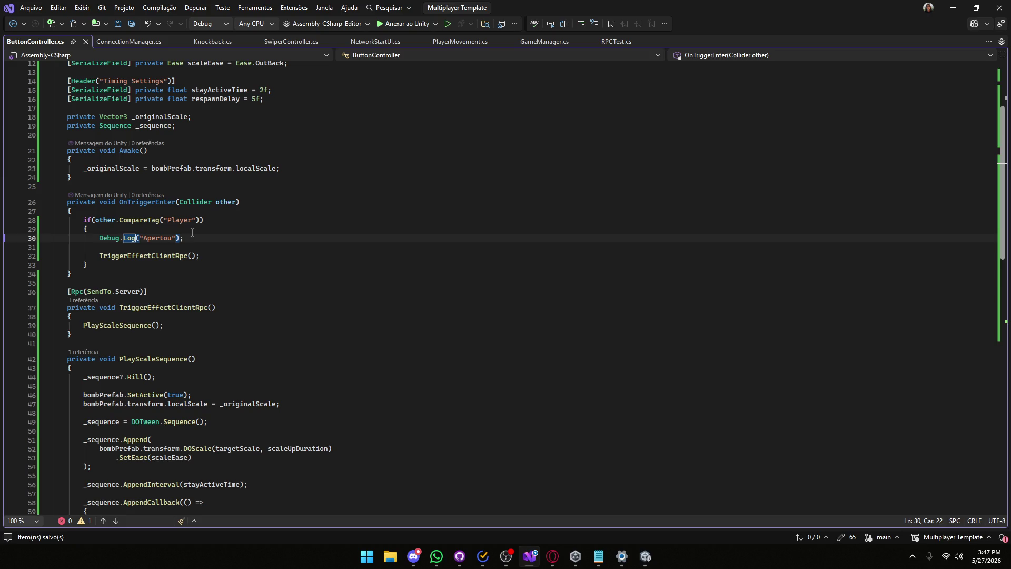
{"action": "left_click_drag", "start_coordinate": [167, 294], "coordinate": [46, 290]}
{"action": "left_click", "coordinate": [158, 287]}
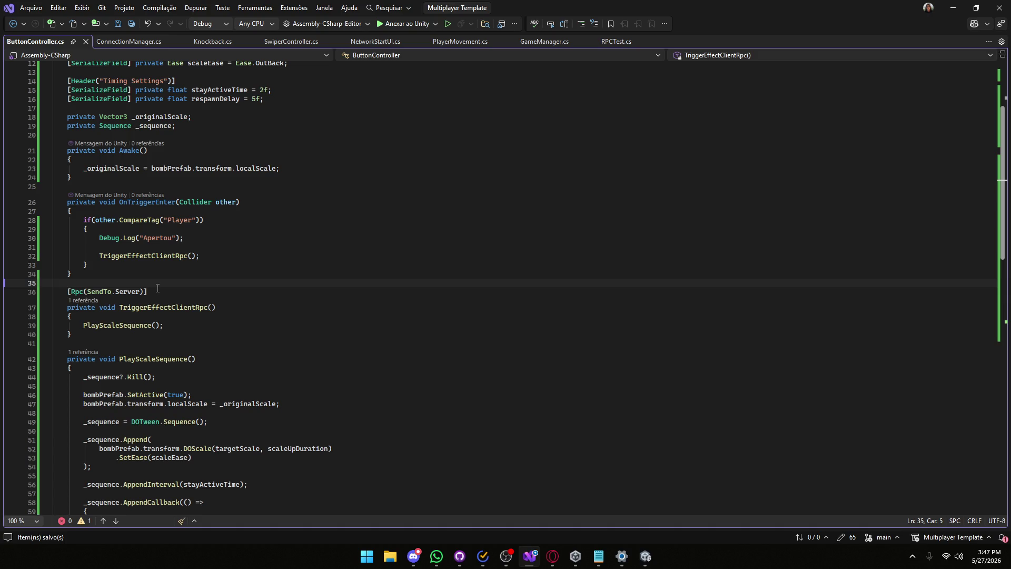
Change TriggerEffectClientRpc's target from SendTo.Server to SendTo.Everyone, save, and return to Unity.
{"action": "left_click_drag", "start_coordinate": [140, 291], "coordinate": [116, 291]}
{"action": "key", "text": "BackSpace"}
{"action": "key", "text": "ctrl+space"}
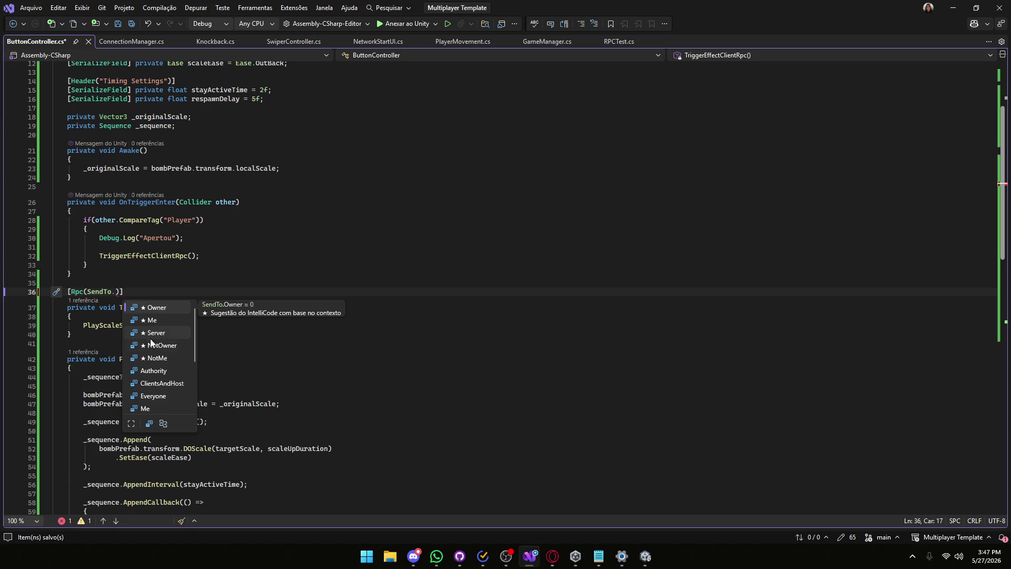
{"action": "scroll", "coordinate": [152, 362], "scroll_direction": "down", "scroll_amount": 2}
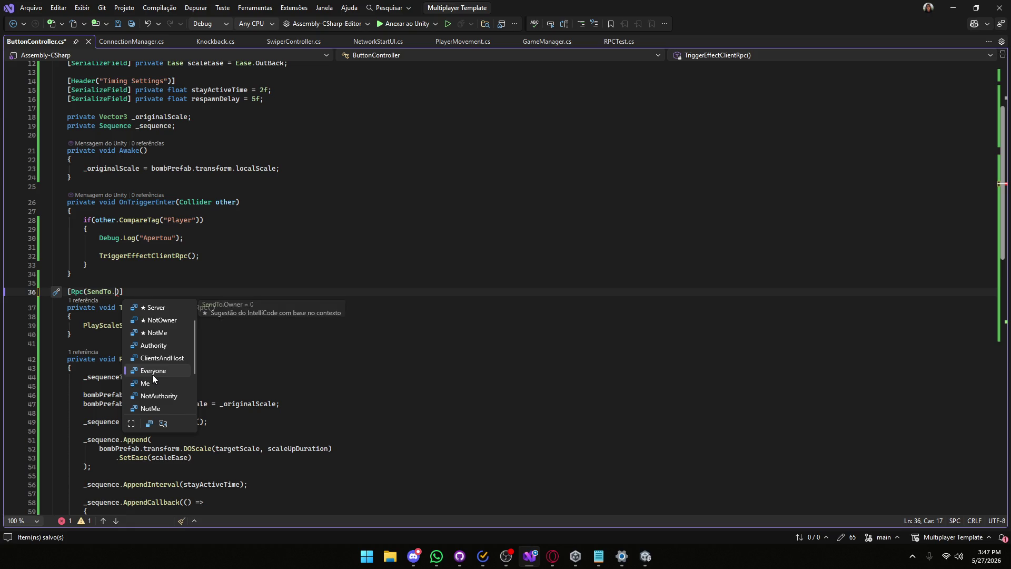
{"action": "double_click", "coordinate": [152, 374]}
{"action": "key", "text": "ctrl+s"}
{"action": "left_click", "coordinate": [953, 7]}
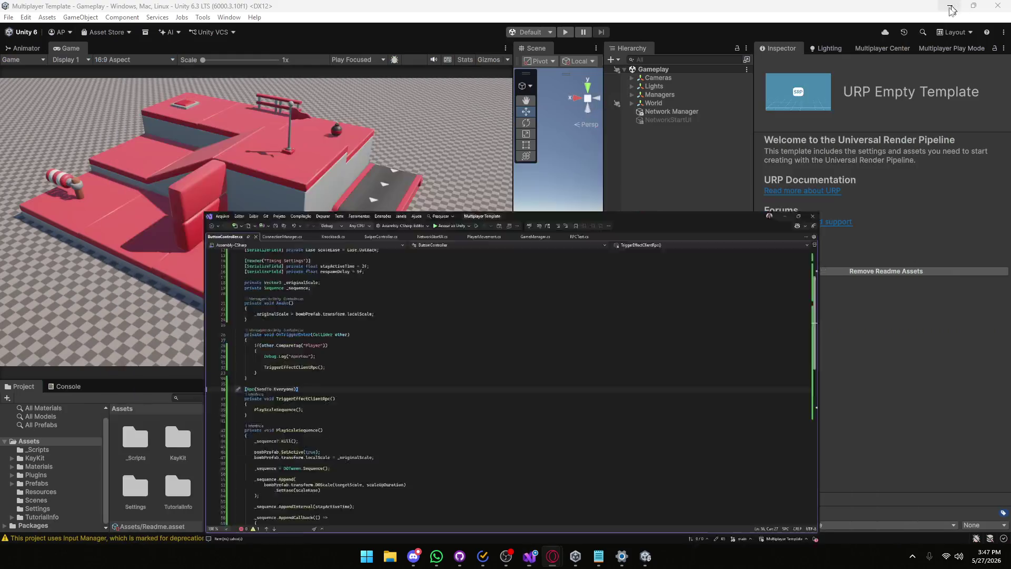
Enter Play mode and create a session with profile and session name 'asd'.
{"action": "left_click", "coordinate": [566, 33]}
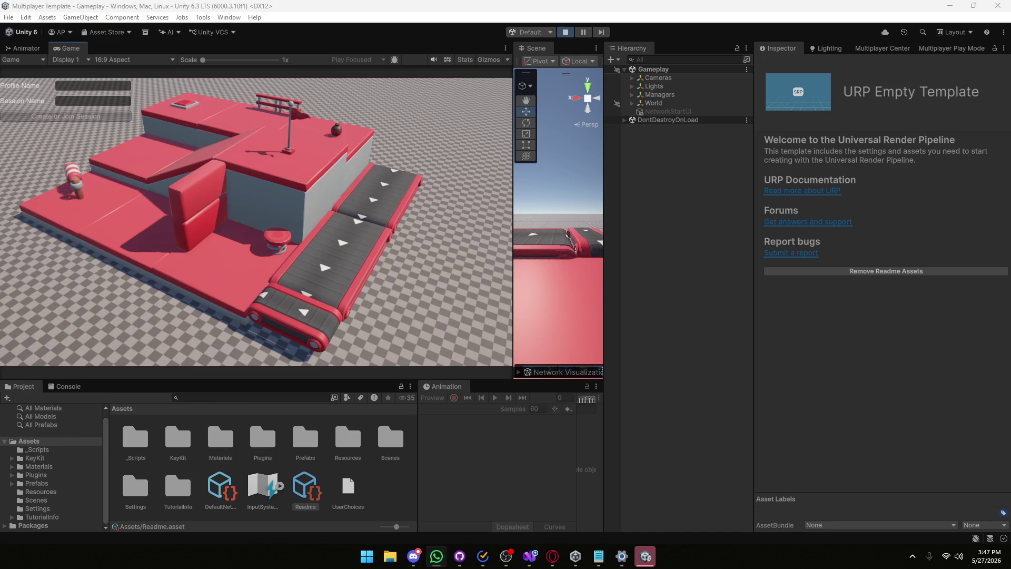
{"action": "left_click", "coordinate": [79, 85]}
{"action": "type", "text": "asd"}
{"action": "left_click", "coordinate": [74, 102]}
{"action": "type", "text": "asd"}
{"action": "key", "text": "Return"}
{"action": "key", "text": "super"}
{"action": "left_click", "coordinate": [241, 168]}
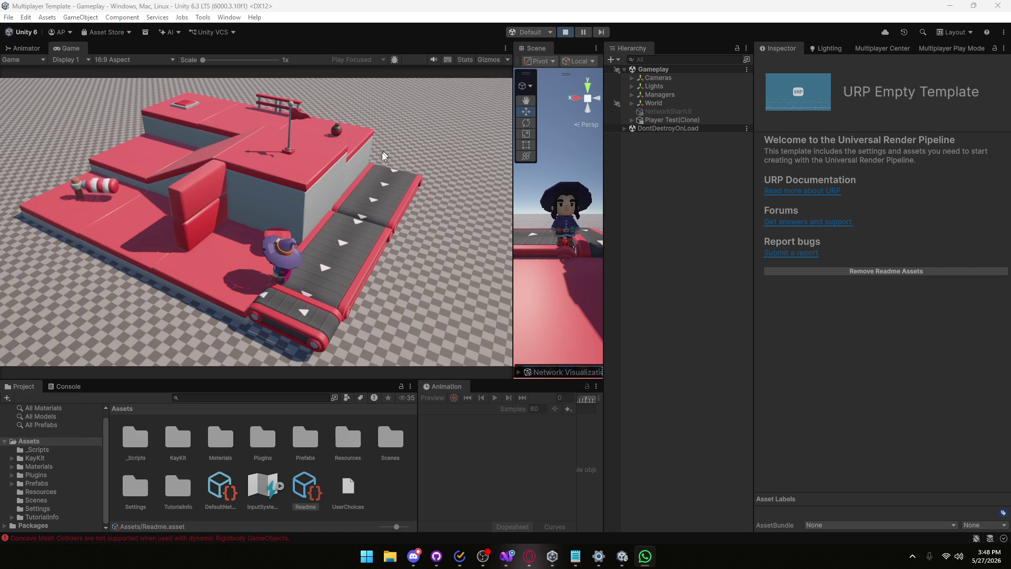
Control the player and show Network Visualization ownership in a widened Scene view.
{"action": "left_click", "coordinate": [325, 227]}
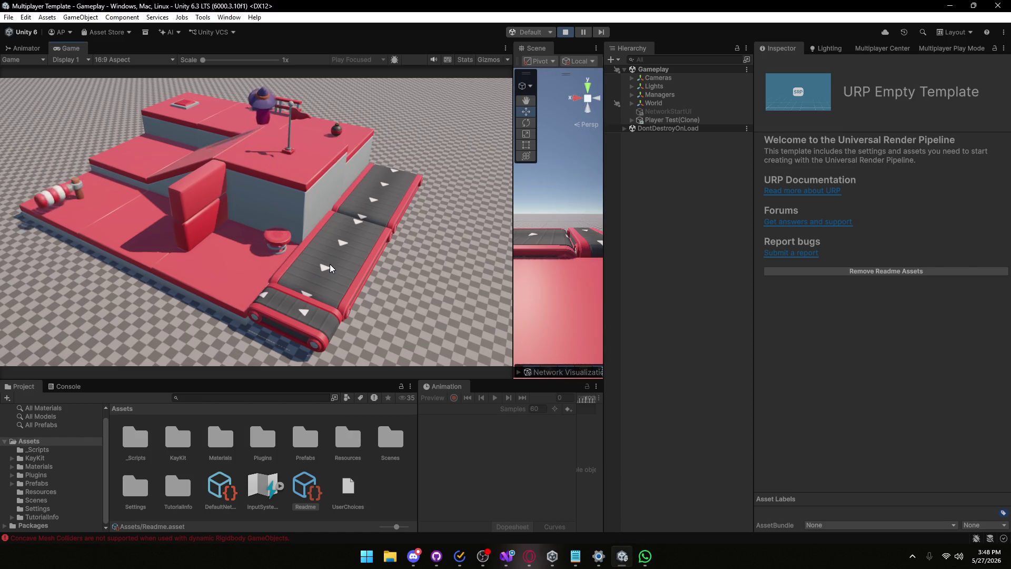
{"action": "left_click", "coordinate": [520, 372]}
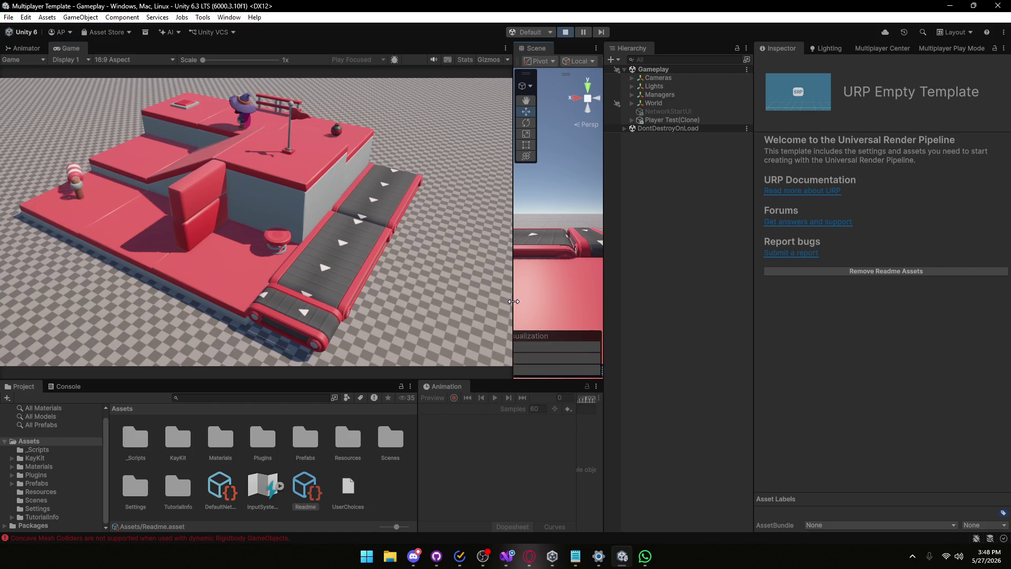
{"action": "left_click_drag", "start_coordinate": [513, 300], "coordinate": [252, 300]}
{"action": "left_click", "coordinate": [471, 358]}
{"action": "mouse_move", "coordinate": [379, 221]}
{"action": "left_mouse_down"}
{"action": "mouse_move", "coordinate": [329, 215]}
{"action": "mouse_move", "coordinate": [197, 243]}
{"action": "left_mouse_up"}
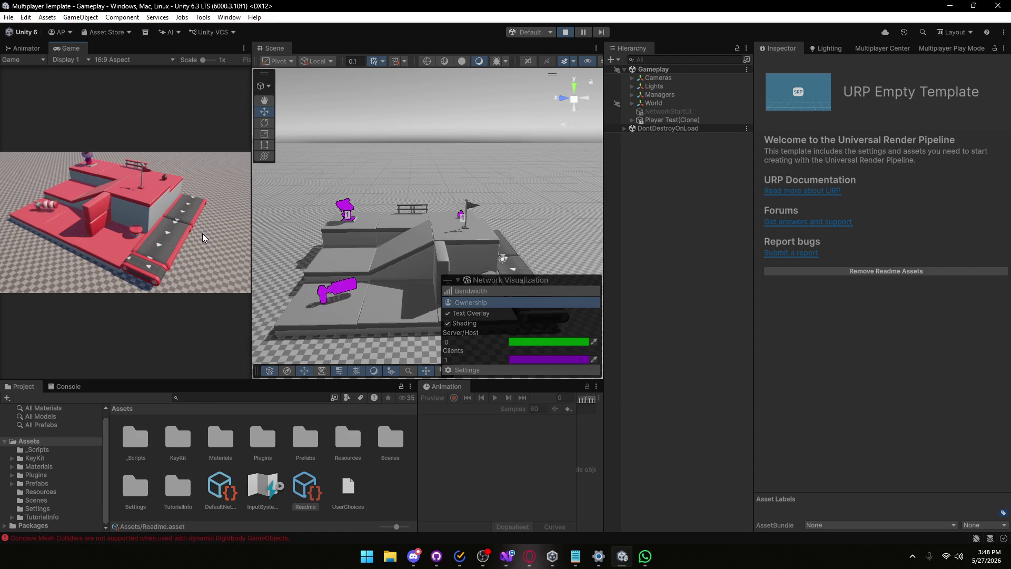
Stop Play mode and select the Everyone target in ButtonController.cs.
{"action": "key", "text": "ctrl+p"}
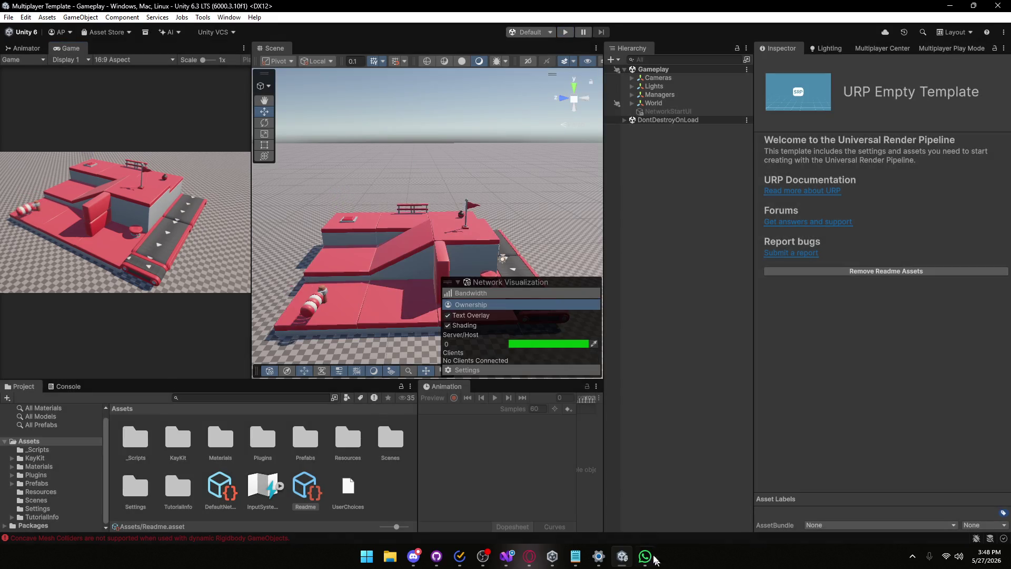
{"action": "left_click", "coordinate": [507, 555]}
{"action": "left_click_drag", "start_coordinate": [148, 293], "coordinate": [127, 295]}
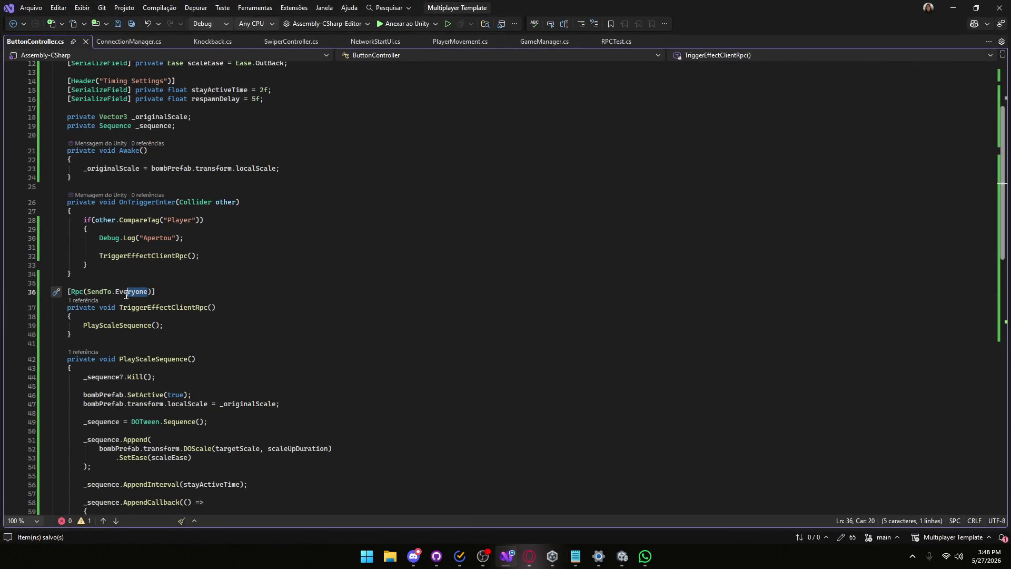
Set the trigger RPC target on line 36 to SendTo.ClientsAndHost.
{"action": "key", "text": "BackSpace"}
{"action": "key", "text": "ctrl+space"}
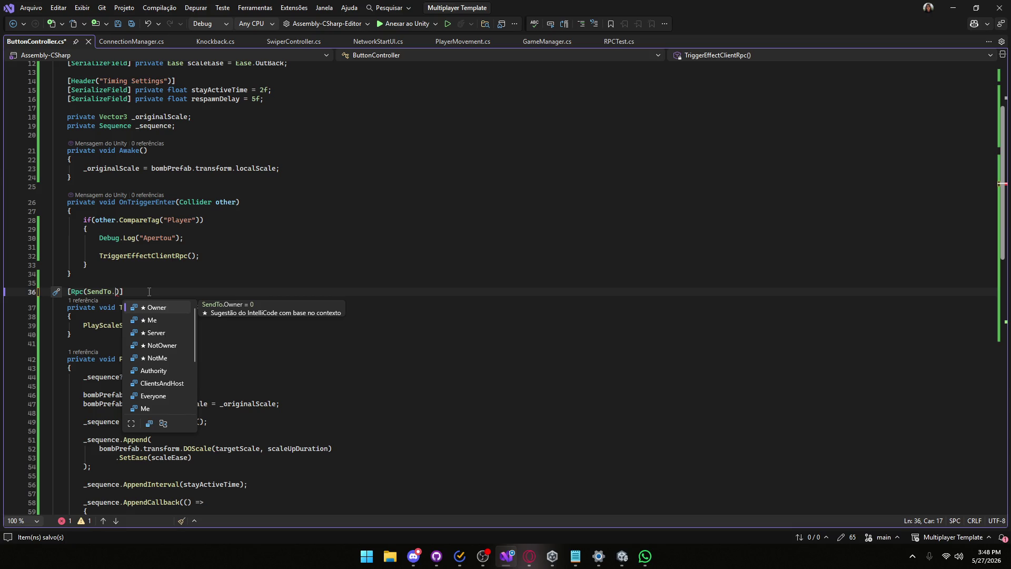
{"action": "double_click", "coordinate": [151, 388]}
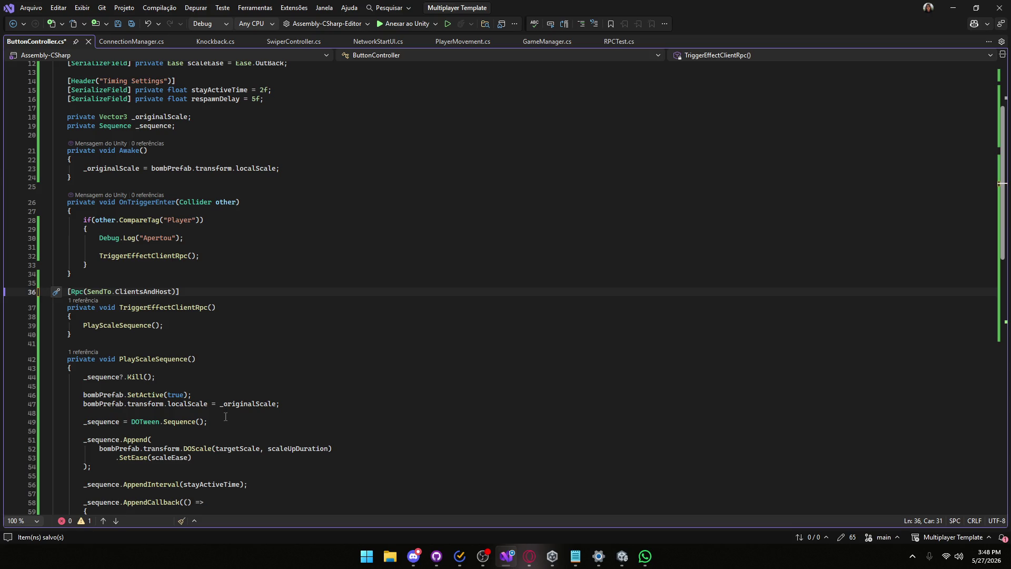
Set the respawn RPC target to ClientsAndHost, save, dismiss the OnDestroy info, and return to Unity.
{"action": "scroll", "coordinate": [183, 368], "scroll_direction": "down", "scroll_amount": 2}
{"action": "scroll", "coordinate": [156, 311], "scroll_direction": "down", "scroll_amount": 7}
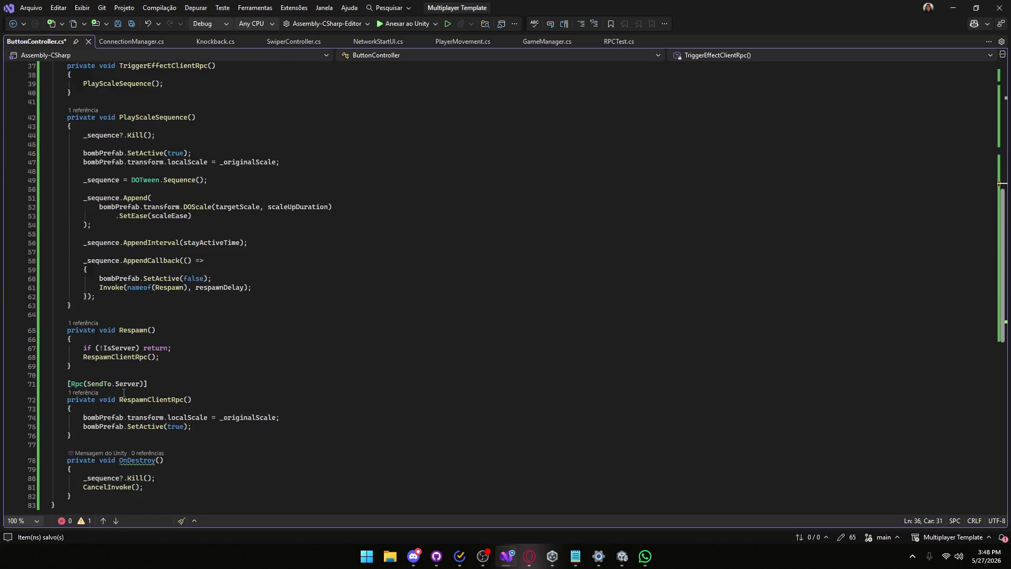
{"action": "left_click_drag", "start_coordinate": [115, 356], "coordinate": [141, 357]}
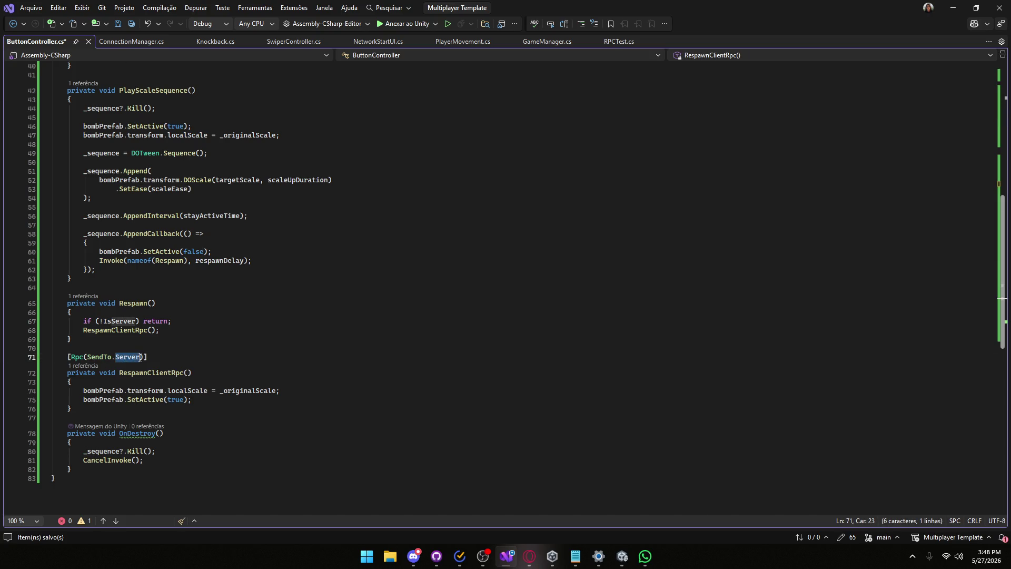
{"action": "type", "text": "C"}
{"action": "key", "text": "Tab"}
{"action": "key", "text": "ctrl+s"}
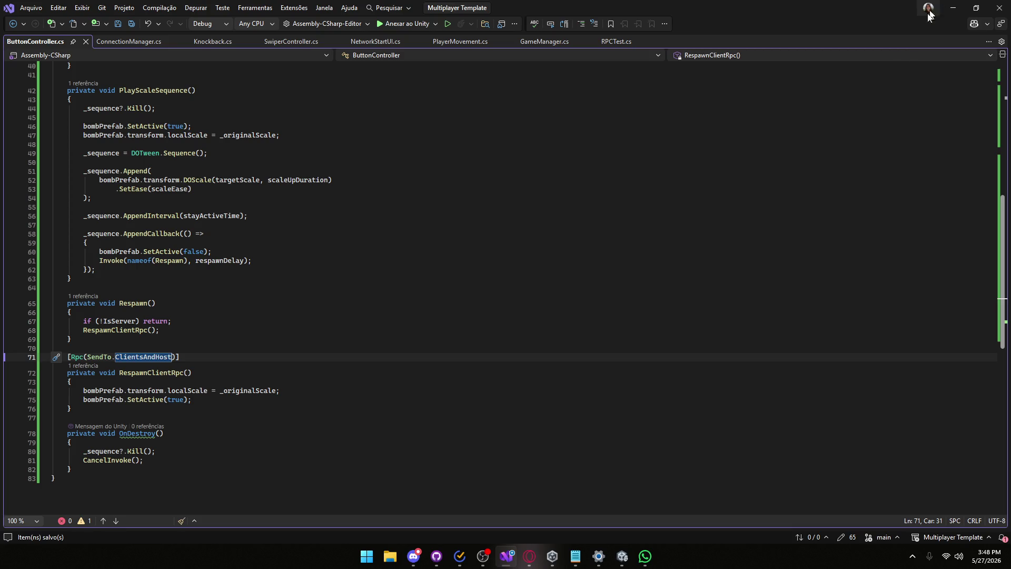
{"action": "mouse_move", "coordinate": [128, 433]}
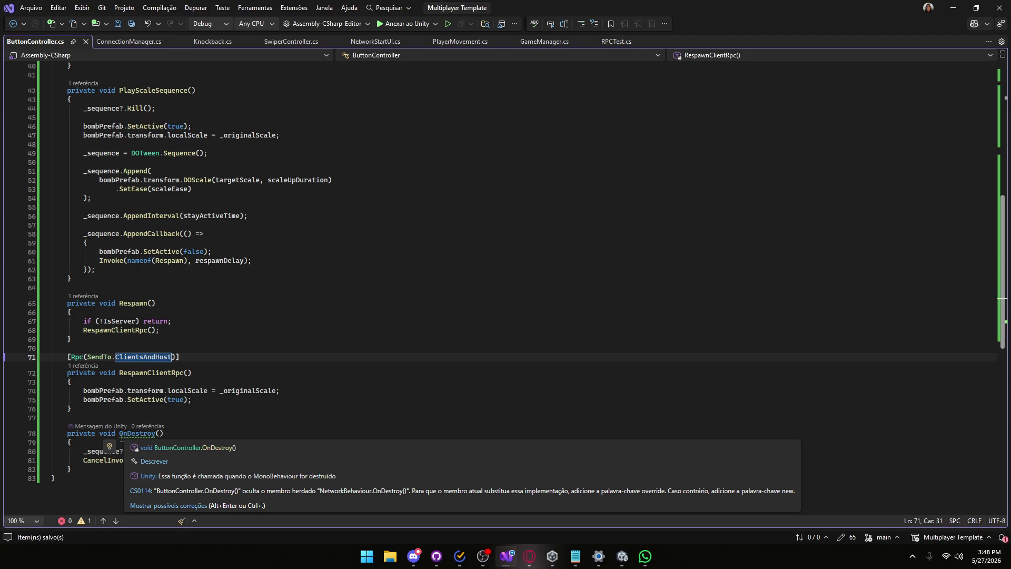
{"action": "left_click", "coordinate": [122, 436]}
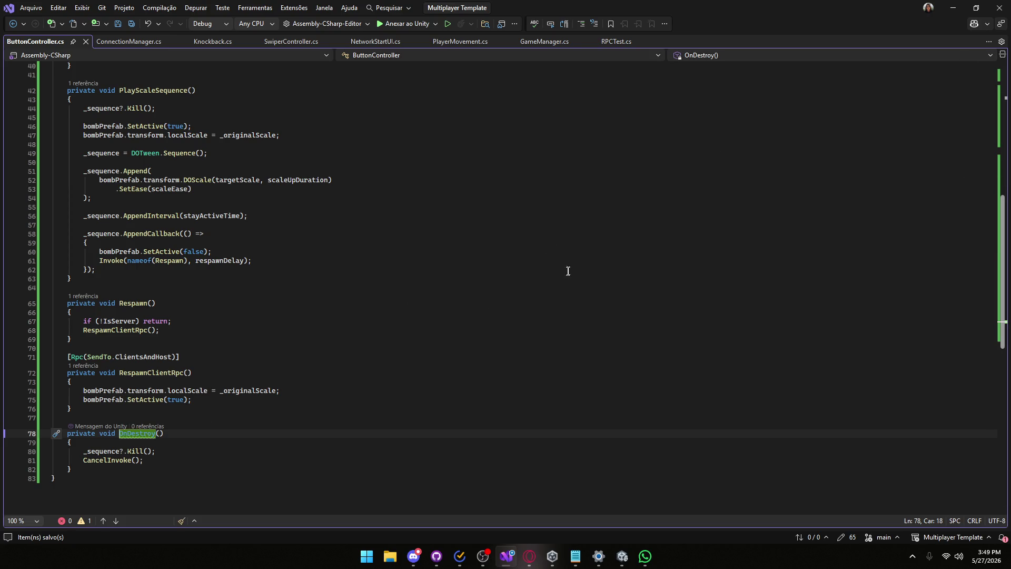
{"action": "left_click", "coordinate": [958, 4]}
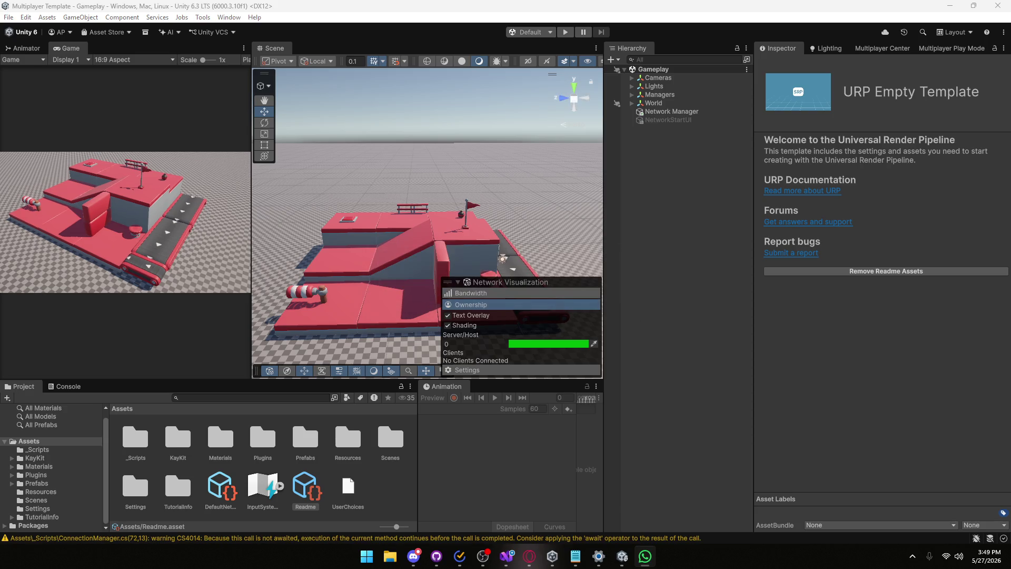
Enter Play mode and create or join the game session.
{"action": "left_click", "coordinate": [565, 32]}
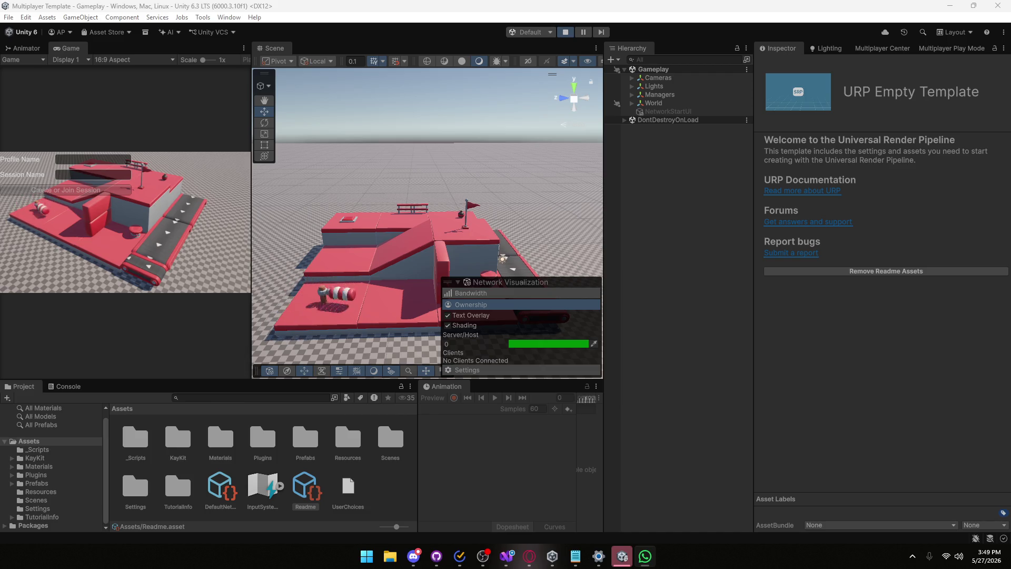
{"action": "left_click", "coordinate": [82, 157]}
{"action": "type", "text": "asd"}
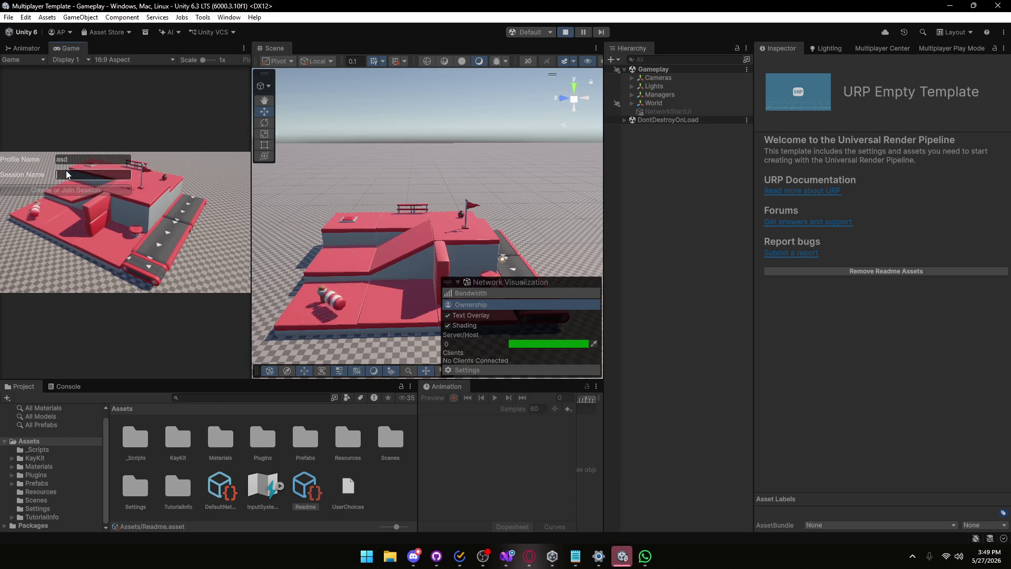
{"action": "left_click", "coordinate": [78, 190]}
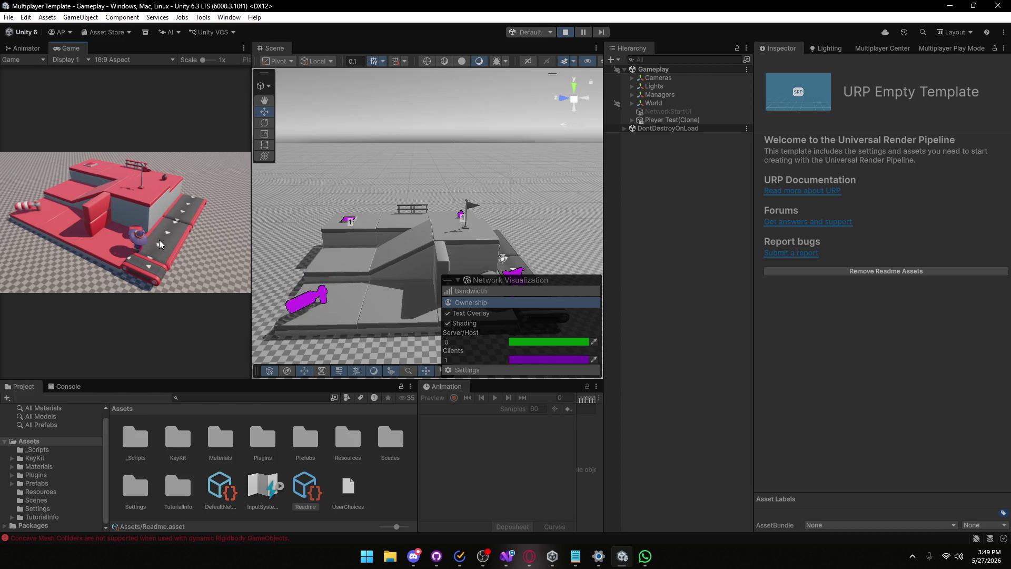
Walk the player up onto the top platform and left toward the bench.
{"action": "key", "text": "w"}
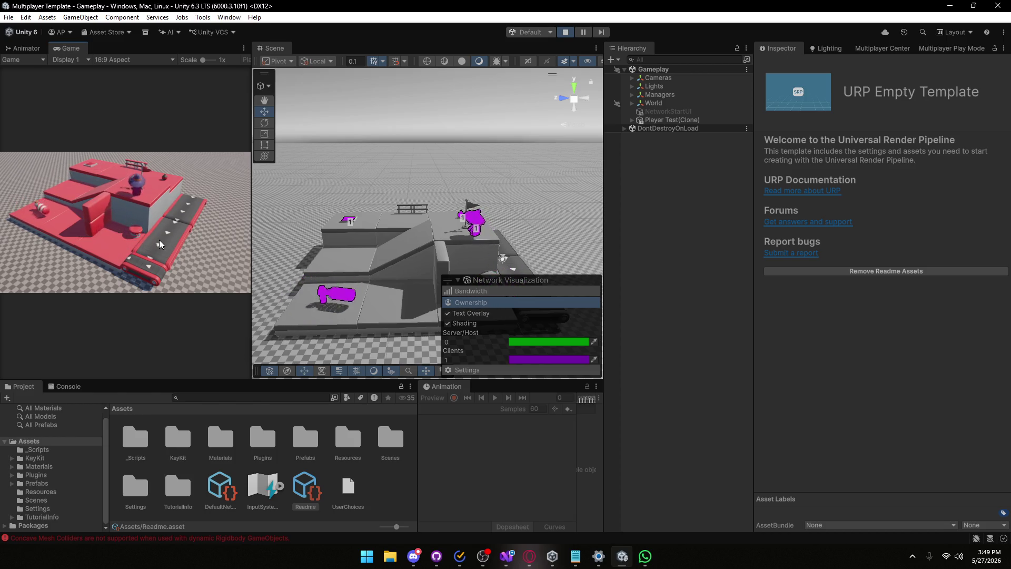
{"action": "key", "text": "w"}
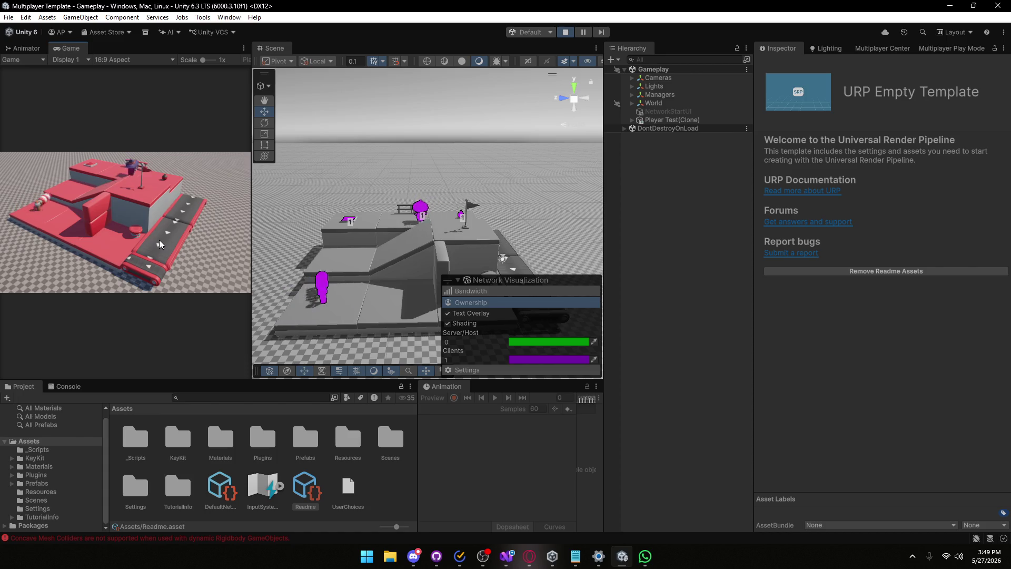
{"action": "key", "text": "a"}
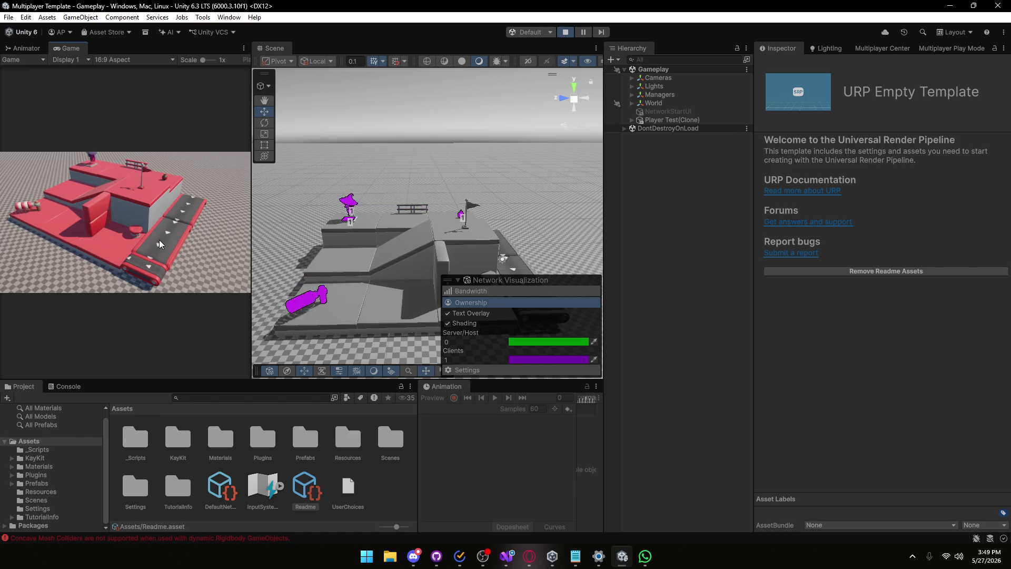
Review the Console log and select the platform_6x6x4_red platform.
{"action": "left_click", "coordinate": [64, 386]}
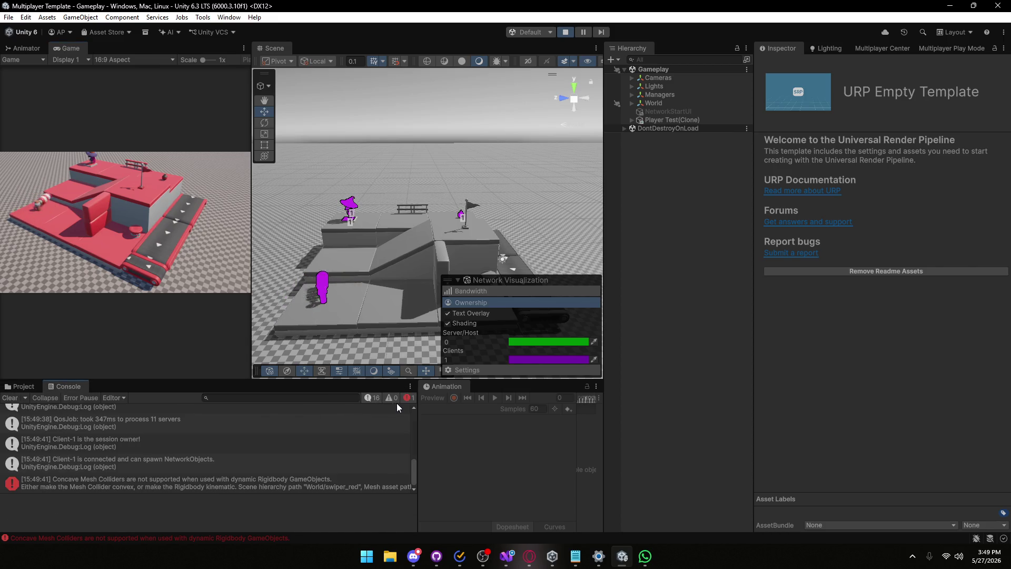
{"action": "scroll", "coordinate": [159, 477], "scroll_direction": "down", "scroll_amount": 1}
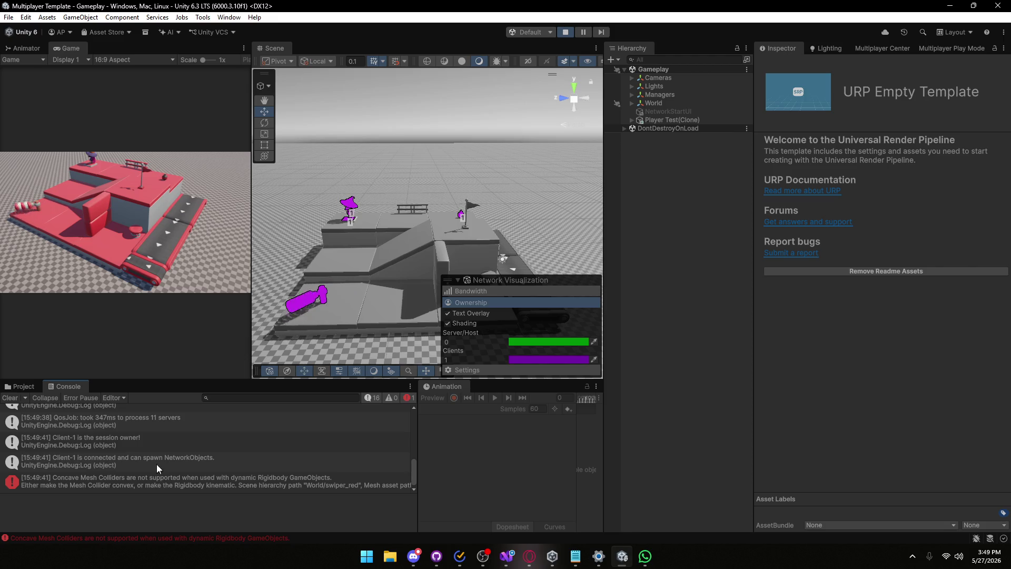
{"action": "scroll", "coordinate": [118, 464], "scroll_direction": "up", "scroll_amount": 2}
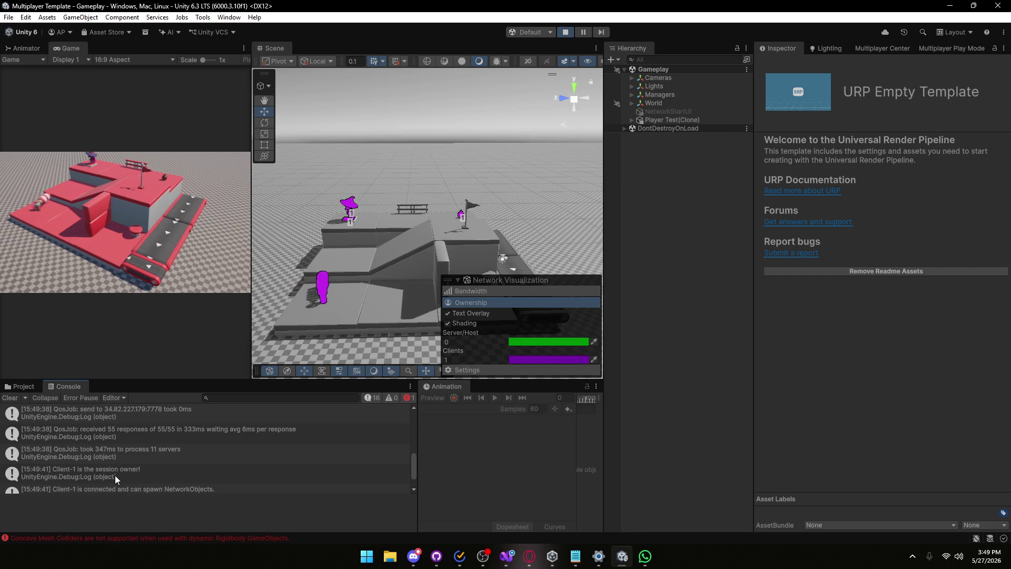
{"action": "left_click", "coordinate": [368, 239]}
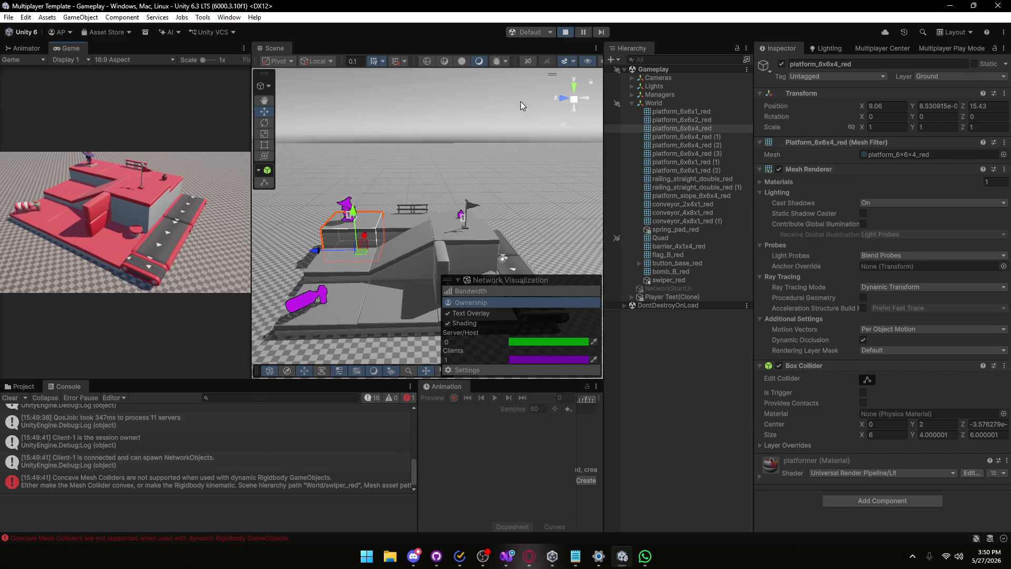
Stop the game and select button_red under button_base_red.
{"action": "left_click", "coordinate": [655, 297]}
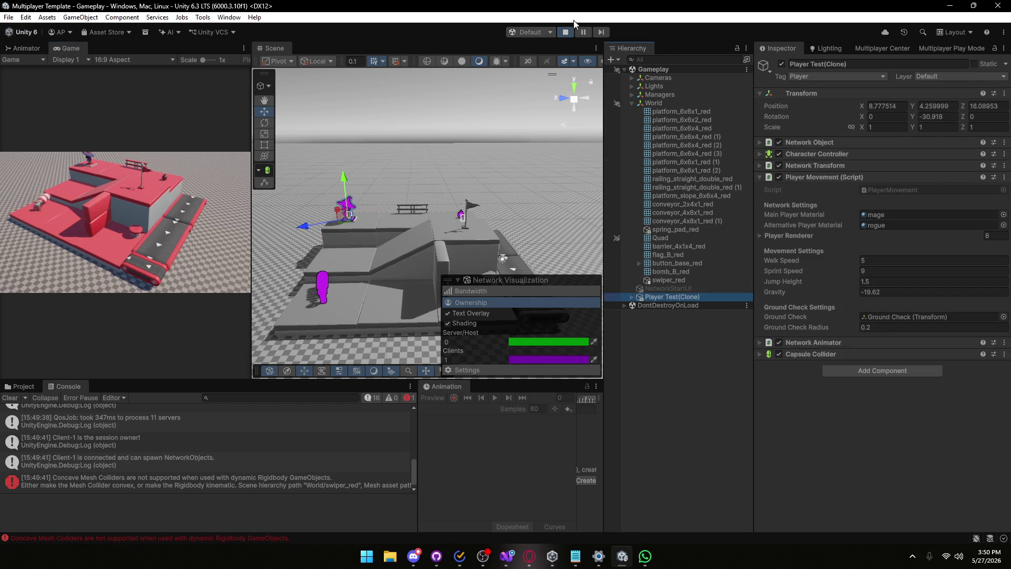
{"action": "left_click", "coordinate": [562, 32]}
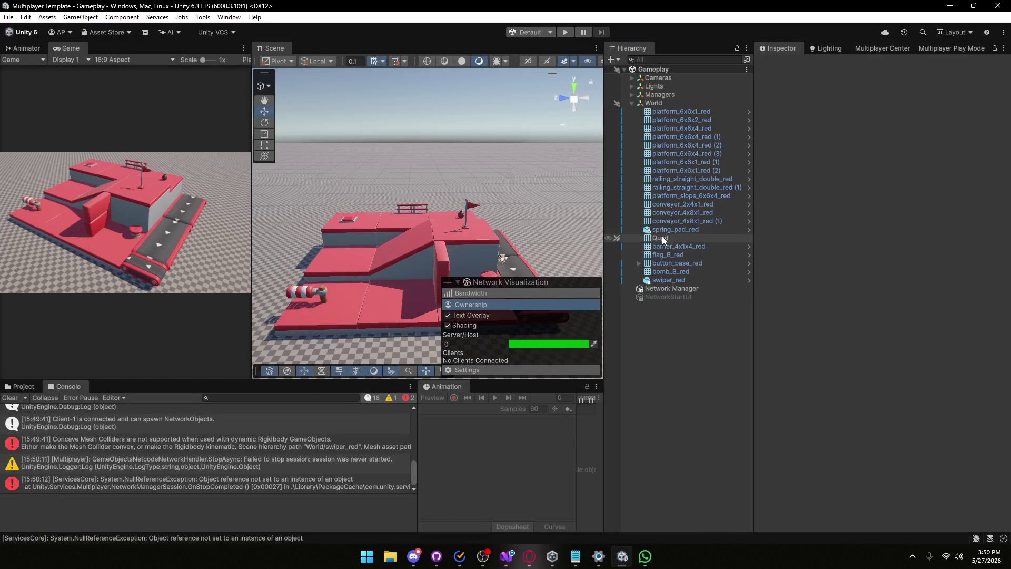
{"action": "left_click", "coordinate": [638, 262]}
{"action": "left_click", "coordinate": [659, 274]}
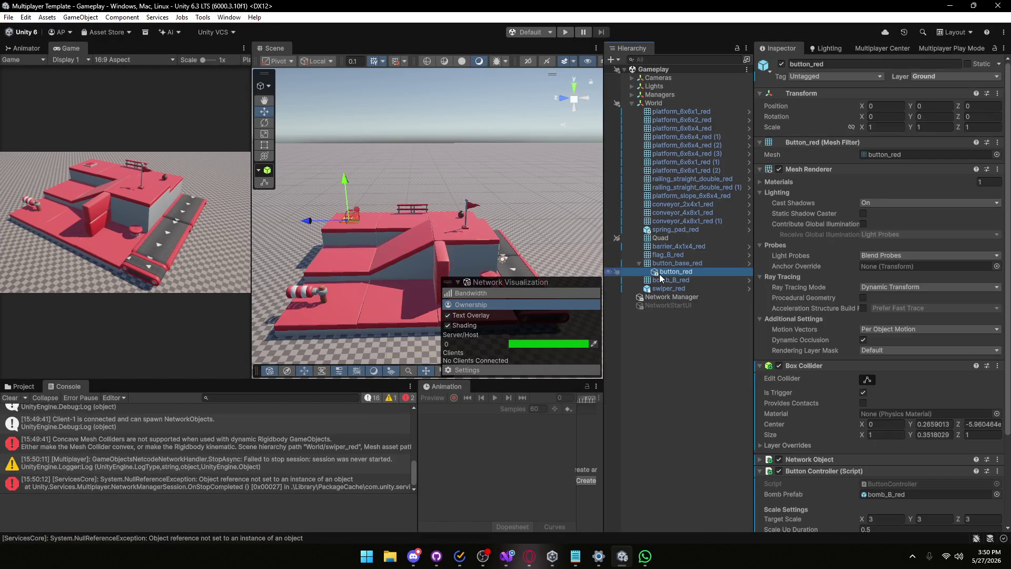
Give button_red a Rigidbody with Is Kinematic ticked, then play again.
{"action": "scroll", "coordinate": [775, 369], "scroll_direction": "down", "scroll_amount": 5}
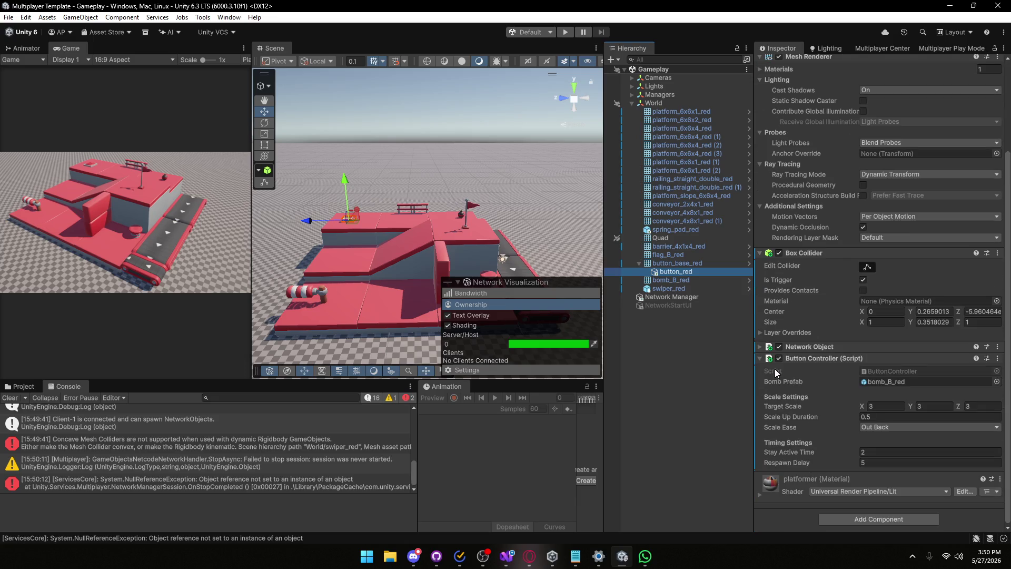
{"action": "left_click", "coordinate": [880, 523]}
{"action": "type", "text": "cap"}
{"action": "type", "text": "rig"}
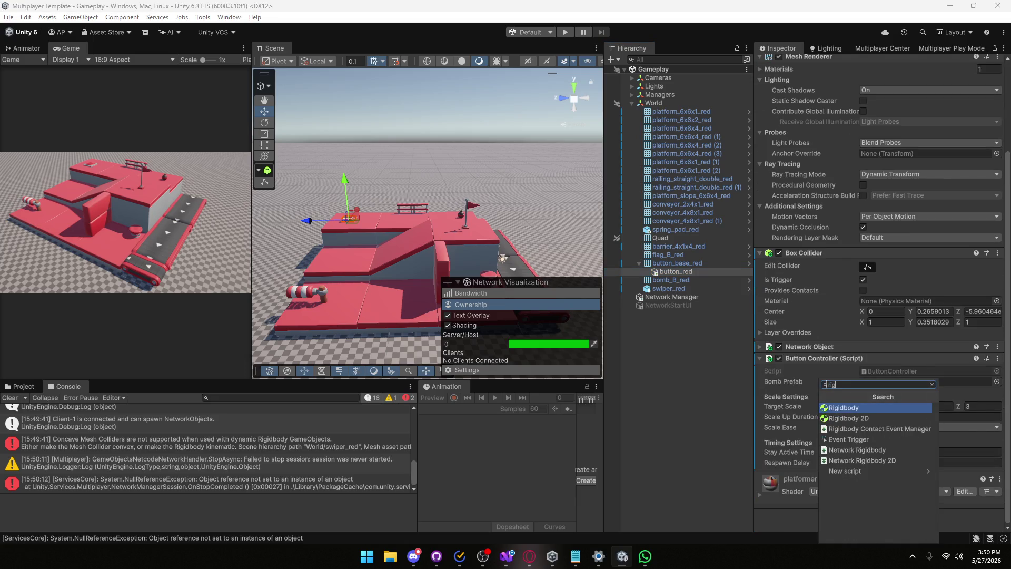
{"action": "key", "text": "Return"}
{"action": "scroll", "coordinate": [820, 378], "scroll_direction": "down", "scroll_amount": 5}
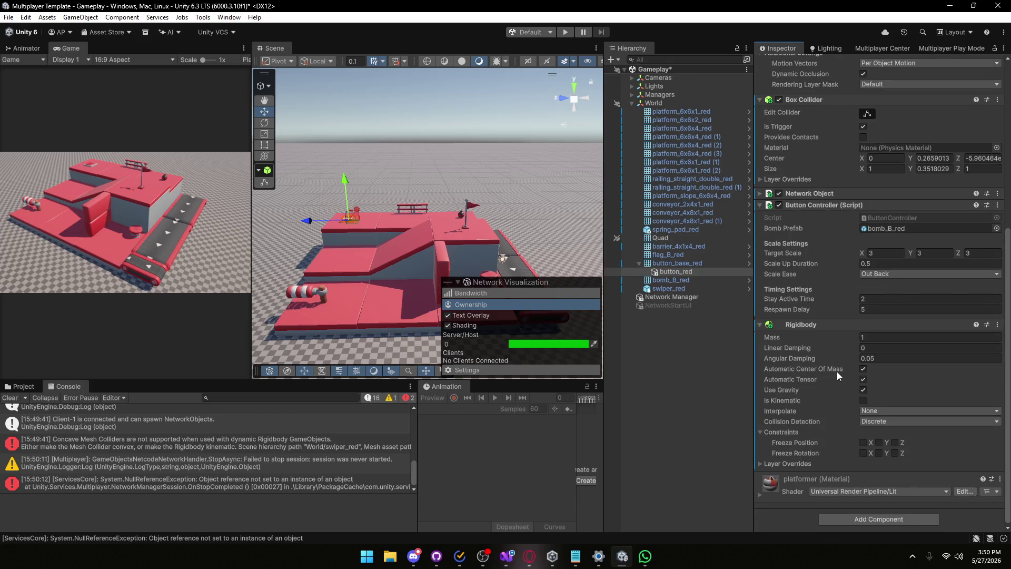
{"action": "left_click", "coordinate": [862, 400]}
{"action": "left_click", "coordinate": [565, 32]}
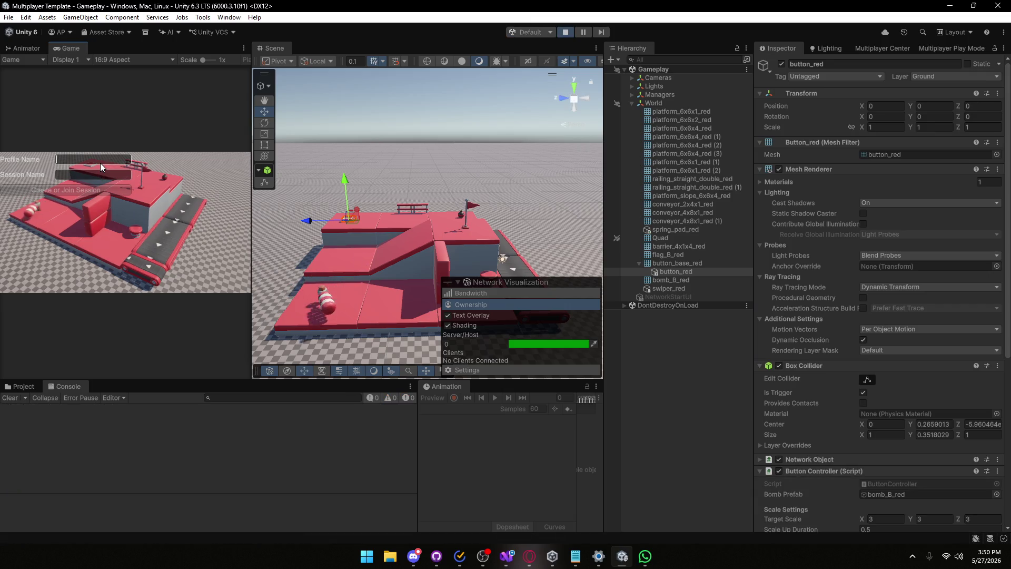
{"action": "type", "text": "asd"}
Join a session, test the 'Apertou' button presses, stop play, clear the Console and widen the Game view.
{"action": "left_click", "coordinate": [65, 193]}
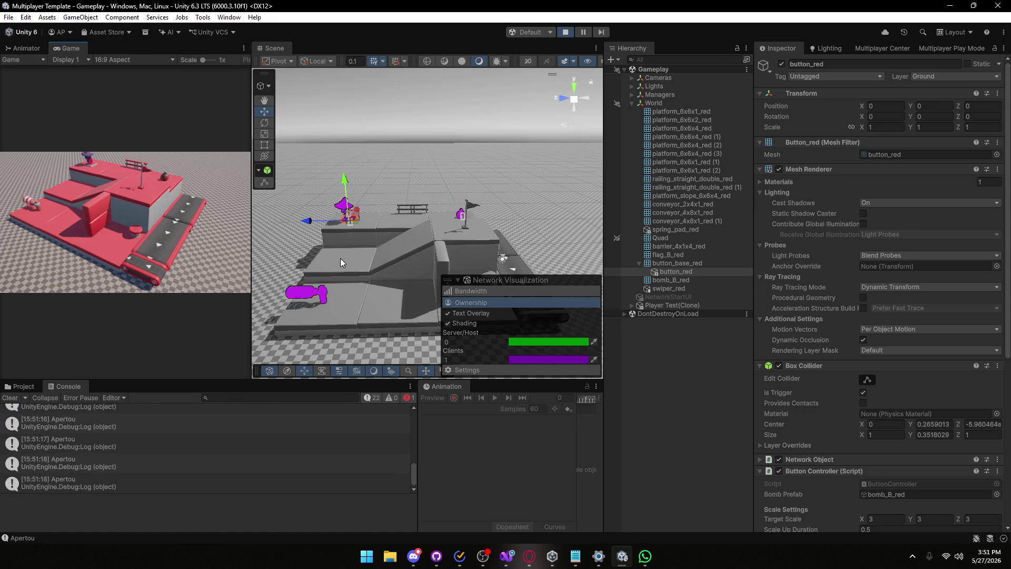
{"action": "left_click", "coordinate": [564, 32]}
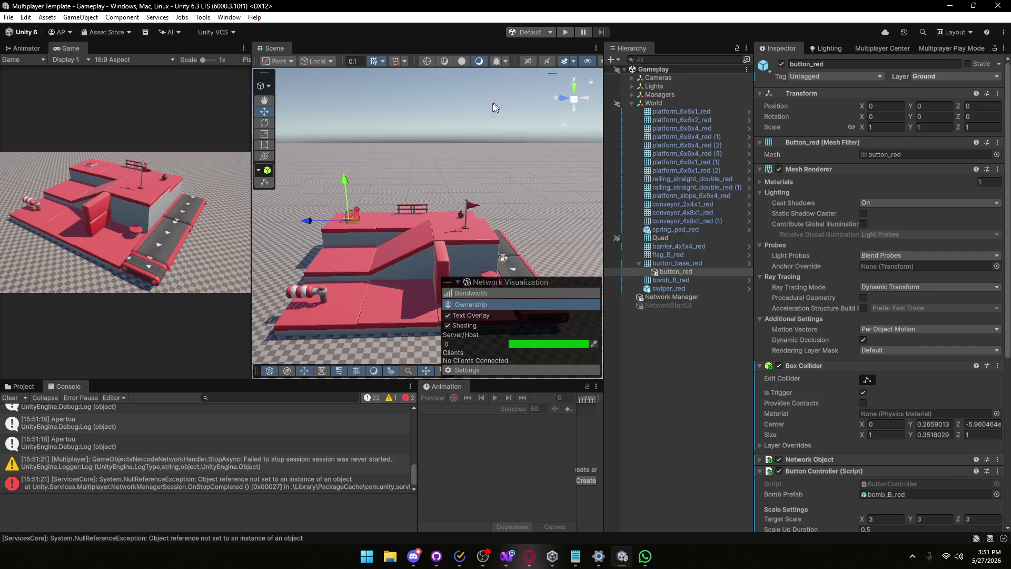
{"action": "left_click", "coordinate": [13, 399]}
{"action": "mouse_move", "coordinate": [251, 326]}
{"action": "left_mouse_down"}
{"action": "mouse_move", "coordinate": [521, 327]}
{"action": "mouse_move", "coordinate": [479, 326]}
{"action": "left_mouse_up"}
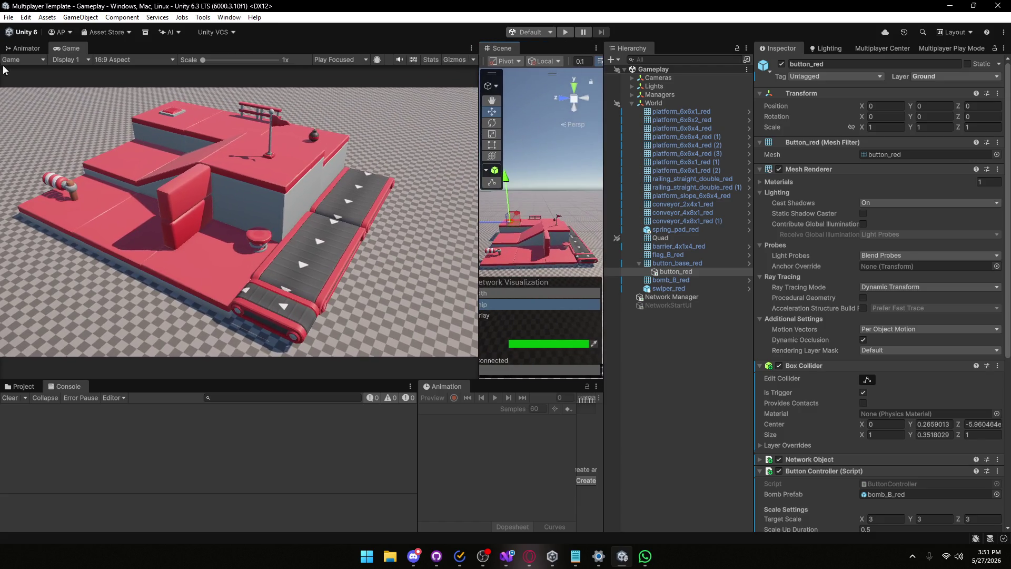
Start a Windows player build from Build Profiles, outputting to the Build folder.
{"action": "left_click", "coordinate": [9, 17]}
{"action": "left_click", "coordinate": [43, 146]}
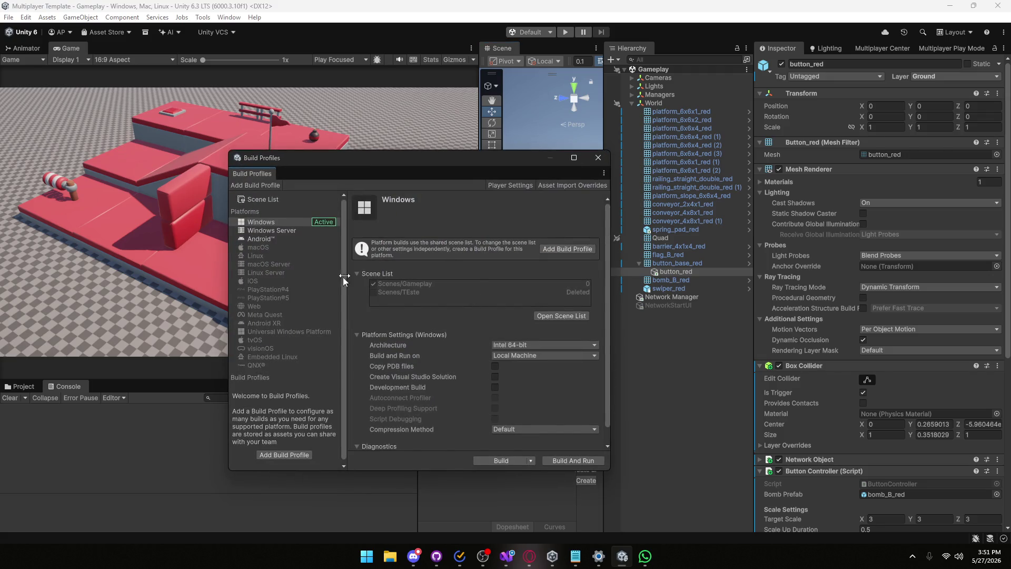
{"action": "left_click", "coordinate": [483, 460]}
{"action": "double_click", "coordinate": [137, 107]}
{"action": "left_click", "coordinate": [408, 286]}
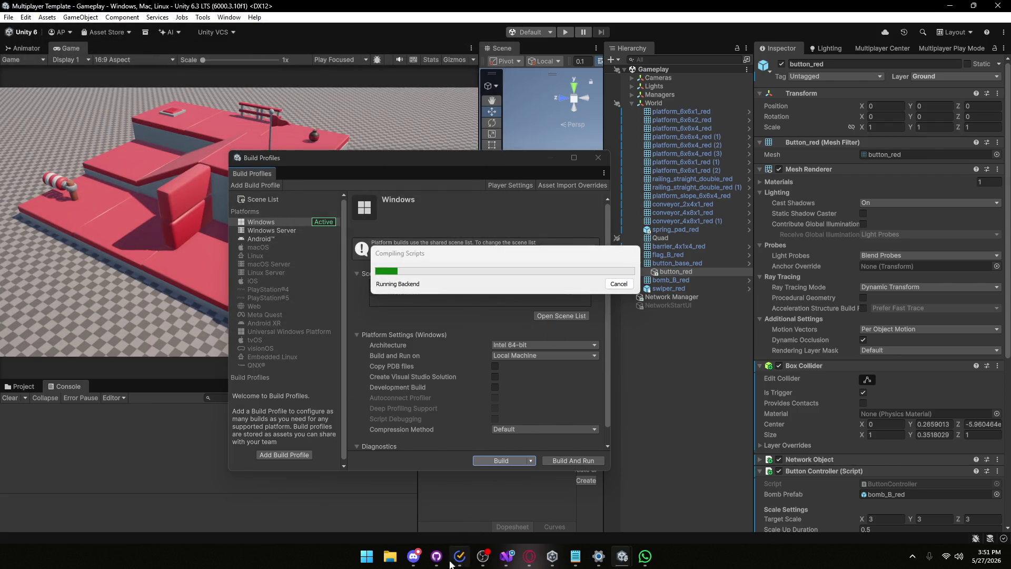
{"action": "mouse_move", "coordinate": [437, 555]}
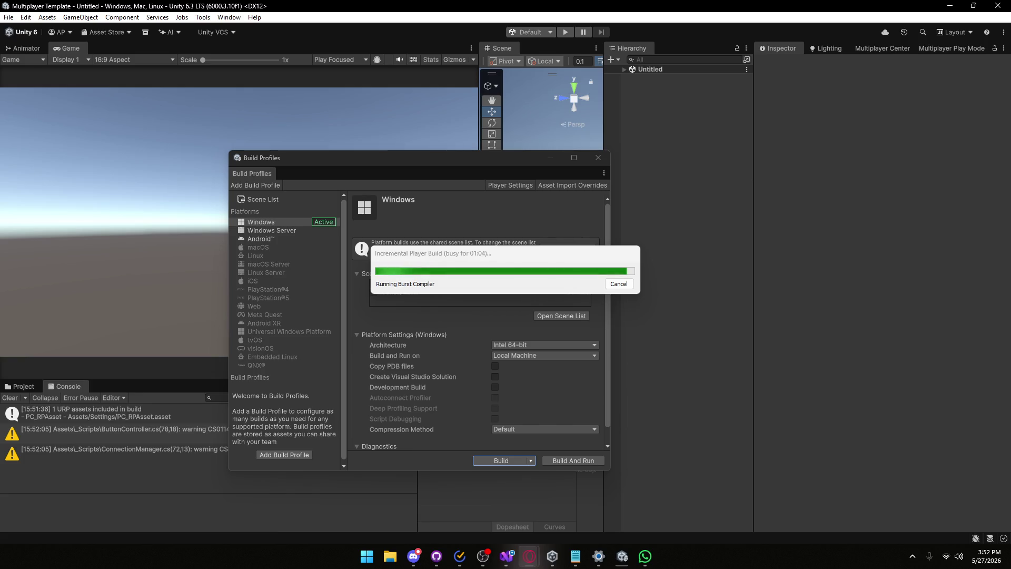
Bring the Discord stream window into view, then move it back out of the way.
{"action": "mouse_move", "coordinate": [1010, 225]}
{"action": "left_mouse_down"}
{"action": "mouse_move", "coordinate": [765, 225]}
{"action": "mouse_move", "coordinate": [473, 114]}
{"action": "left_mouse_up"}
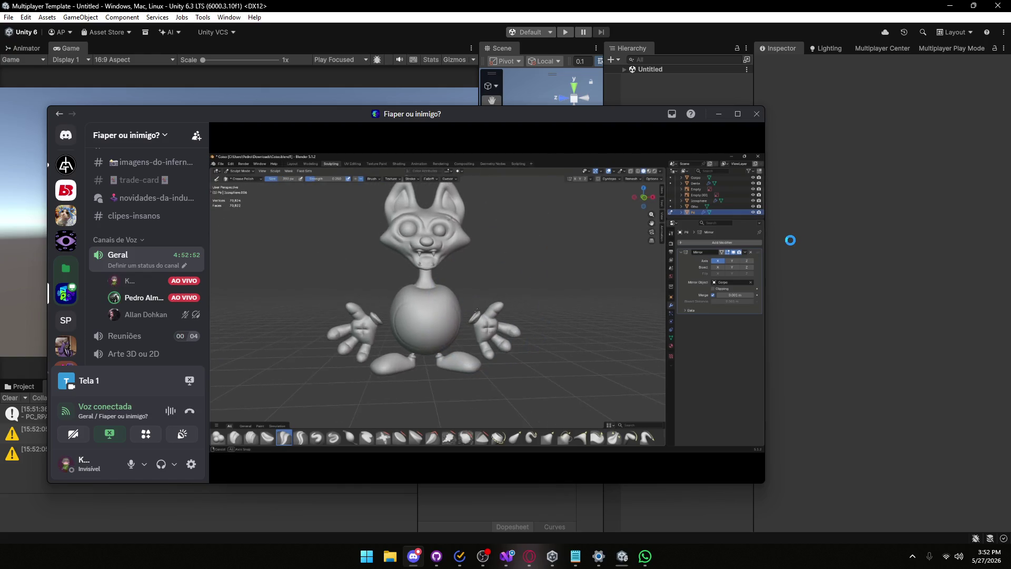
{"action": "mouse_move", "coordinate": [501, 174]}
{"action": "mouse_move", "coordinate": [472, 118]}
{"action": "left_mouse_down"}
{"action": "mouse_move", "coordinate": [1008, 221]}
{"action": "mouse_move", "coordinate": [1008, 231]}
{"action": "left_mouse_up"}
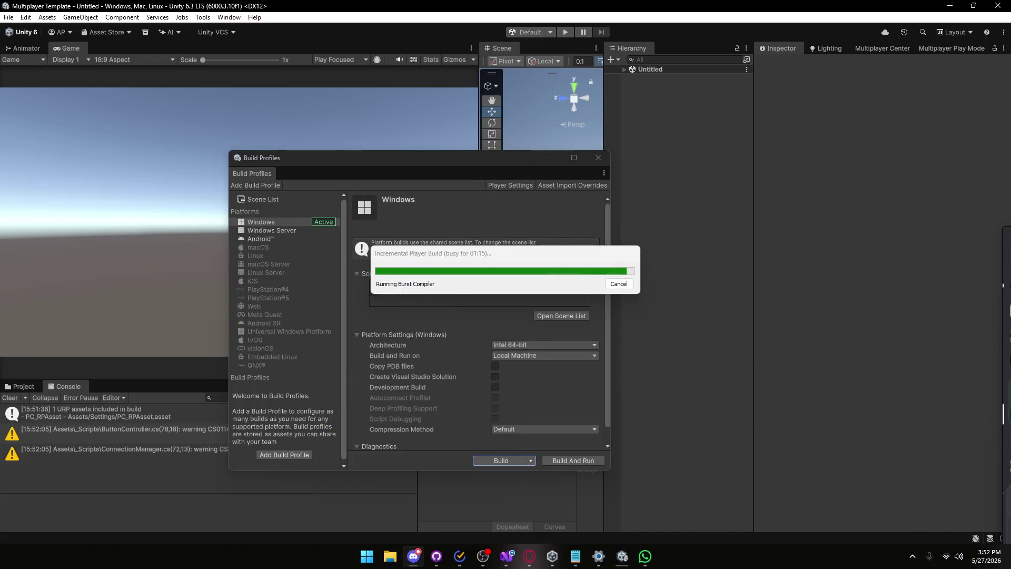